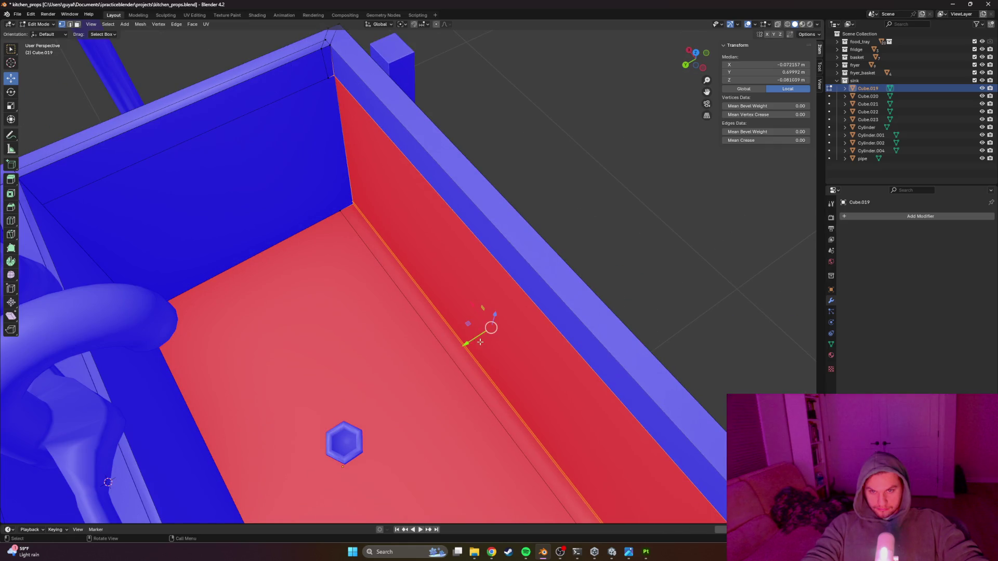
Step: Extrude the selected sink edge again in place, cancelling the move
left_click(472, 333)
key("e")
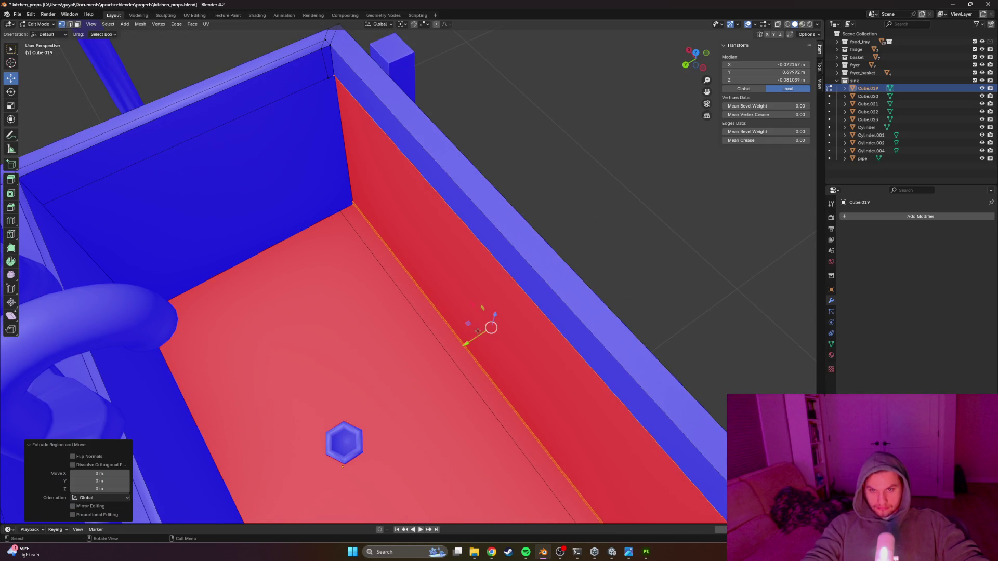
right_click(499, 311)
scroll(520, 338, "down", 5)
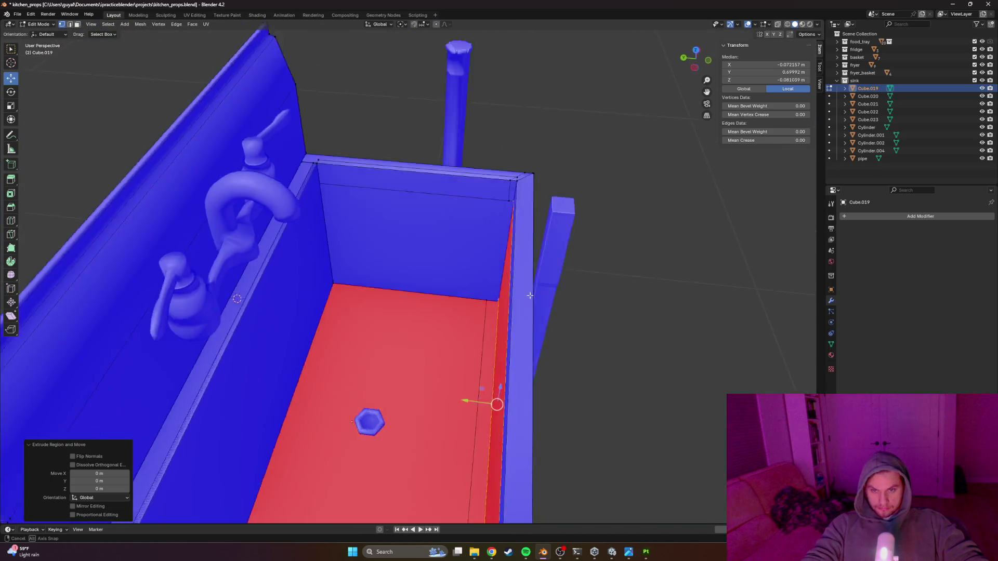
Step: Orbit to a lower side view and enable X-ray wireframe with Alt+Z
mouse_move(533, 370)
left_mouse_down()
mouse_move(514, 341)
mouse_move(509, 364)
mouse_move(572, 379)
mouse_move(668, 371)
mouse_move(572, 385)
mouse_move(490, 364)
mouse_move(529, 389)
mouse_move(575, 363)
mouse_move(581, 347)
mouse_move(561, 367)
mouse_move(376, 416)
mouse_move(329, 412)
mouse_move(294, 385)
left_mouse_up()
scroll(572, 380, "up", 4)
key("alt+z")
mouse_move(257, 355)
left_mouse_down()
mouse_move(276, 334)
mouse_move(503, 375)
mouse_move(300, 412)
mouse_move(522, 267)
mouse_move(341, 407)
mouse_move(343, 368)
mouse_move(400, 338)
mouse_move(472, 347)
mouse_move(319, 457)
mouse_move(455, 238)
mouse_move(481, 279)
left_mouse_up()
Step: Orbit around the sink and settle on wireframe shading
key("z")
left_click(377, 292)
left_click(600, 300)
mouse_move(600, 300)
left_mouse_down()
mouse_move(383, 294)
mouse_move(483, 310)
mouse_move(430, 286)
mouse_move(436, 305)
mouse_move(363, 310)
left_mouse_up()
key("z")
left_click(270, 313)
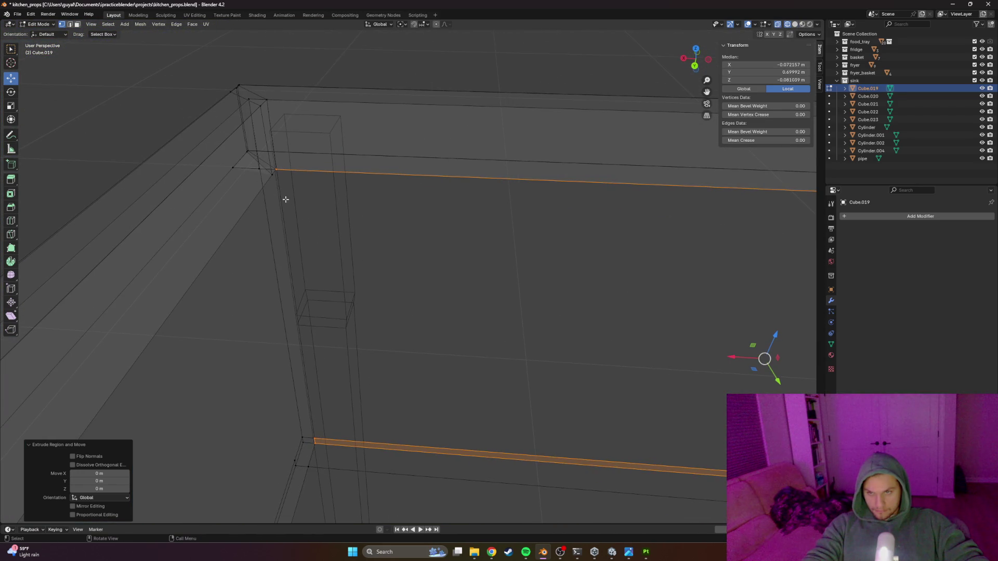
Step: Select the corner edge loop plus the vertical corner edge
left_click(276, 169)
mouse_move(287, 172)
left_mouse_down()
mouse_move(260, 198)
mouse_move(513, 370)
mouse_move(617, 392)
mouse_move(556, 430)
mouse_move(511, 388)
left_mouse_up()
left_click(512, 388)
mouse_move(441, 386)
left_mouse_down()
mouse_move(538, 398)
mouse_move(410, 369)
mouse_move(431, 374)
mouse_move(385, 419)
left_mouse_up()
left_click(376, 421, "alt")
left_click(321, 367, "shift")
left_click_drag(321, 368, 425, 382)
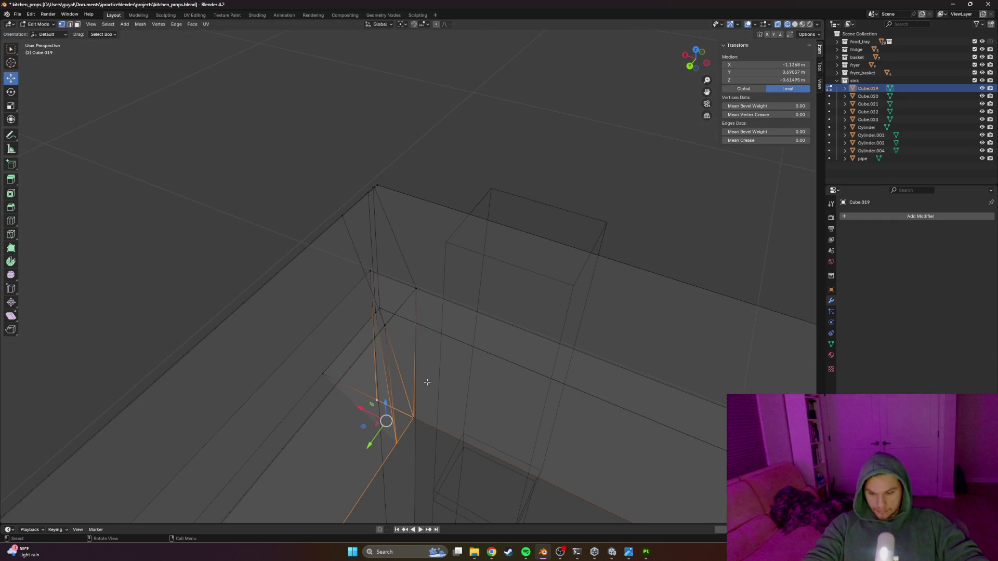
Step: Merge the selected corner vertices by distance, then at center
key("m")
left_click(418, 386)
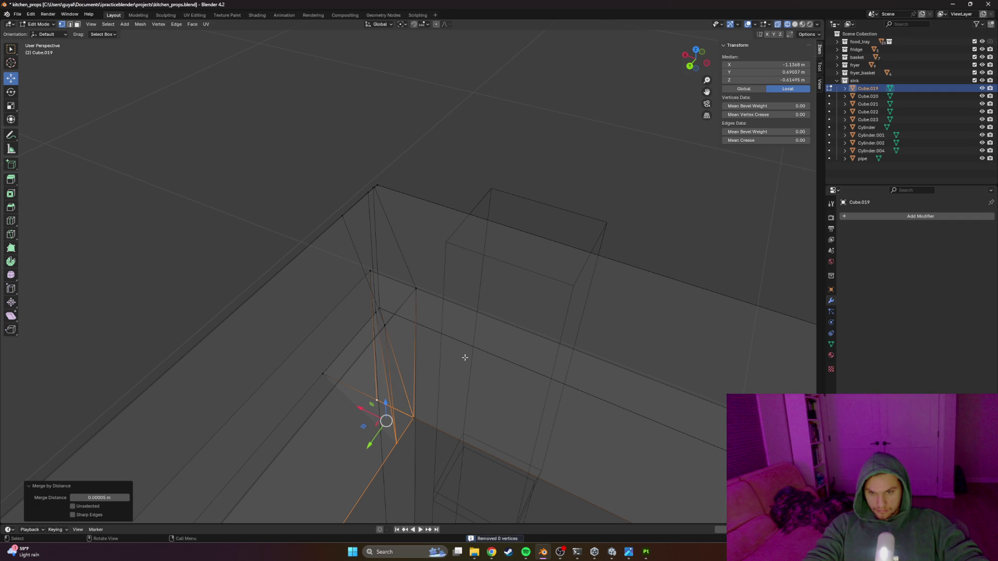
key("m")
left_click(445, 313)
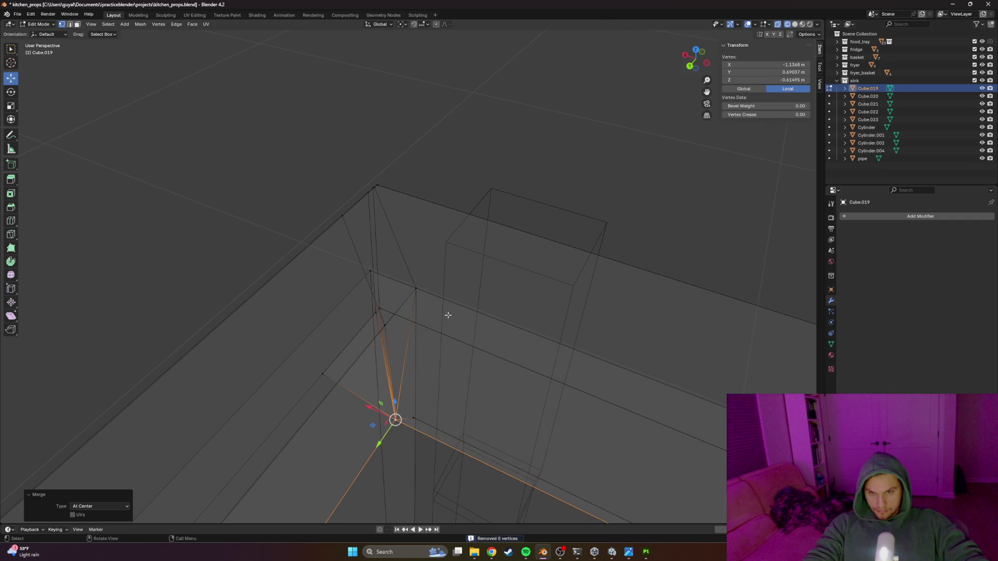
mouse_move(487, 317)
left_mouse_down()
mouse_move(460, 327)
mouse_move(535, 348)
mouse_move(542, 336)
left_mouse_up()
Step: Inspect the corner gap in solid shading, then return to wireframe
left_click(543, 336, "shift")
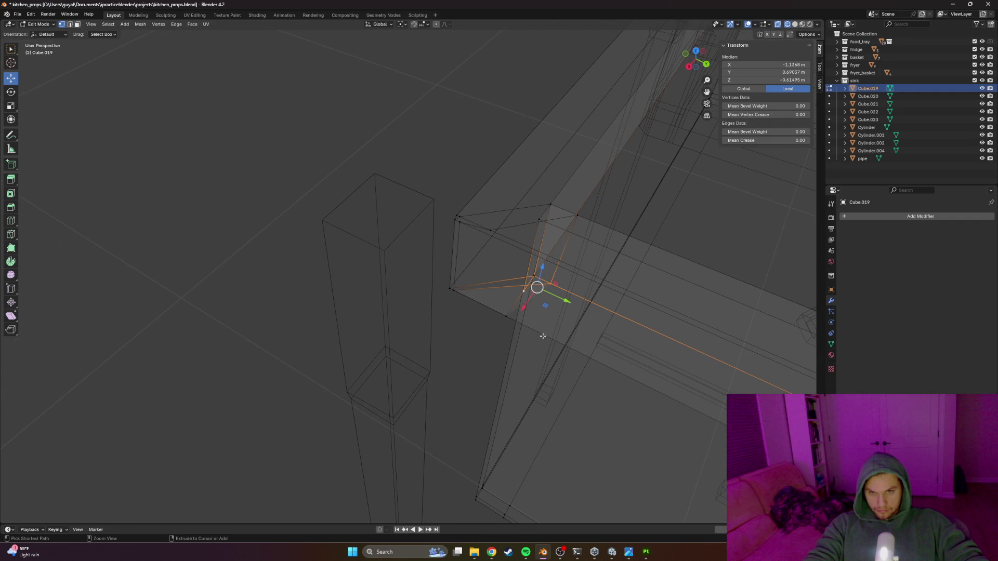
scroll(562, 332, "down", 3)
left_click(572, 296)
mouse_move(572, 296)
left_mouse_down()
mouse_move(486, 312)
mouse_move(525, 280)
left_mouse_up()
key("shift+z")
mouse_move(624, 301)
left_mouse_down()
mouse_move(492, 276)
mouse_move(514, 332)
mouse_move(562, 379)
mouse_move(327, 255)
mouse_move(378, 401)
mouse_move(336, 359)
mouse_move(323, 372)
mouse_move(343, 379)
left_mouse_up()
left_click(341, 404)
left_click(367, 405)
key("shift+z")
Step: Select the overlapping column-base vertices and merge them by distance
left_click(346, 377)
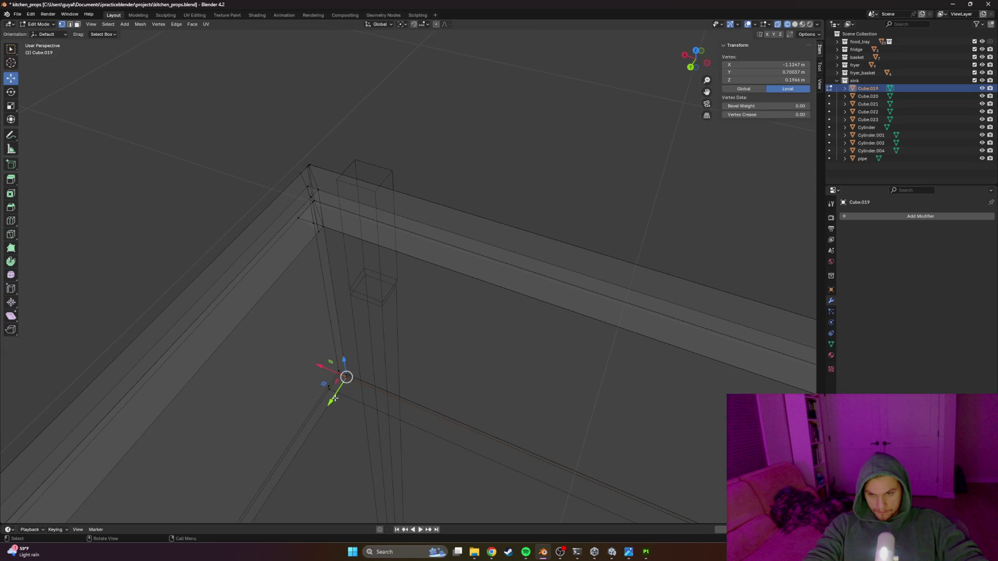
scroll(346, 389, "up", 5)
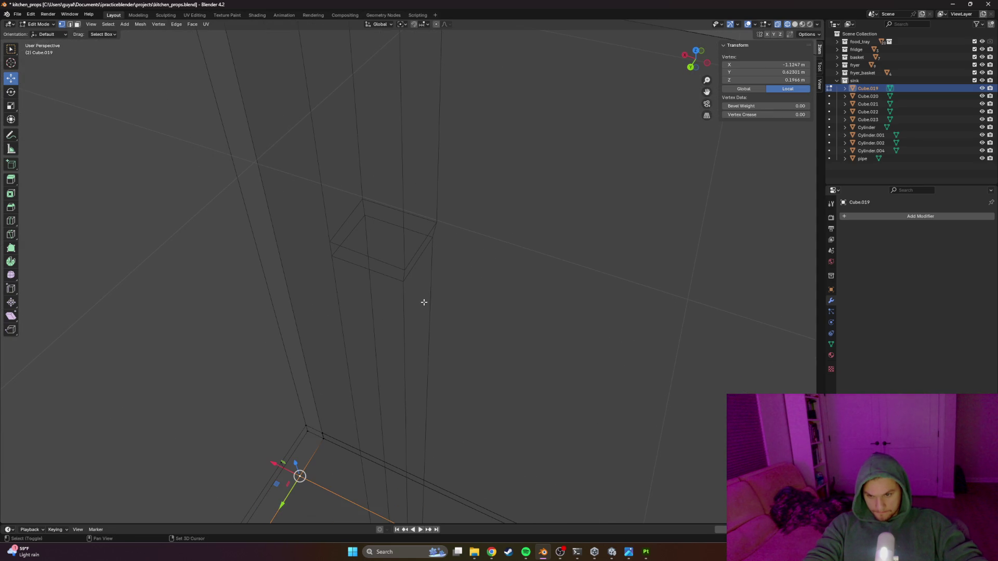
left_click_drag(313, 443, 327, 431)
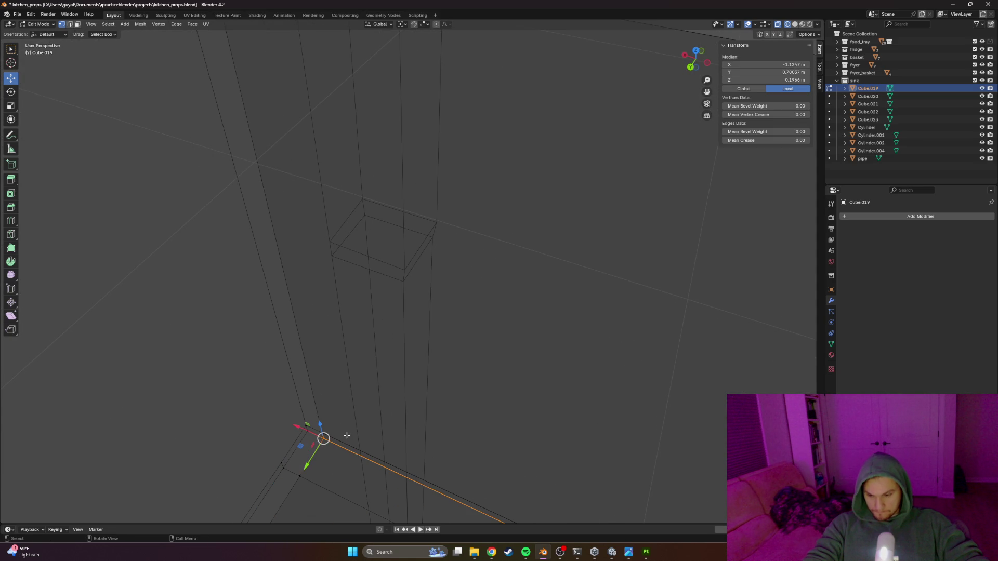
left_click(319, 463)
left_click(342, 432)
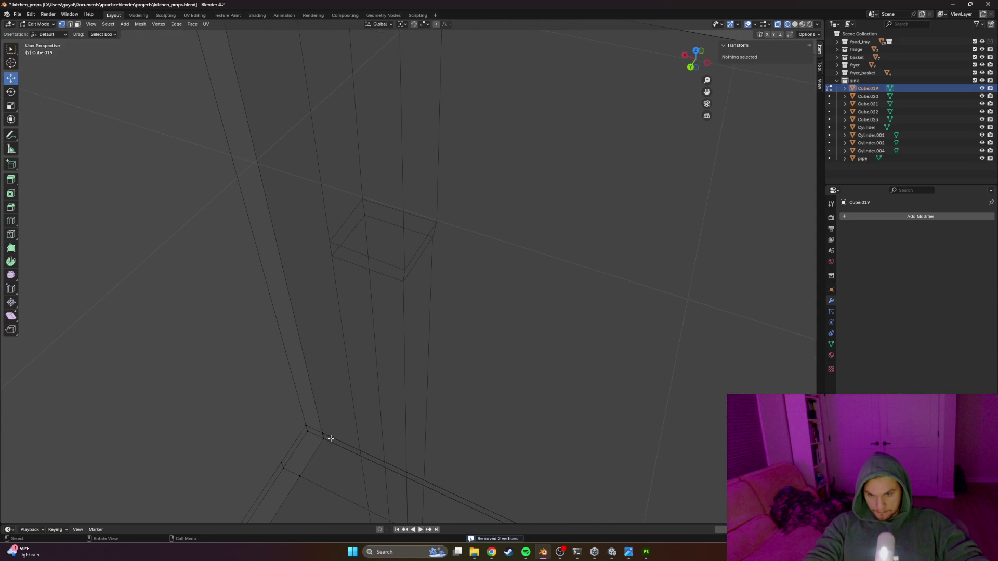
scroll(314, 405, "down", 6)
scroll(449, 387, "down", 3)
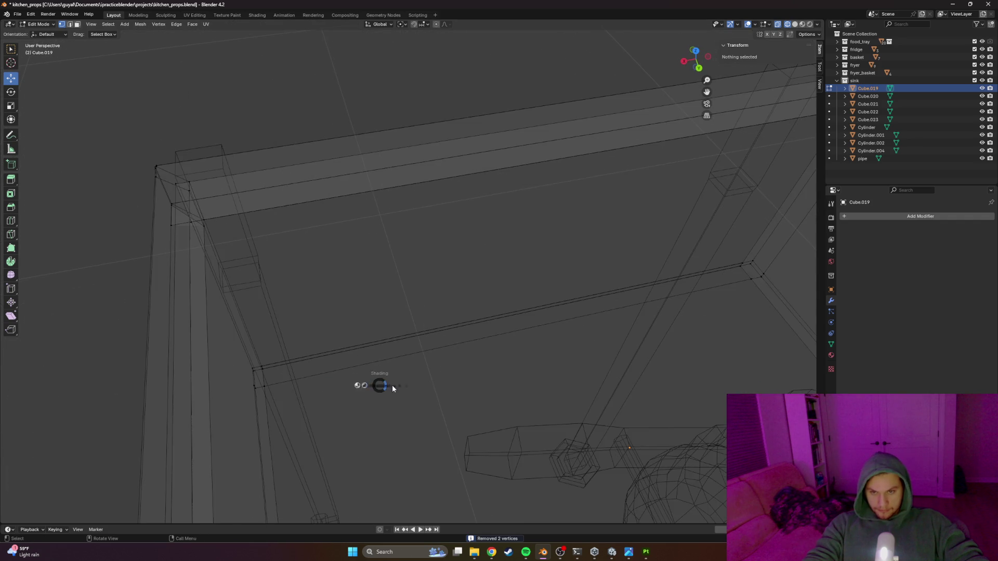
Step: Switch to solid shading, toggle Edit Mode and select the inner corner vertices
key("shift+z")
key("Tab")
key("Tab")
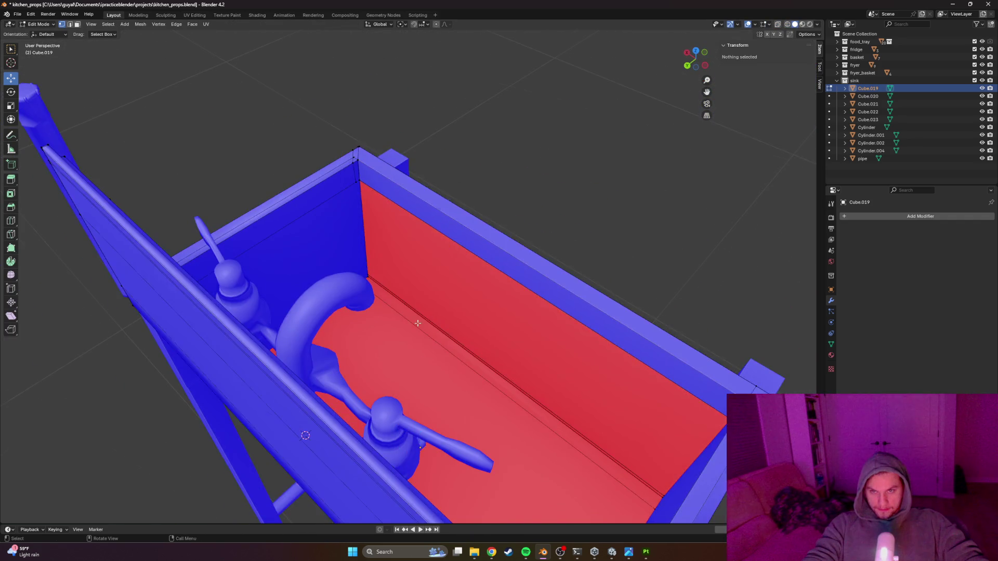
scroll(374, 338, "up", 8)
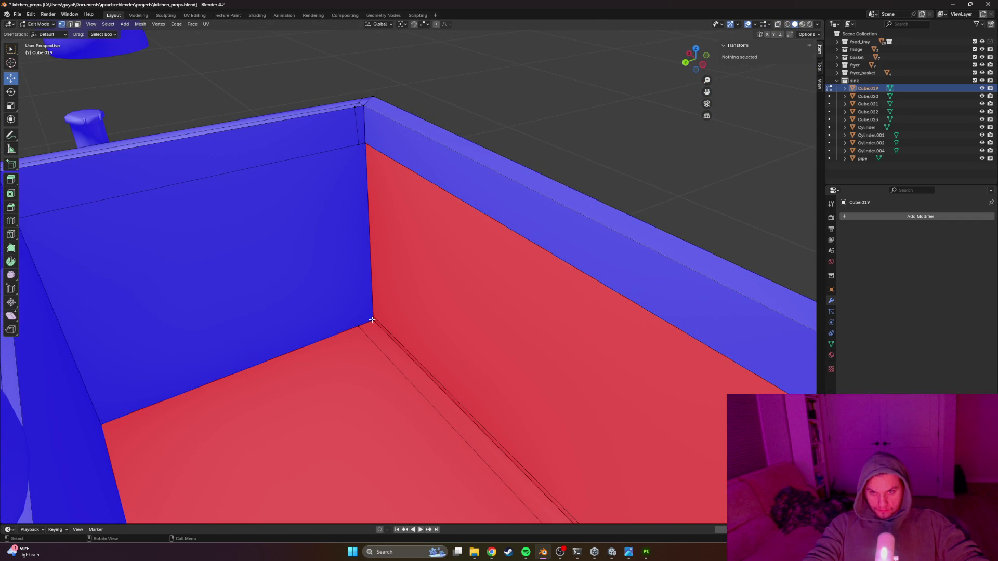
left_click(372, 320)
left_click(374, 317, "shift")
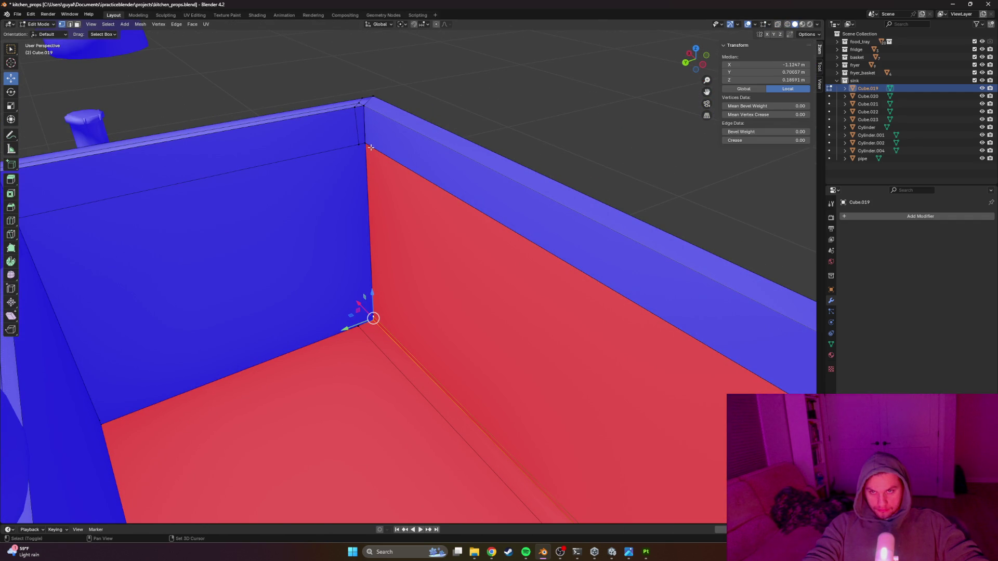
scroll(433, 172, "up", 3)
scroll(488, 204, "down", 5)
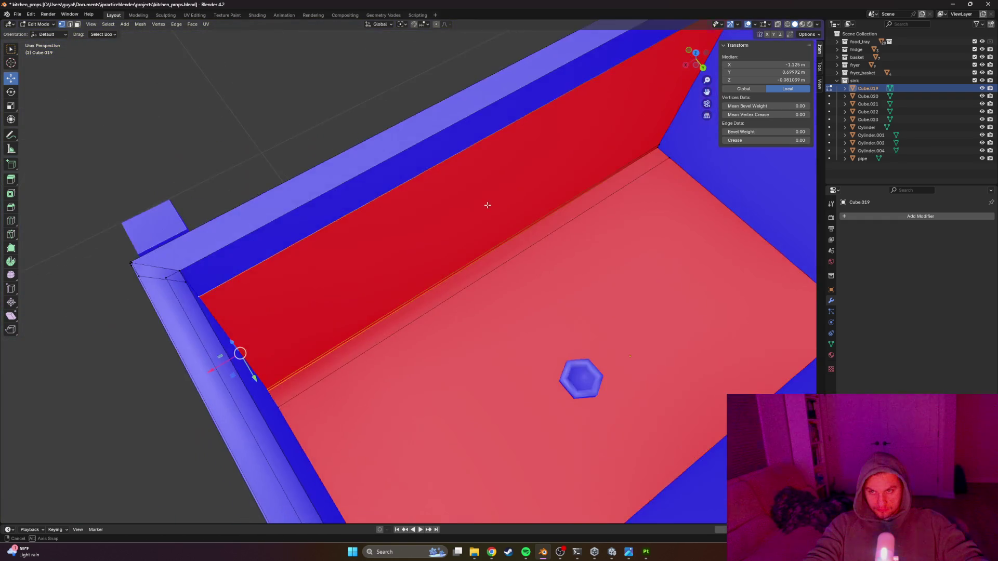
scroll(293, 234, "up", 3)
scroll(293, 234, "down", 2)
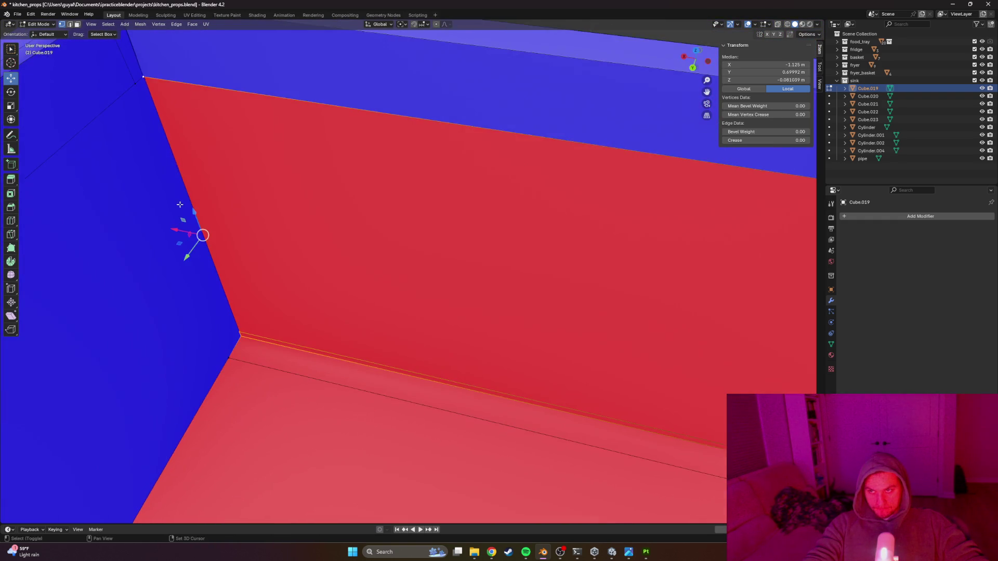
scroll(324, 305, "up", 3)
scroll(260, 124, "down", 4)
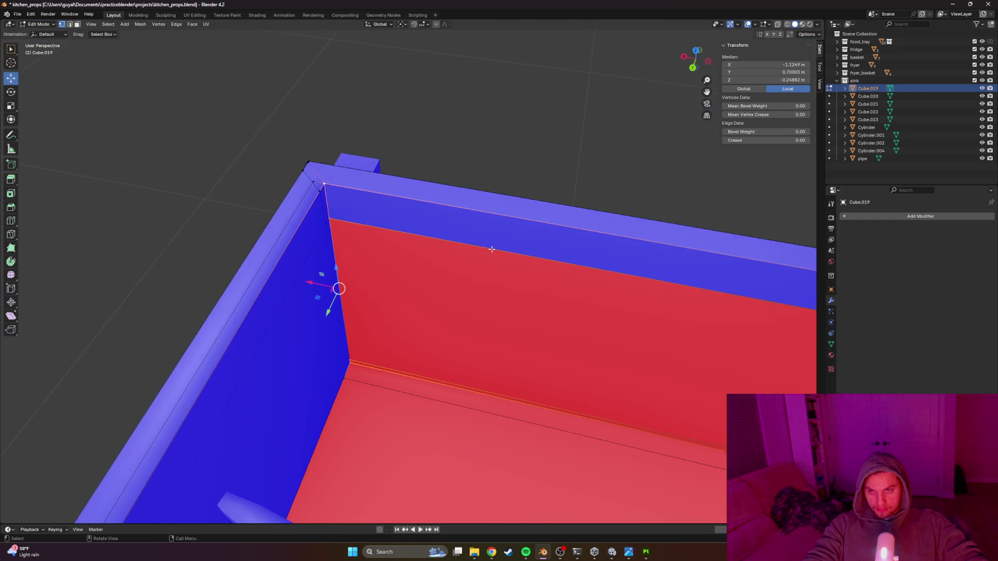
scroll(275, 177, "down", 3)
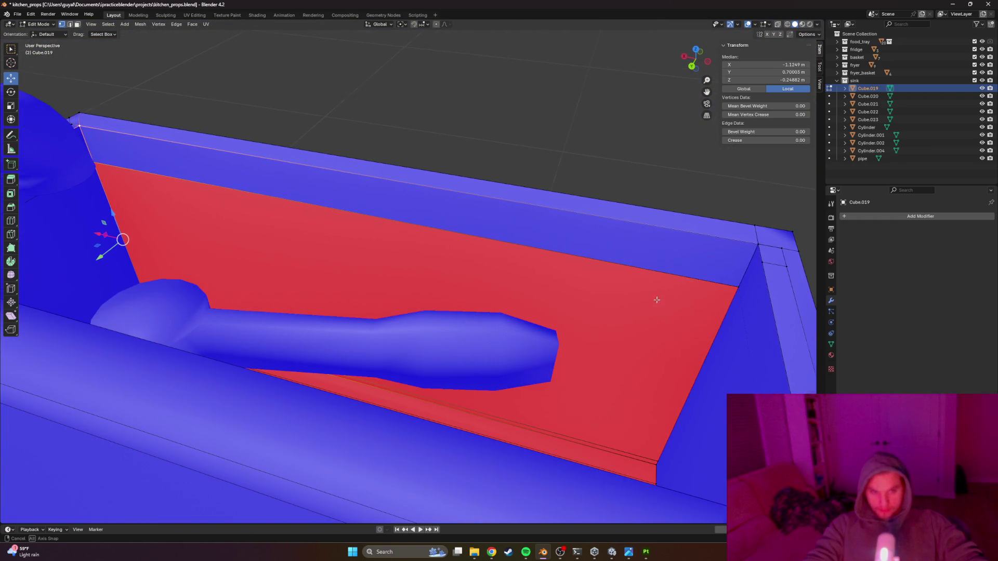
Step: Select the wall and floor-to-wall edges, try a move, then undo it
left_click(711, 360, "shift")
scroll(710, 360, "down", 3)
left_click(635, 477, "shift")
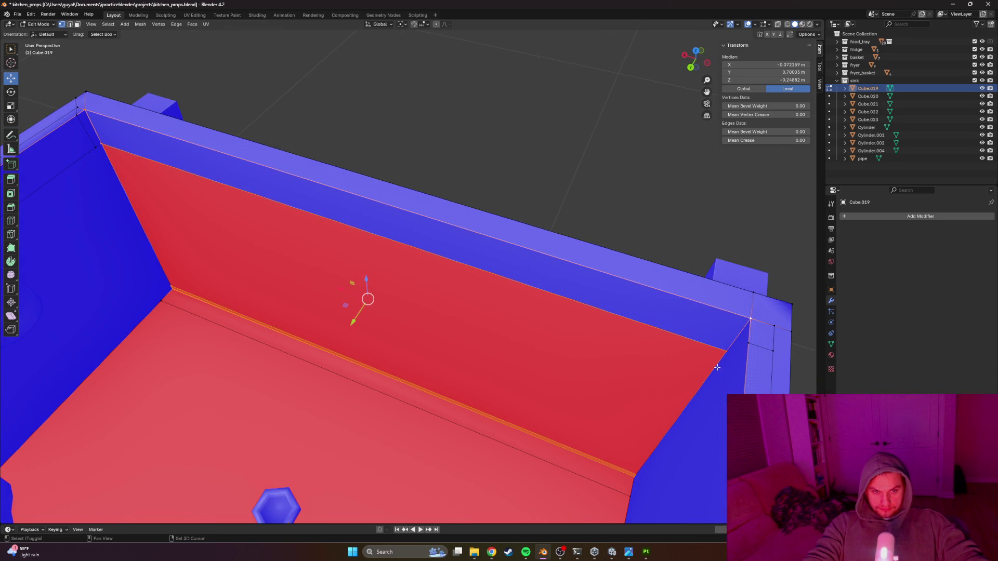
mouse_move(353, 322)
left_mouse_down()
mouse_move(370, 280)
mouse_move(359, 312)
left_mouse_up()
key("ctrl+z")
Step: Select the floor, slanted side and top rail edges and extrude them about 0.0036 m outward
key("z")
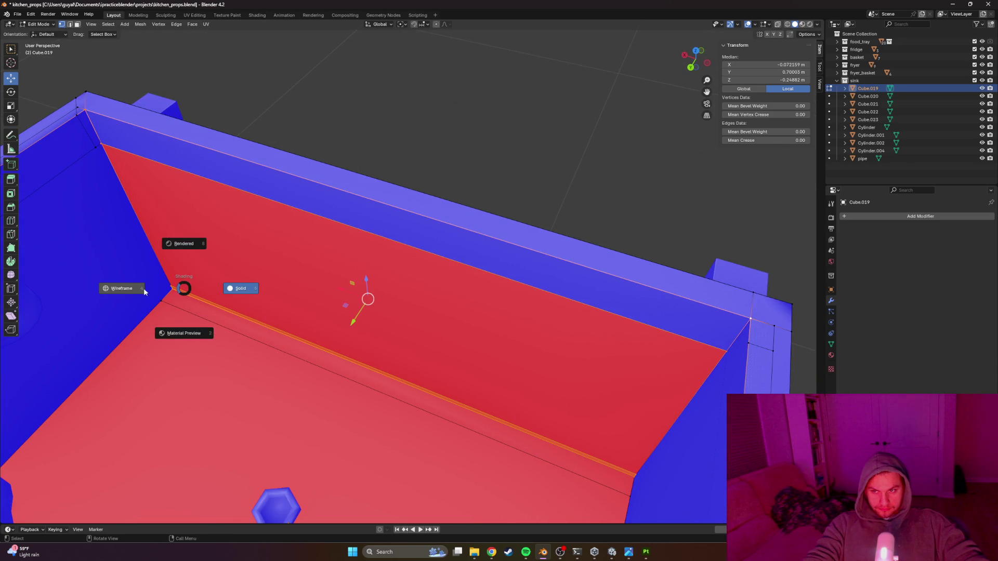
left_click(171, 283)
left_click(171, 297, "alt")
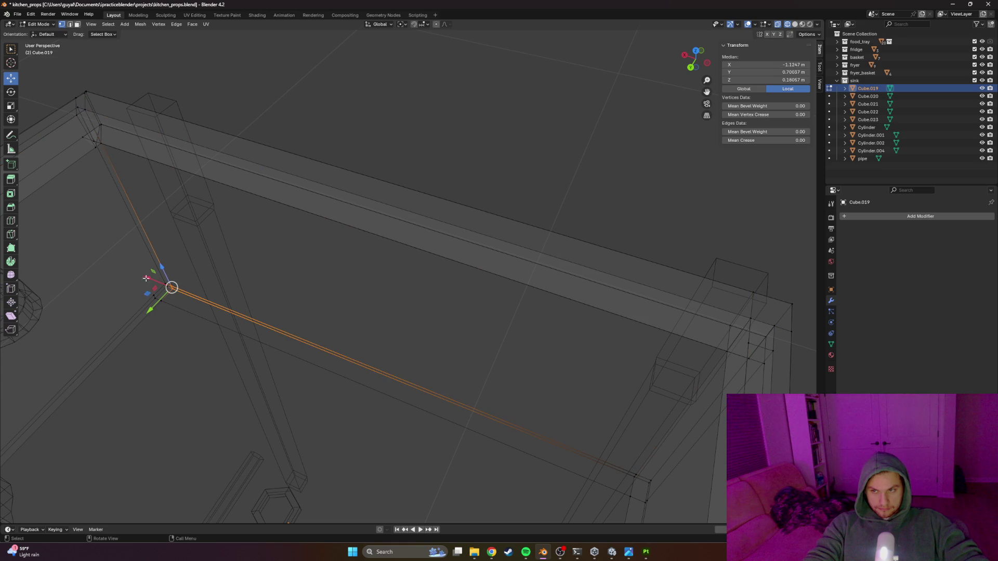
left_click(105, 166, "alt+shift")
key("KP_Decimal")
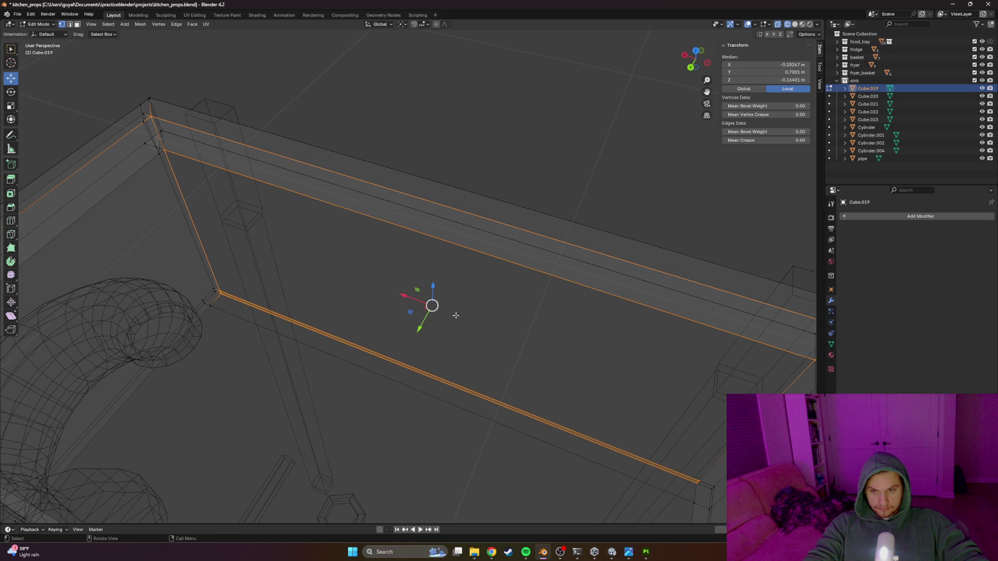
left_click_drag(424, 330, 430, 329)
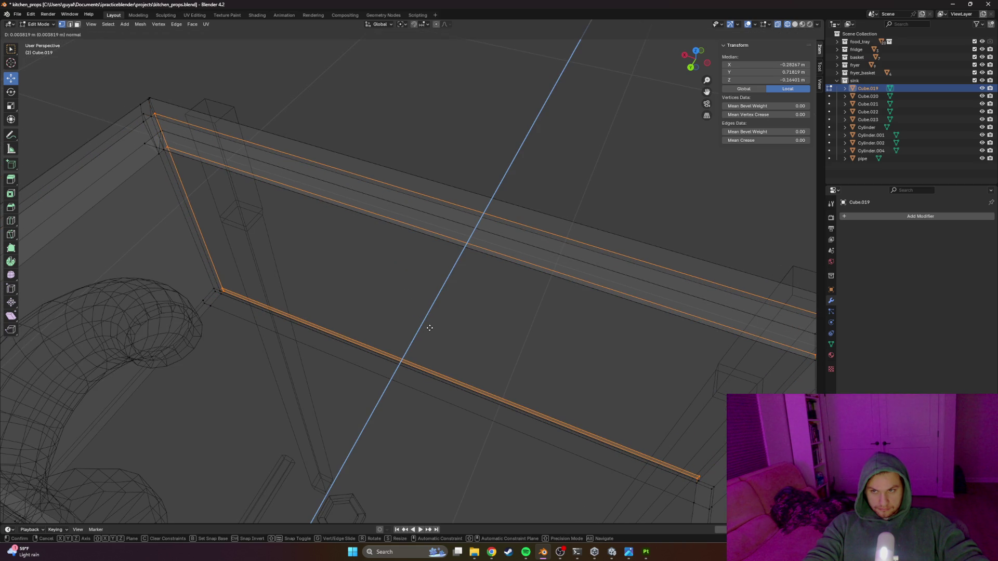
left_click(429, 328)
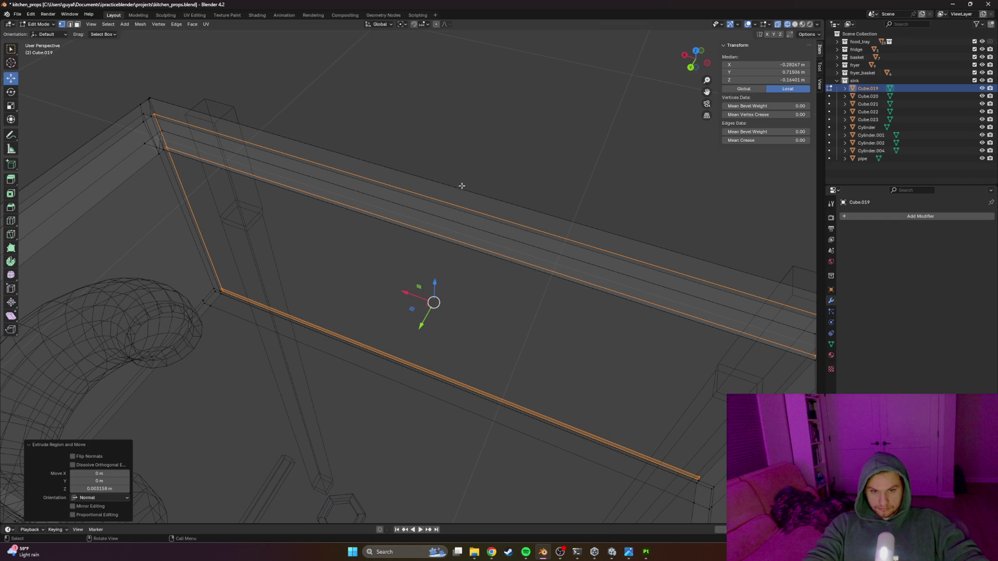
key("shift+z")
left_click(486, 180)
mouse_move(387, 248)
left_mouse_down()
mouse_move(361, 225)
mouse_move(346, 232)
left_mouse_up()
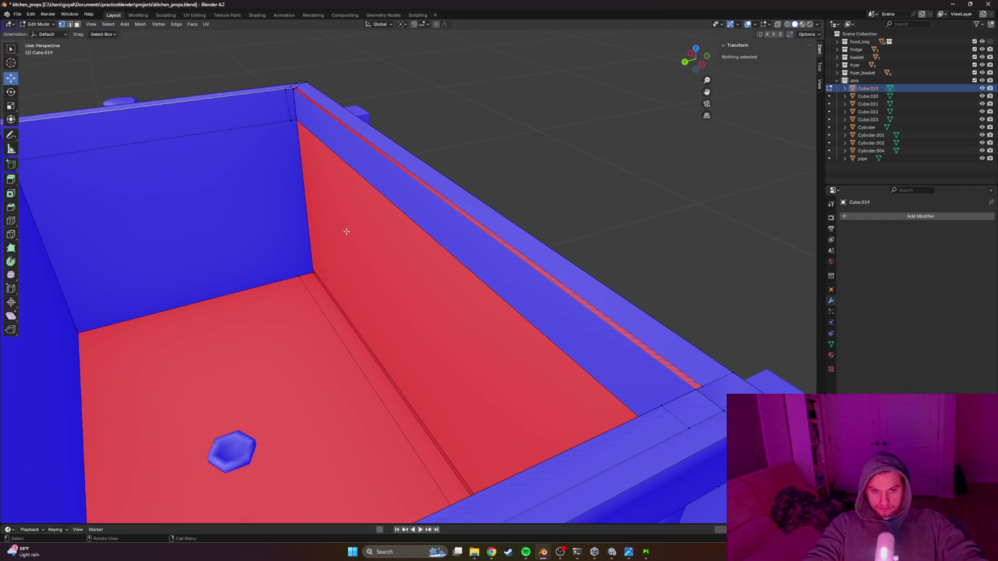
left_click(701, 385)
left_click(714, 276)
mouse_move(713, 276)
left_mouse_down()
mouse_move(663, 305)
mouse_move(552, 415)
left_mouse_up()
left_click(511, 433, "alt")
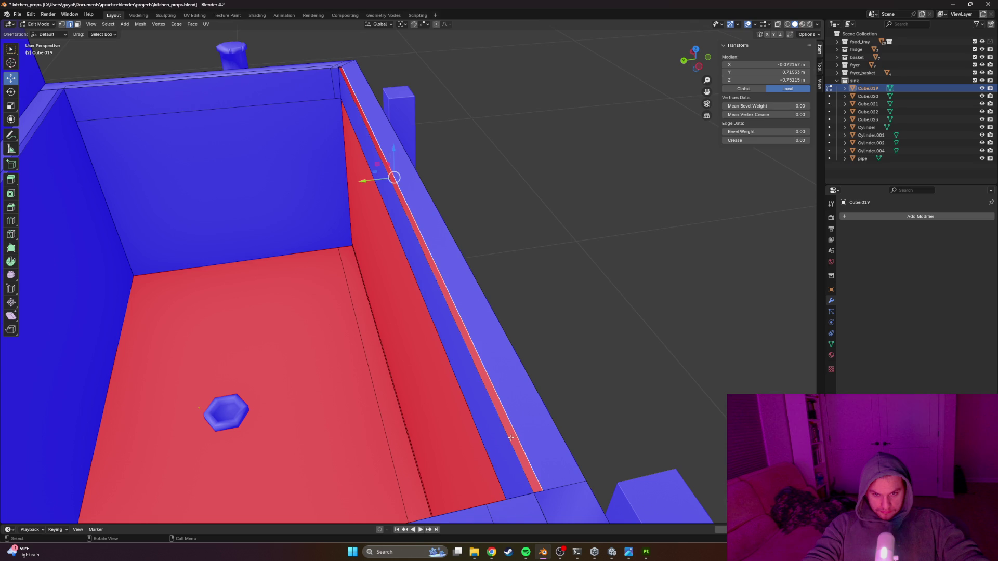
left_click(511, 436, "alt")
left_click(512, 437, "alt")
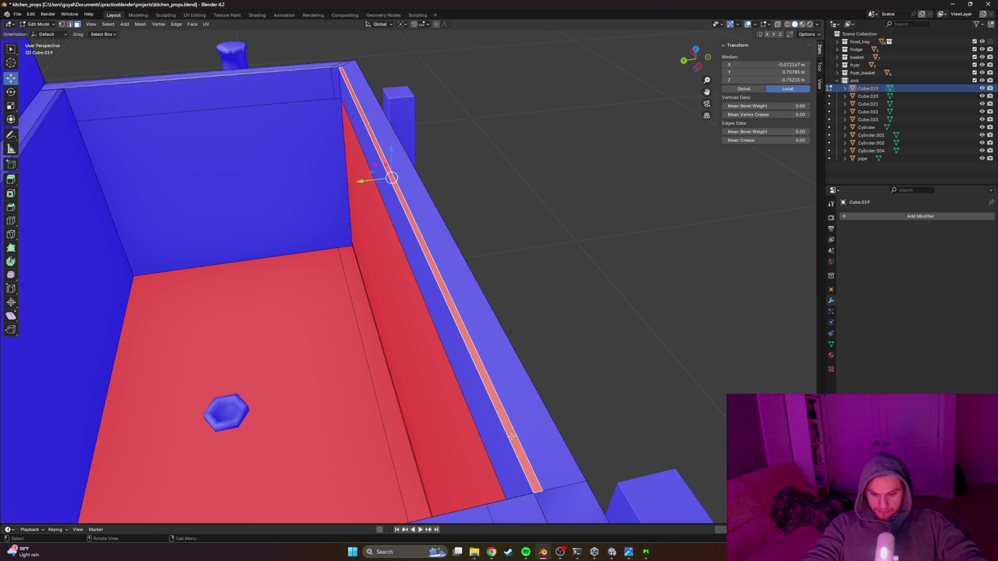
key("x")
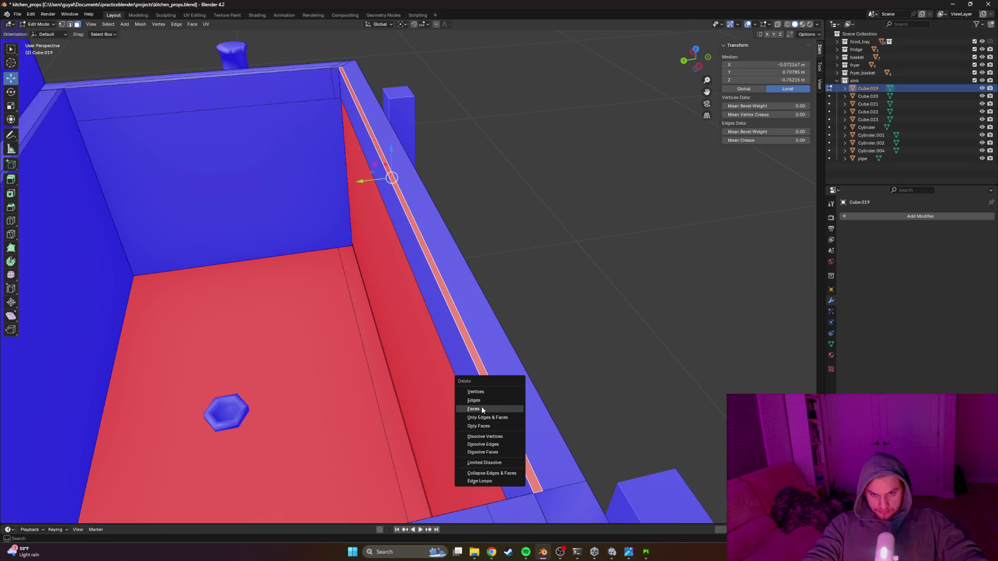
left_click(481, 407)
left_click_drag(481, 407, 439, 401)
key("1")
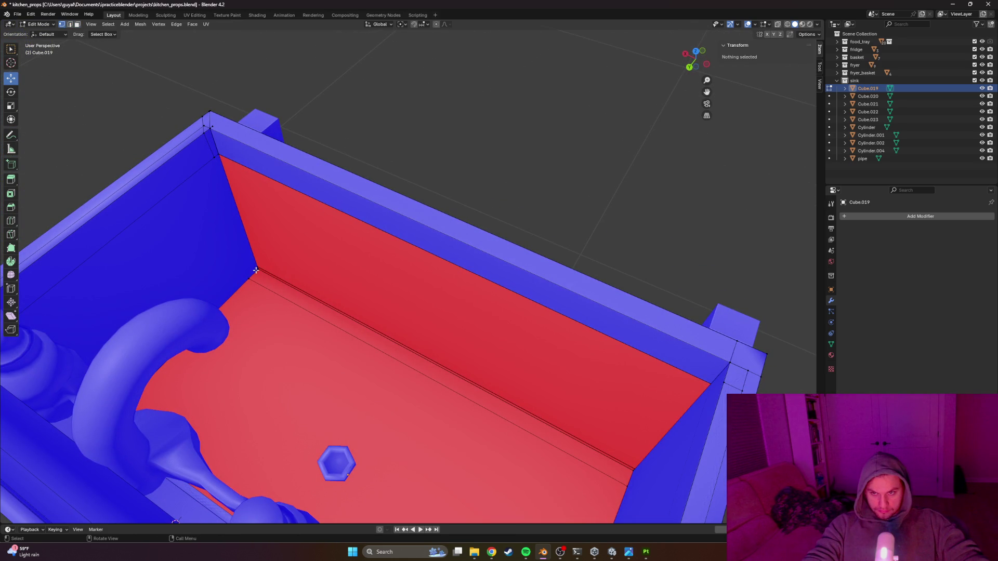
left_click(256, 270)
left_click(635, 471, "shift")
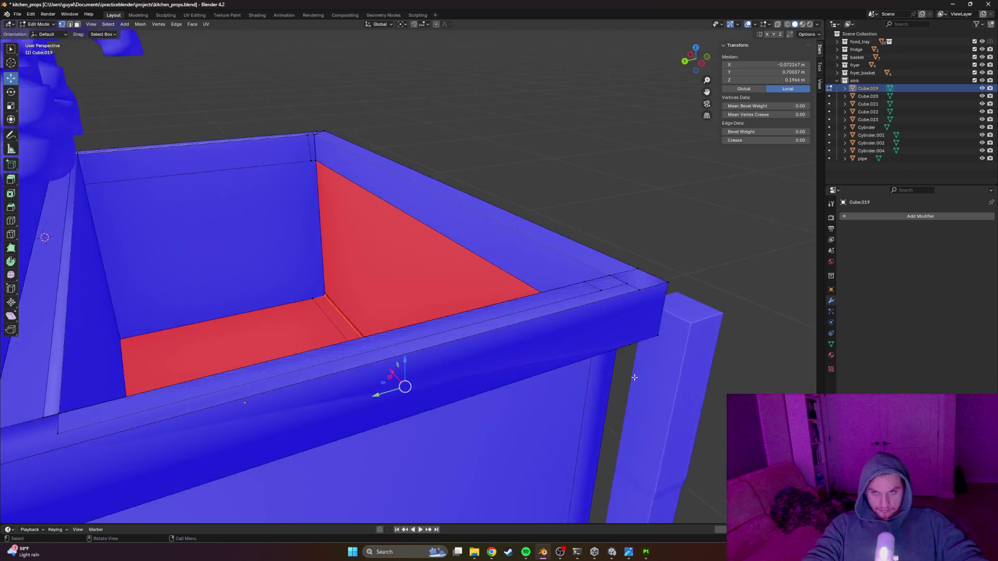
scroll(478, 338, "up", 5)
mouse_move(478, 339)
left_mouse_down()
mouse_move(597, 339)
mouse_move(538, 339)
mouse_move(506, 319)
mouse_move(494, 324)
mouse_move(575, 360)
mouse_move(595, 381)
mouse_move(627, 377)
mouse_move(439, 353)
left_mouse_up()
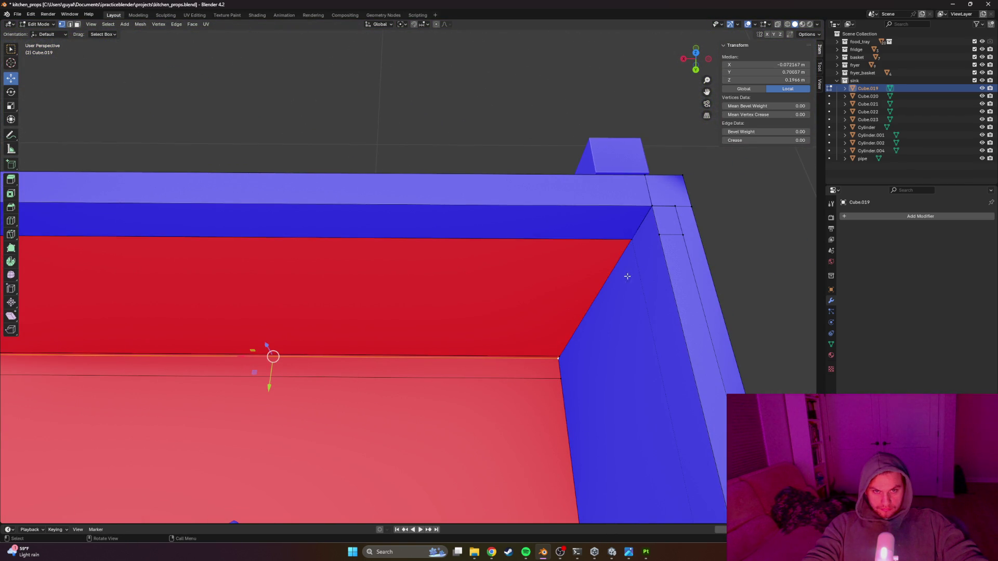
left_click_drag(580, 282, 643, 247)
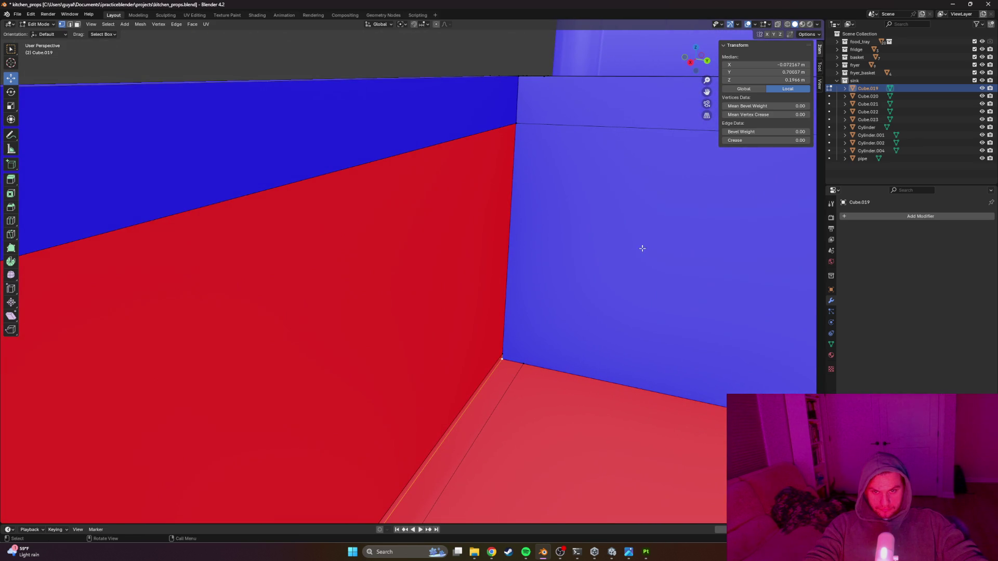
Step: Place a Ctrl+R loop cut across the inner wall near the back corner
key("ctrl+r")
left_click(526, 76)
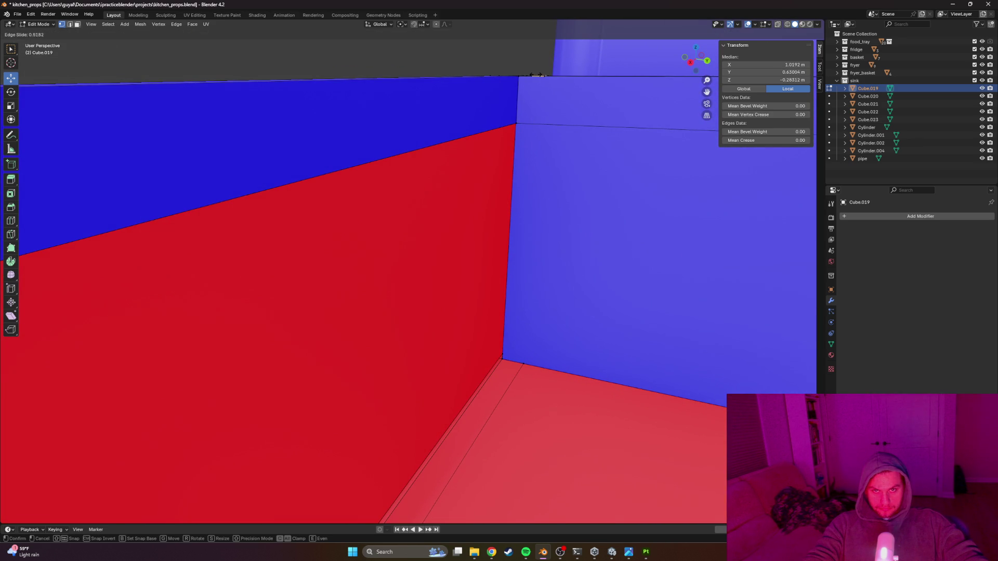
left_click(516, 72)
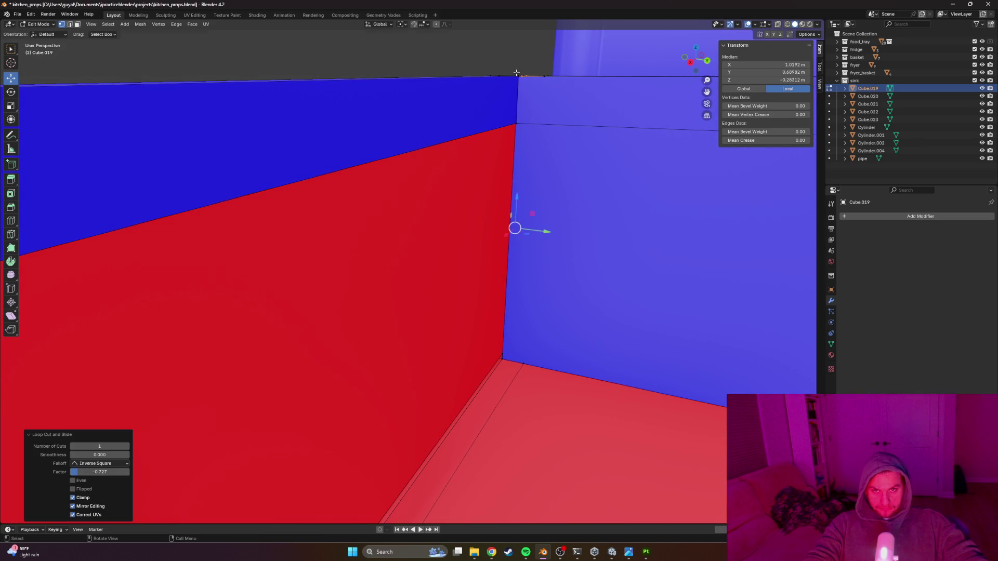
left_click_drag(504, 150, 504, 164)
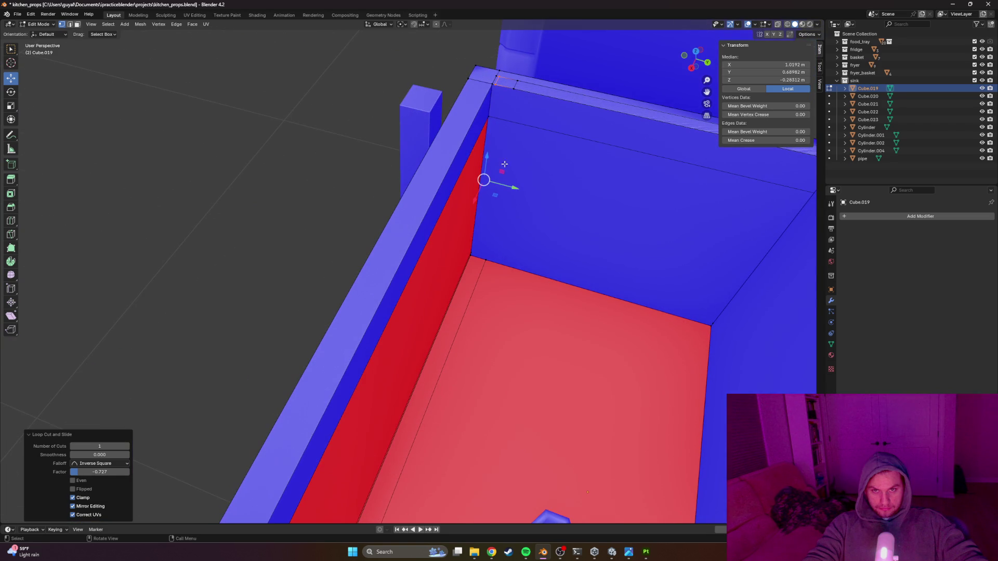
Step: Select the wall's top edge and extend along the tiny edge's path
left_click(494, 80)
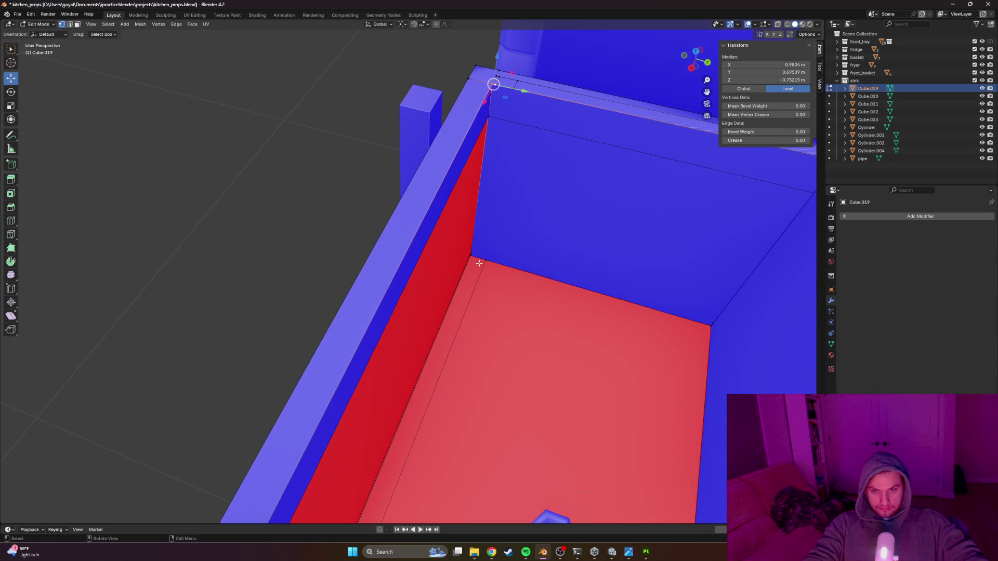
scroll(479, 263, "up", 5)
left_click(566, 348)
scroll(568, 327, "down", 10)
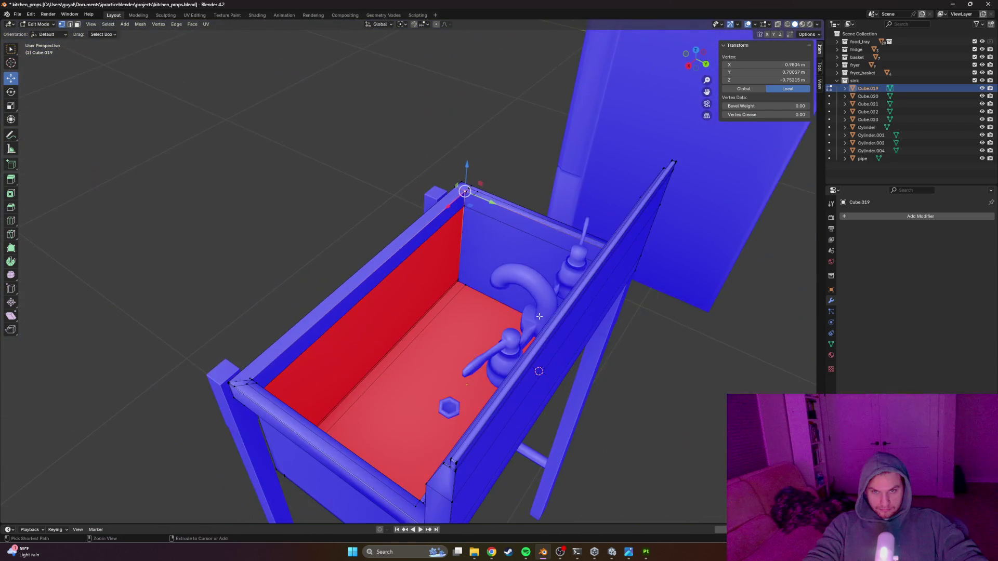
left_click(539, 316, "ctrl")
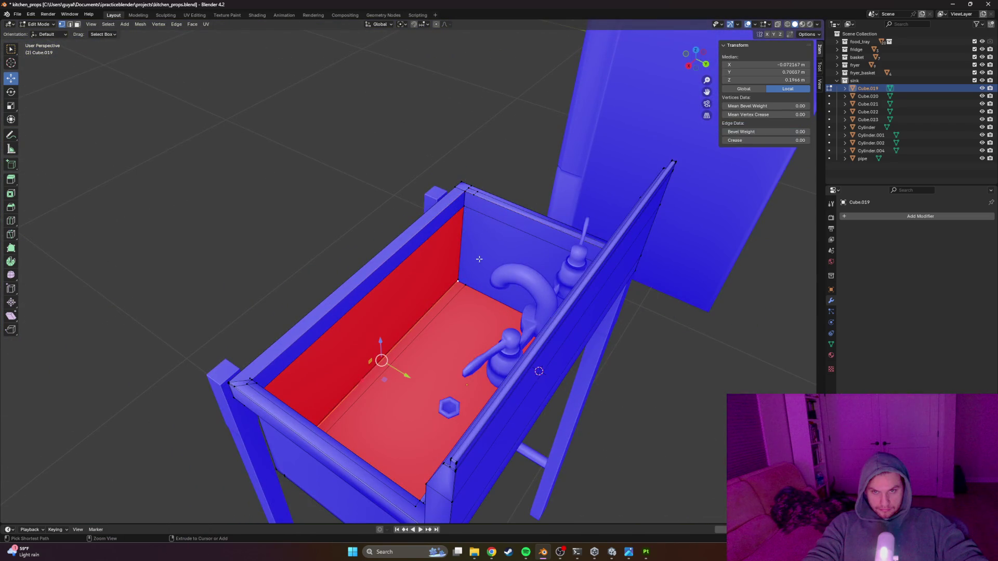
scroll(508, 274, "up", 4)
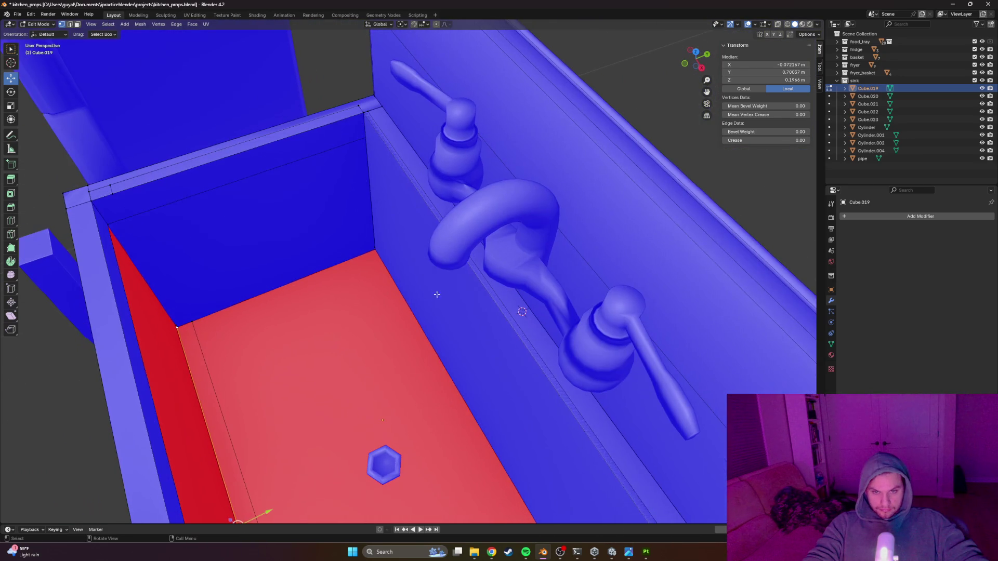
Step: Select the thin strip of faces along the back rim for deletion
left_click(516, 325)
left_click(517, 326, "alt")
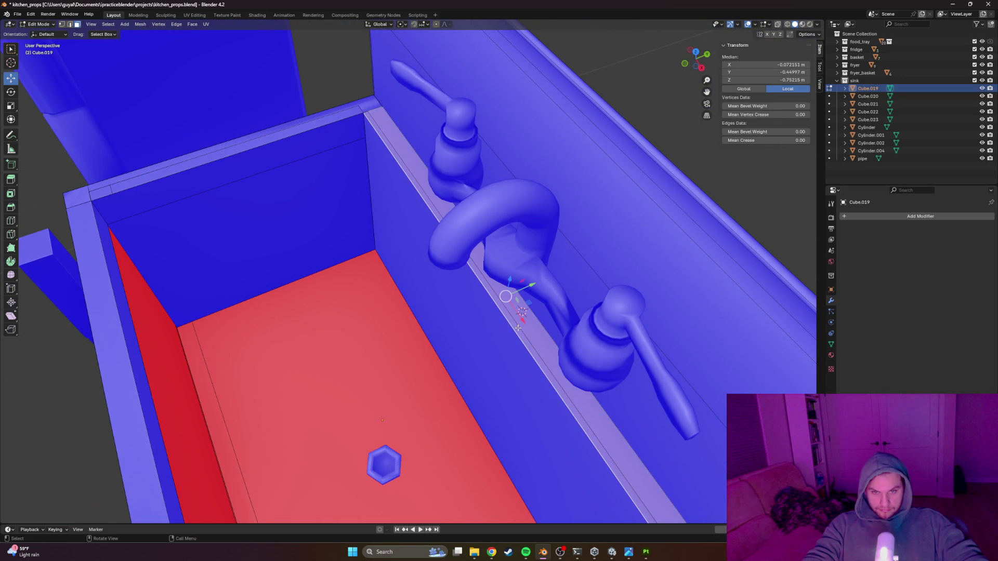
left_click(516, 330, "ctrl+alt")
scroll(445, 277, "up", 2)
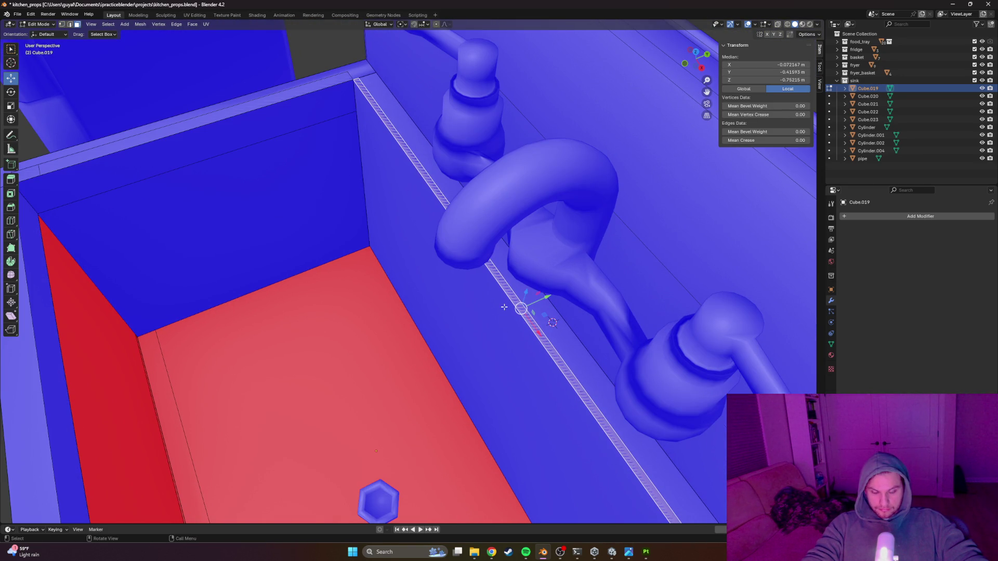
key("x")
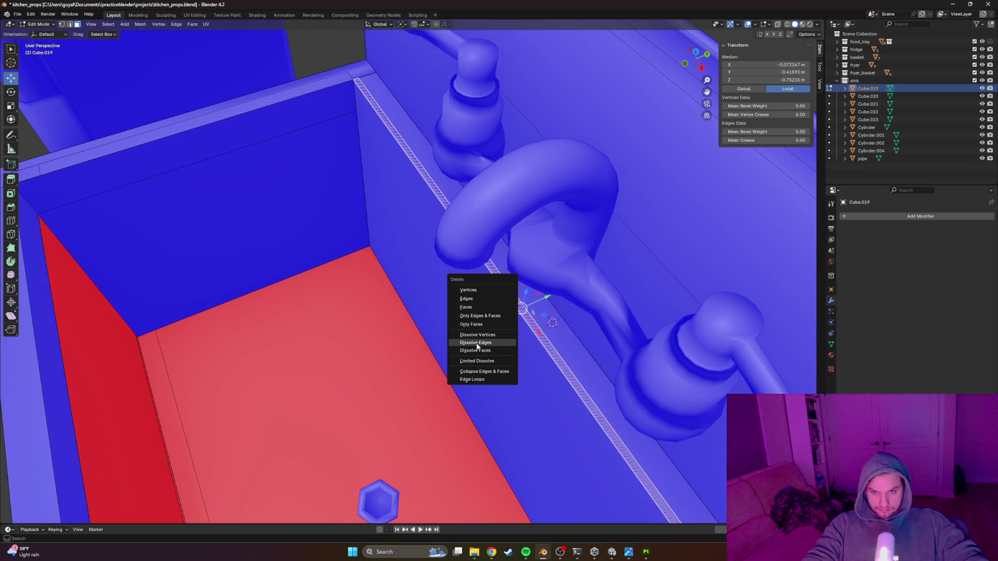
Step: Delete the thin face strips along the back and left rims
left_click(466, 307)
scroll(342, 311, "down", 3)
scroll(342, 310, "down", 2)
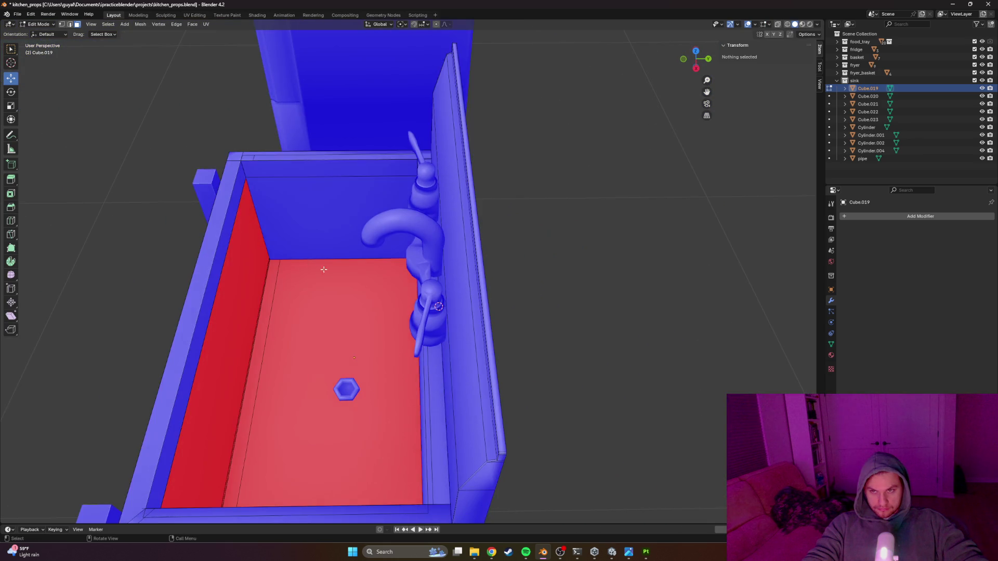
left_click(310, 238, "alt")
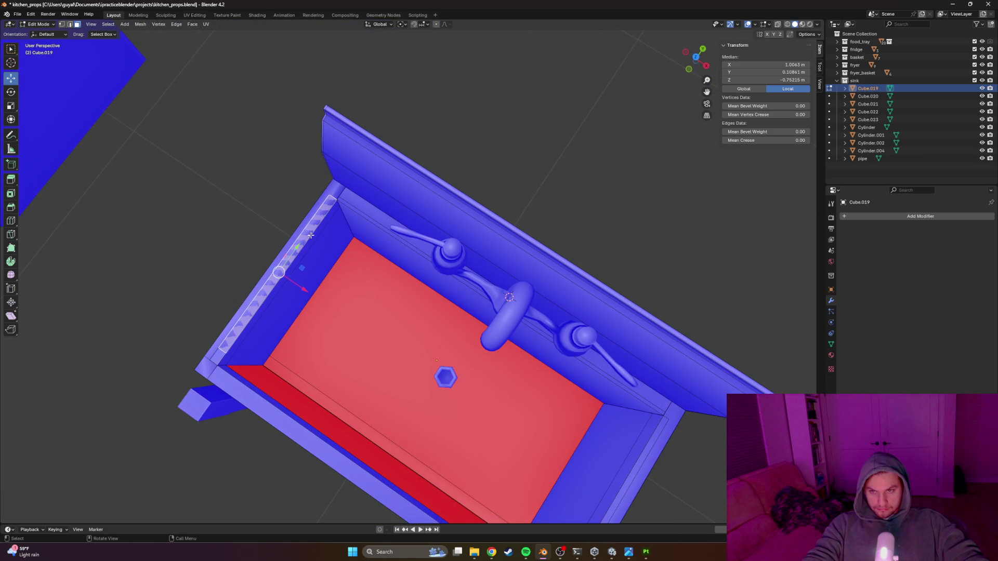
key("x")
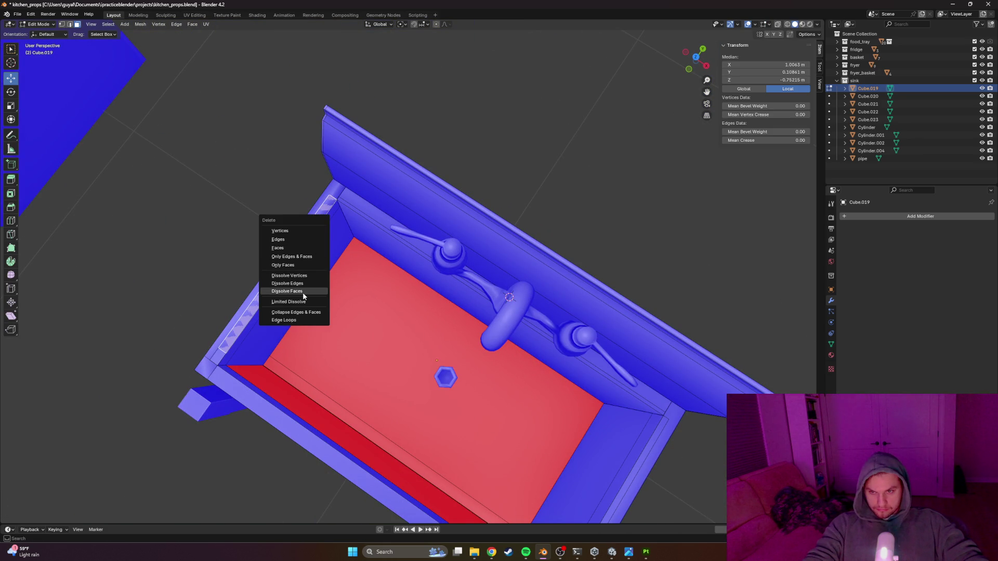
left_click(286, 247)
Step: Delete the stray vertex at the basin's inner corner
left_click_drag(287, 246, 284, 244)
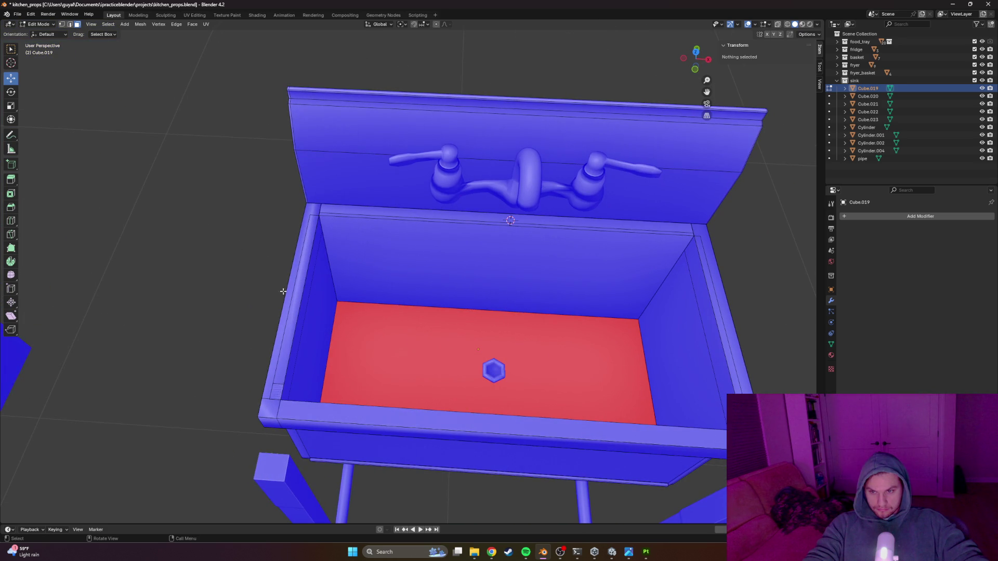
left_click(279, 389)
key("x")
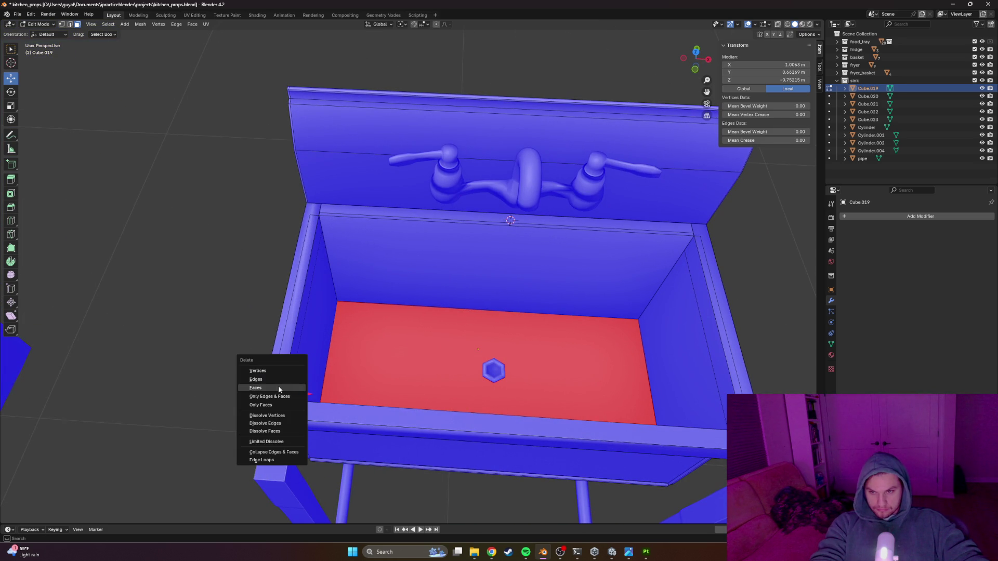
left_click(254, 385)
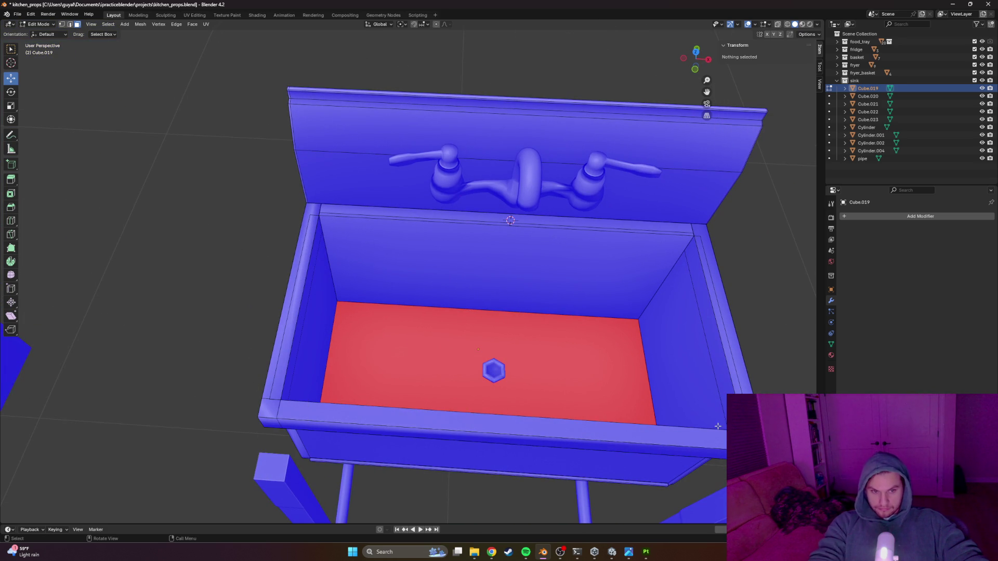
scroll(696, 423, "up", 5)
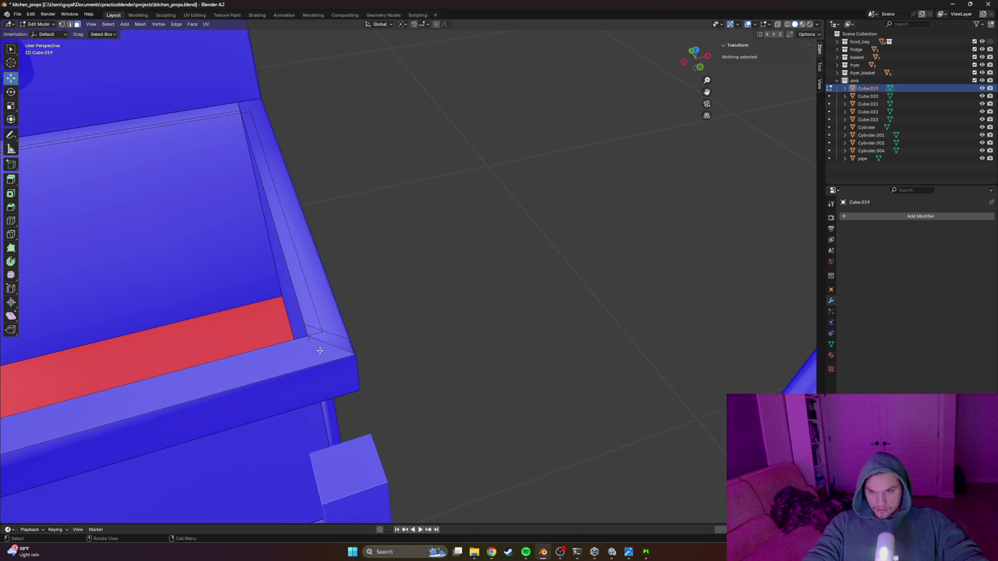
scroll(328, 331, "down", 5)
Step: Toggle wireframe then back to solid shading, orbiting to a side-front view
key("z")
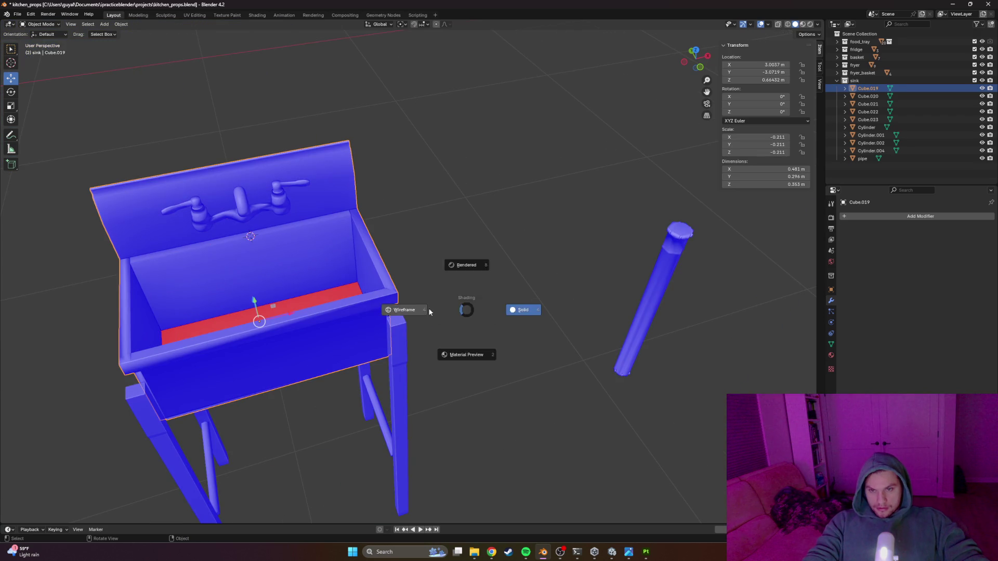
left_click(436, 312)
scroll(460, 305, "down", 3)
key("z")
left_click(521, 304)
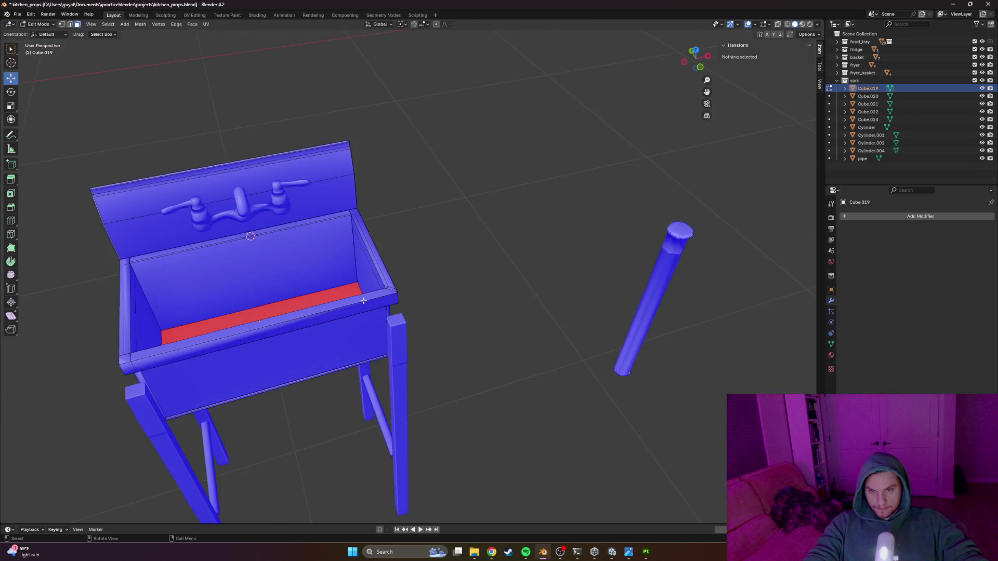
scroll(464, 290, "up", 5)
scroll(372, 315, "down", 3)
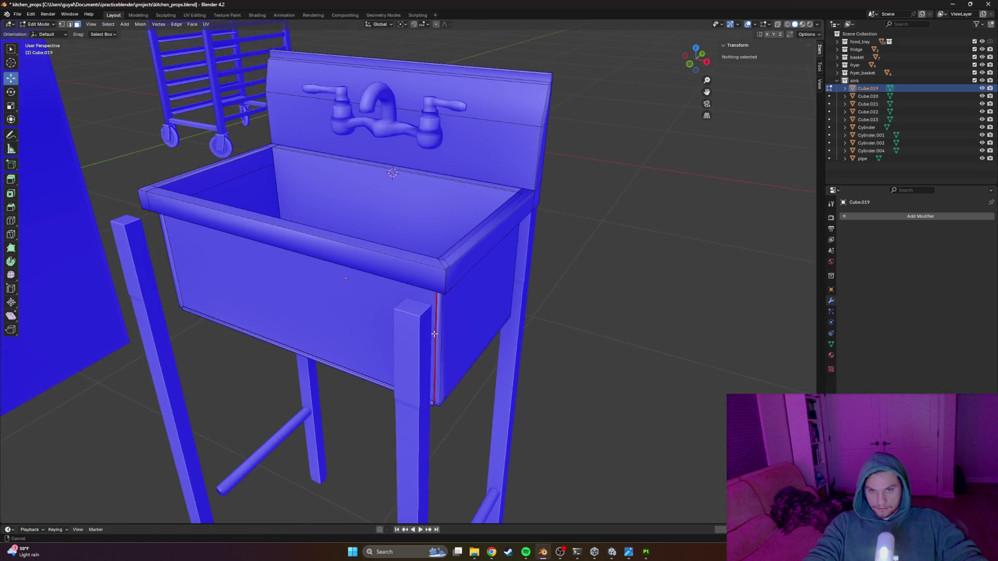
mouse_move(454, 312)
left_mouse_down()
mouse_move(401, 283)
mouse_move(472, 288)
left_mouse_up()
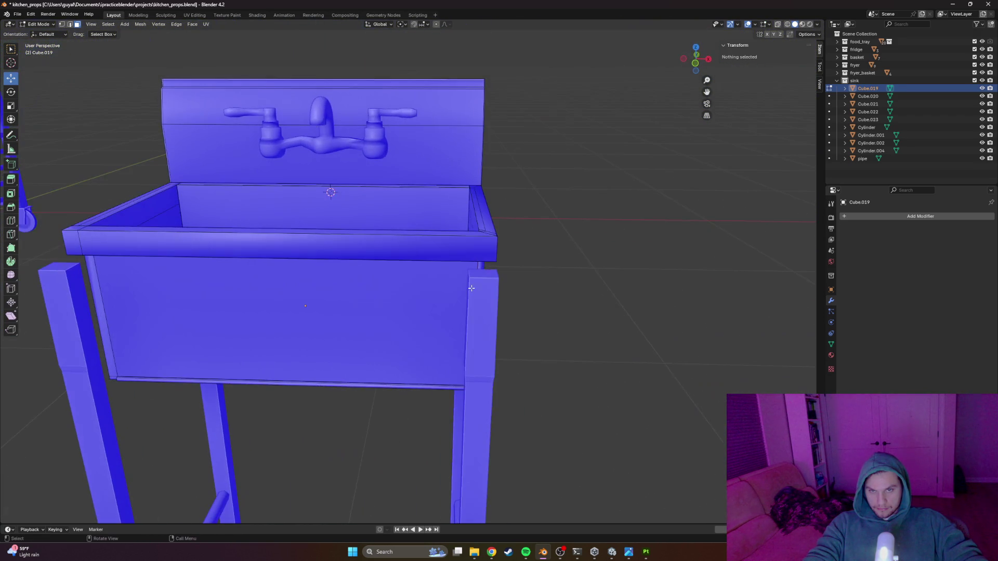
Step: Turn off Face Orientation in the Viewport Overlays dropdown
left_click(769, 25)
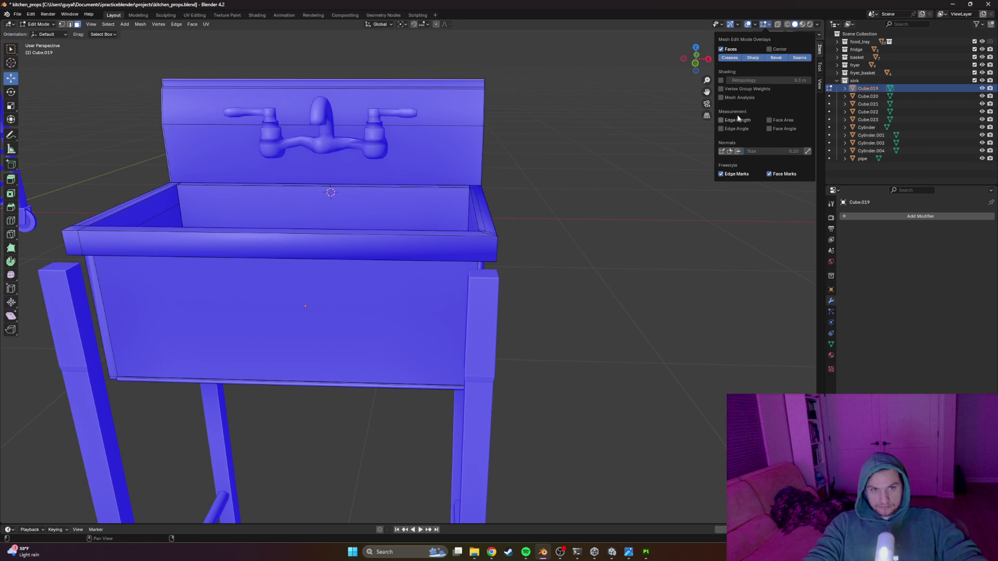
left_click(755, 25)
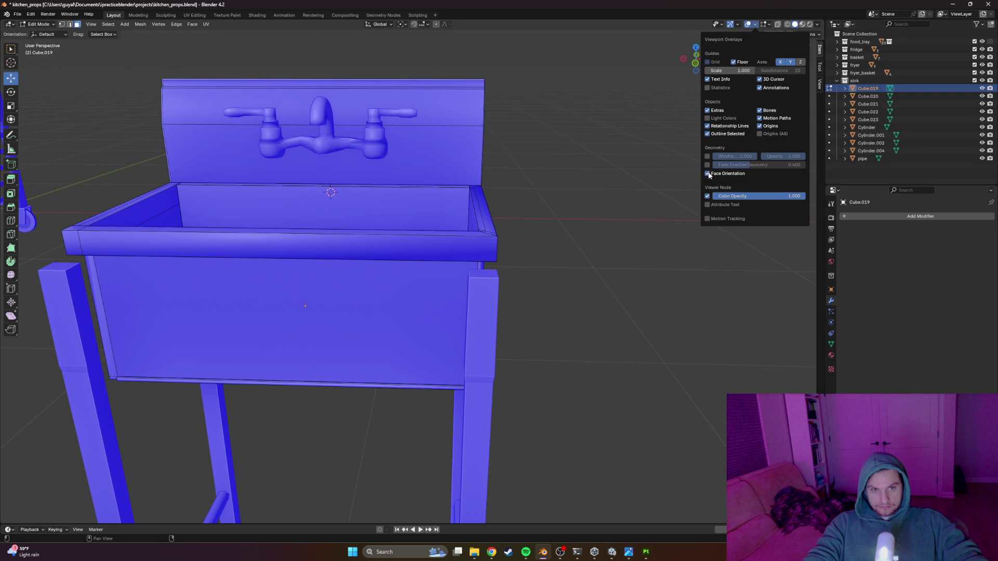
left_click(707, 173)
mouse_move(581, 182)
left_mouse_down()
mouse_move(530, 201)
mouse_move(458, 298)
mouse_move(420, 289)
mouse_move(463, 276)
left_mouse_up()
scroll(458, 299, "up", 2)
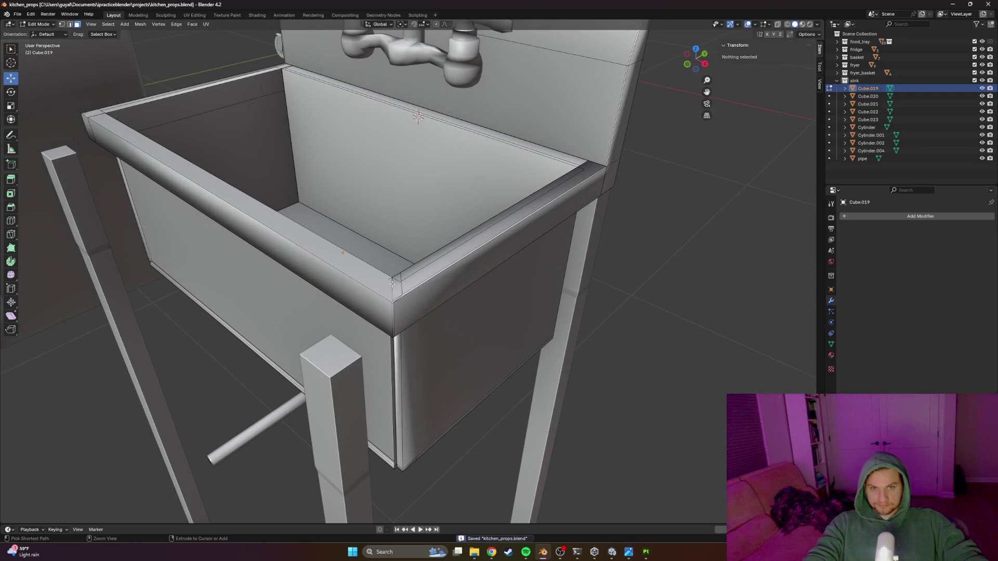
Step: Undo the last selection change, box-select the sink mesh and Tab into Object Mode
scroll(391, 284, "down", 10)
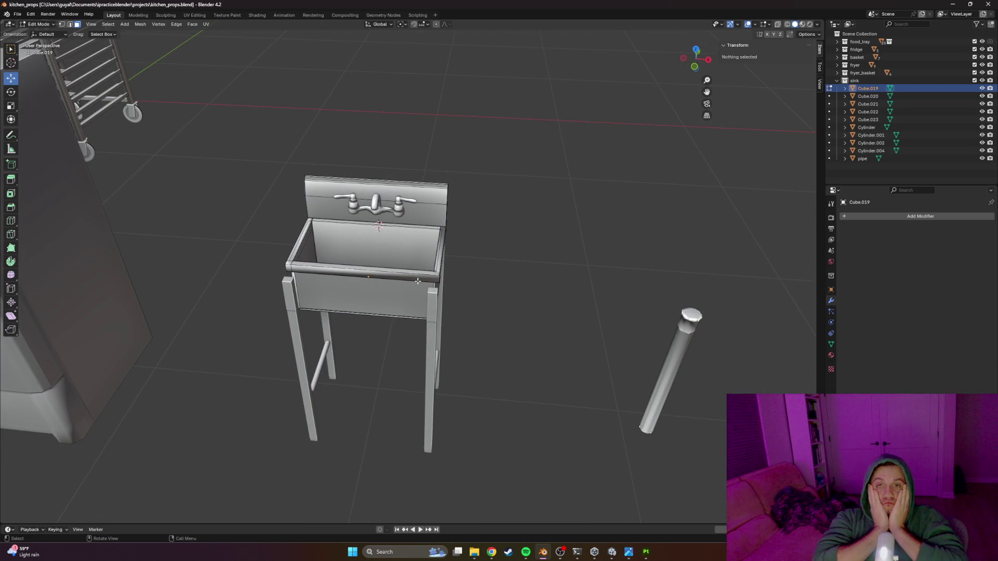
scroll(417, 281, "up", 6)
mouse_move(418, 291)
left_mouse_down()
mouse_move(520, 300)
mouse_move(501, 293)
left_mouse_up()
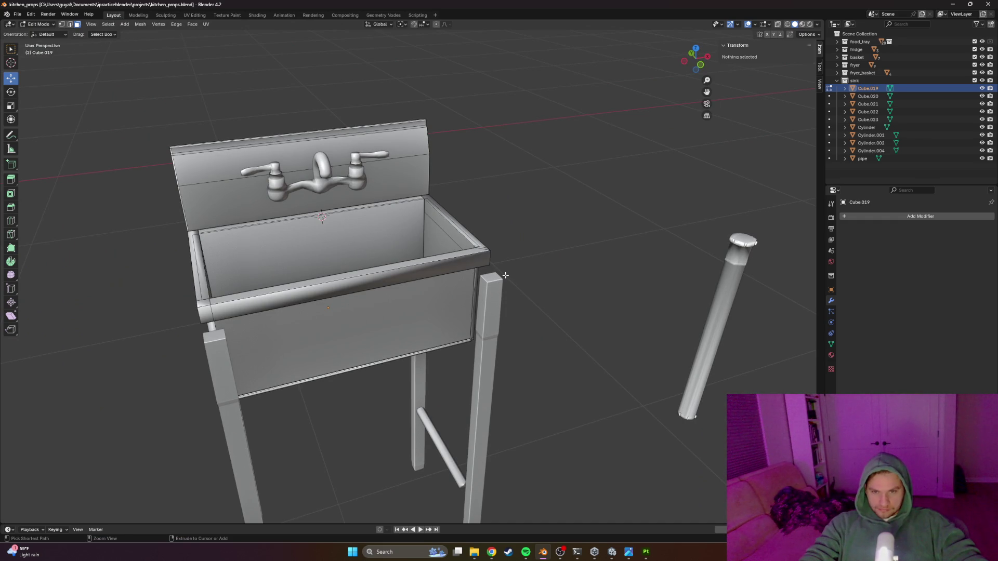
key("ctrl+z")
key("ctrl+z")
key("ctrl+z")
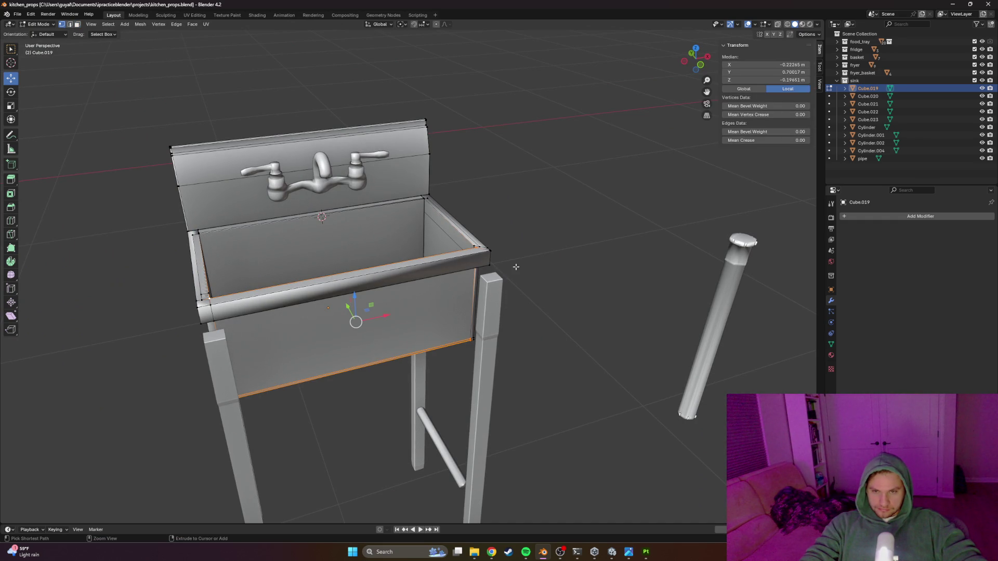
scroll(512, 269, "down", 6)
scroll(478, 282, "up", 3)
left_click_drag(457, 147, 244, 439)
right_click(400, 318)
key("Tab")
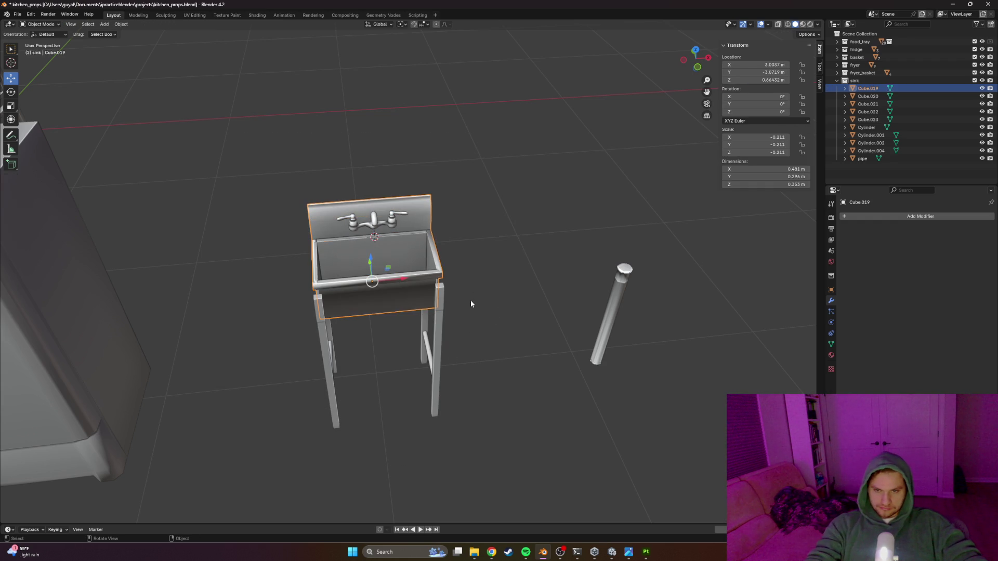
Step: Box-select every part of the old sink and delete it
left_click(494, 187)
left_click_drag(480, 133, 285, 467)
key("Delete")
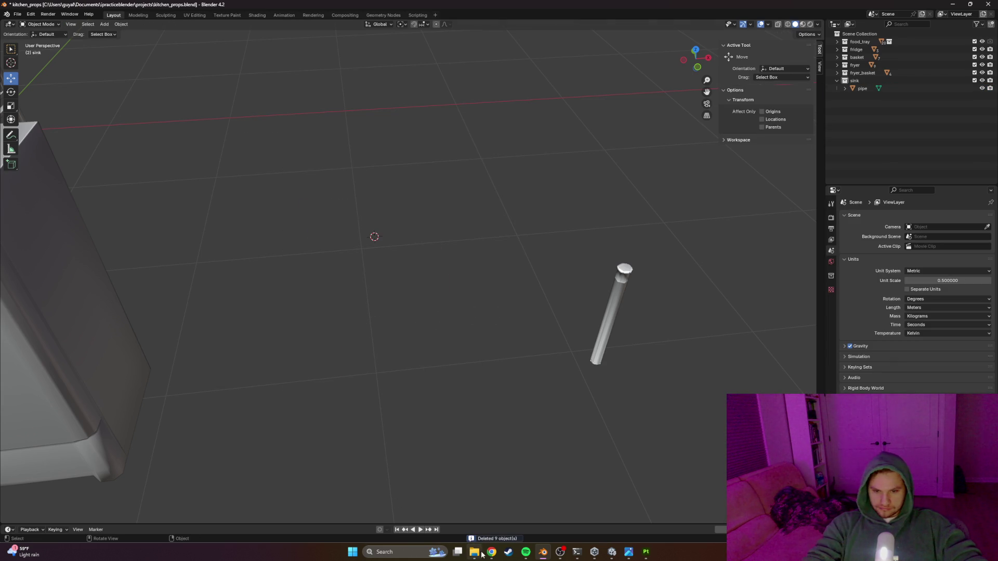
Step: Drag sink.fbx from Explorer's fbx folder into Blender, import it, and select Cube.019
key("alt+Tab")
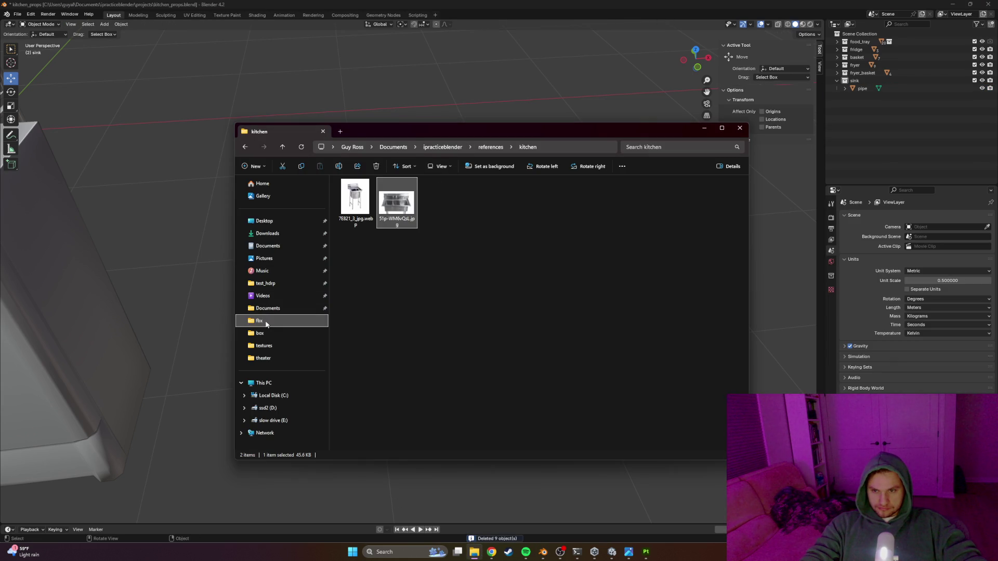
right_click(268, 322)
key("Escape")
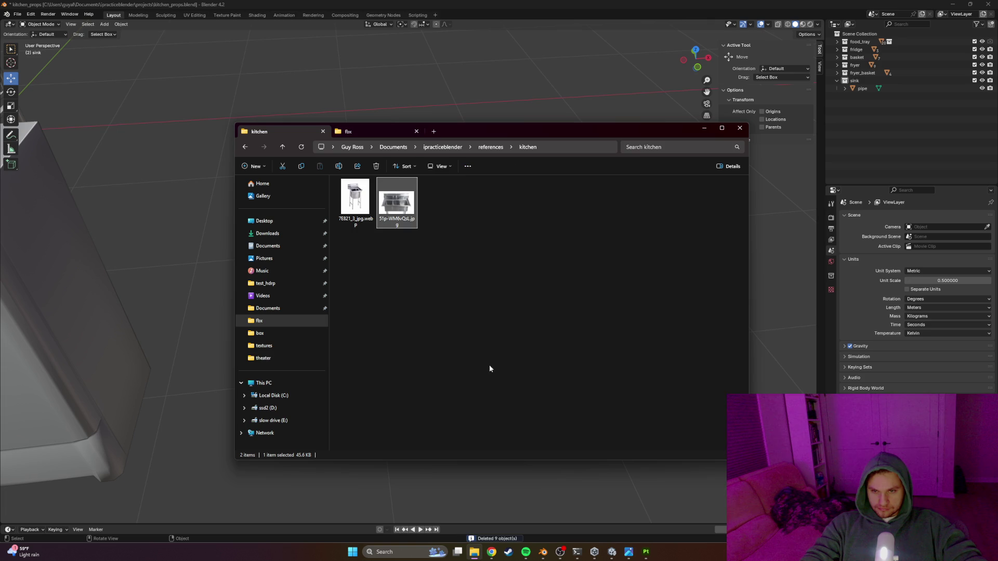
left_click(371, 132)
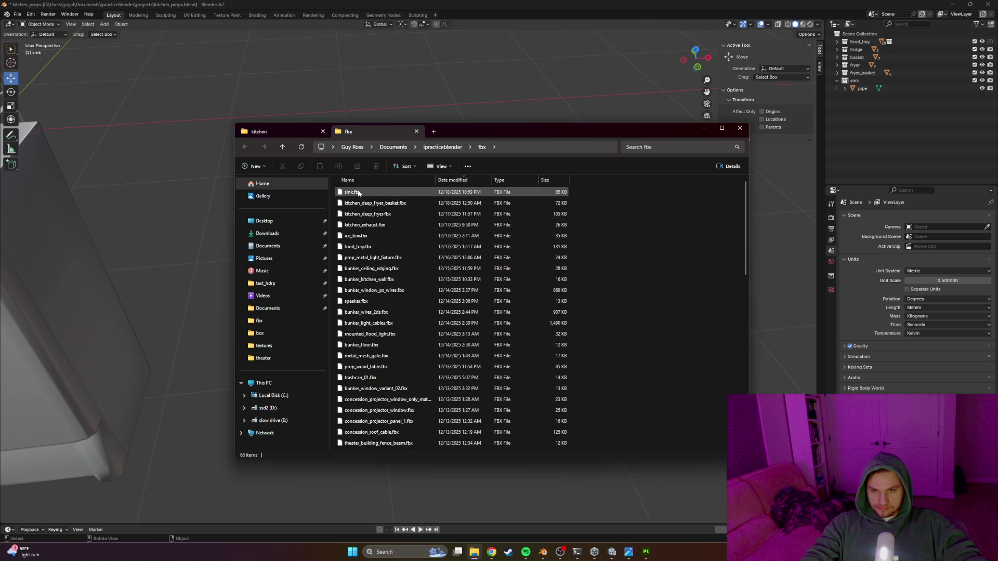
left_click_drag(155, 269, 156, 271)
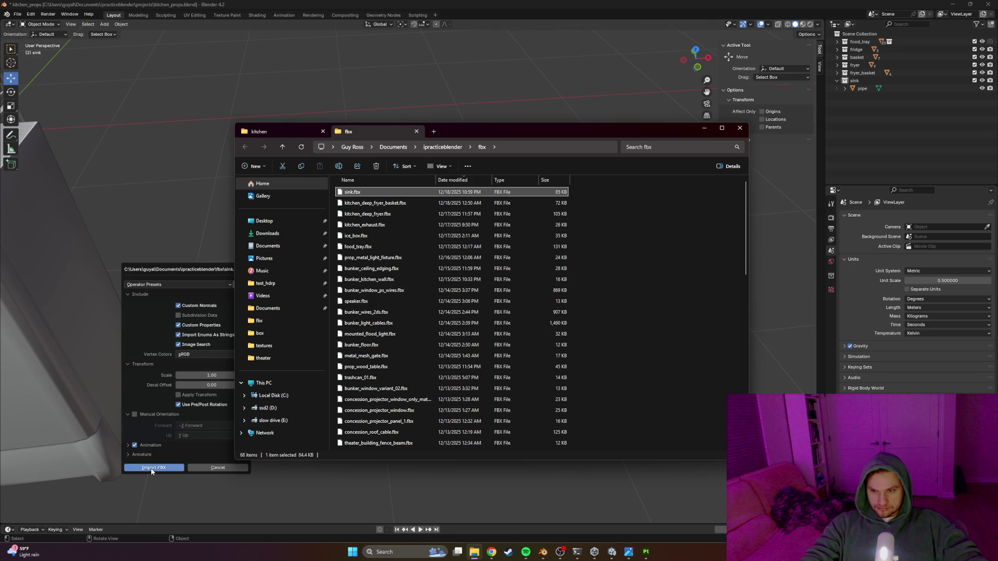
left_click(152, 468)
scroll(410, 342, "up", 3)
left_click(352, 310)
Step: Toggle the basin in and out of Edit Mode, then deselect it from a frontal view
key("Tab")
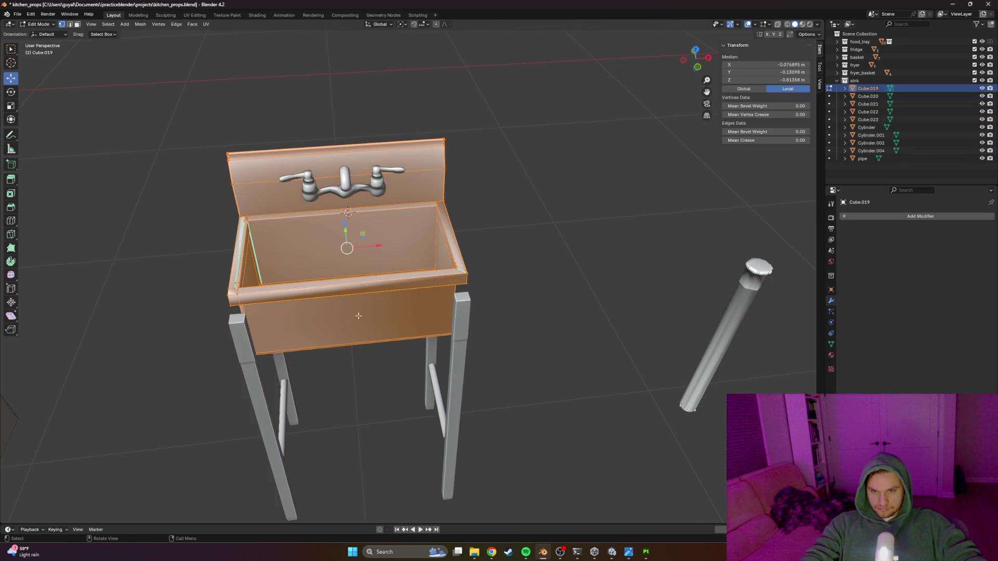
key("Tab")
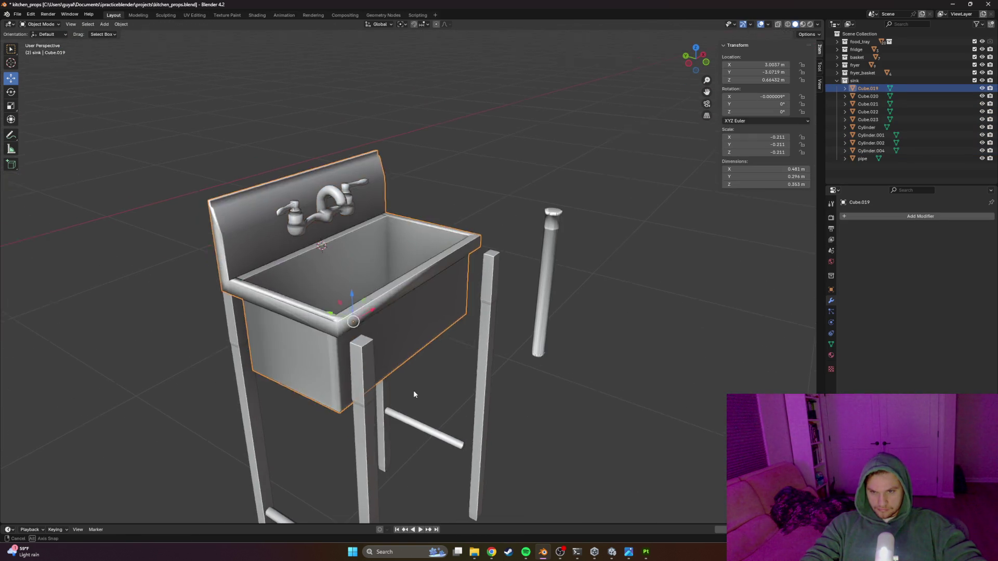
scroll(411, 395, "up", 3)
left_click_drag(453, 367, 434, 419)
left_click(461, 404)
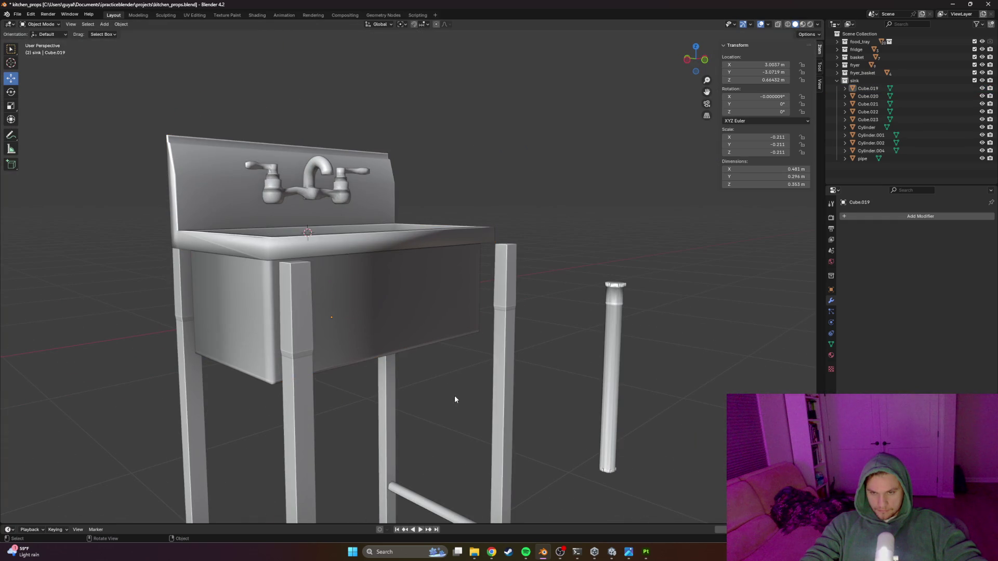
Step: Select the front leg Cube.023, shift it along Y to -3.482 m, and open the Add menu
left_click(294, 403)
mouse_move(294, 404)
left_mouse_down()
mouse_move(372, 431)
mouse_move(475, 430)
mouse_move(333, 353)
left_mouse_up()
scroll(419, 431, "up", 2)
scroll(447, 440, "up", 4)
scroll(451, 410, "up", 2)
scroll(472, 414, "down", 2)
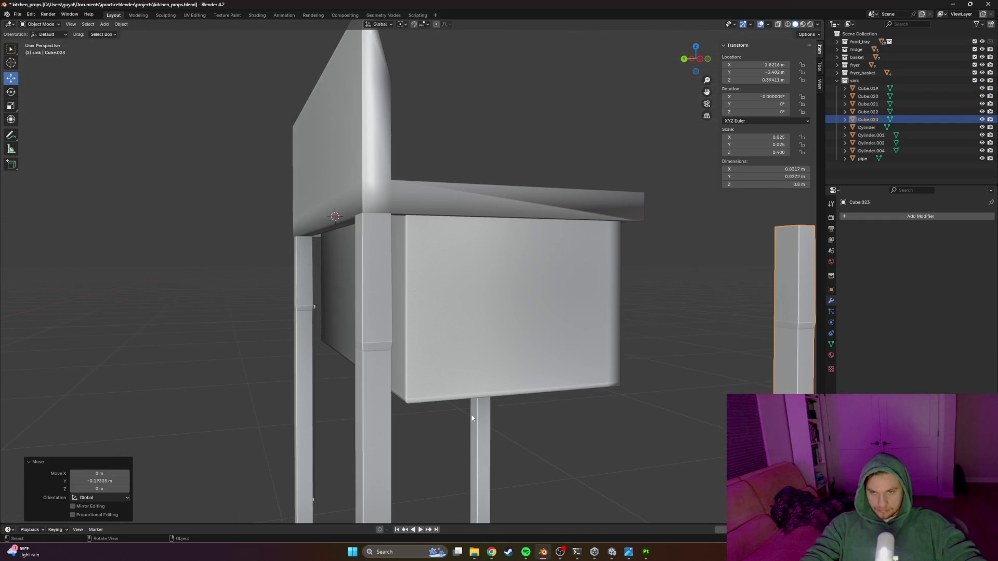
left_click(104, 24)
Step: Add a mesh plane and rotate it 90° around X so it stands upright
mouse_move(135, 33)
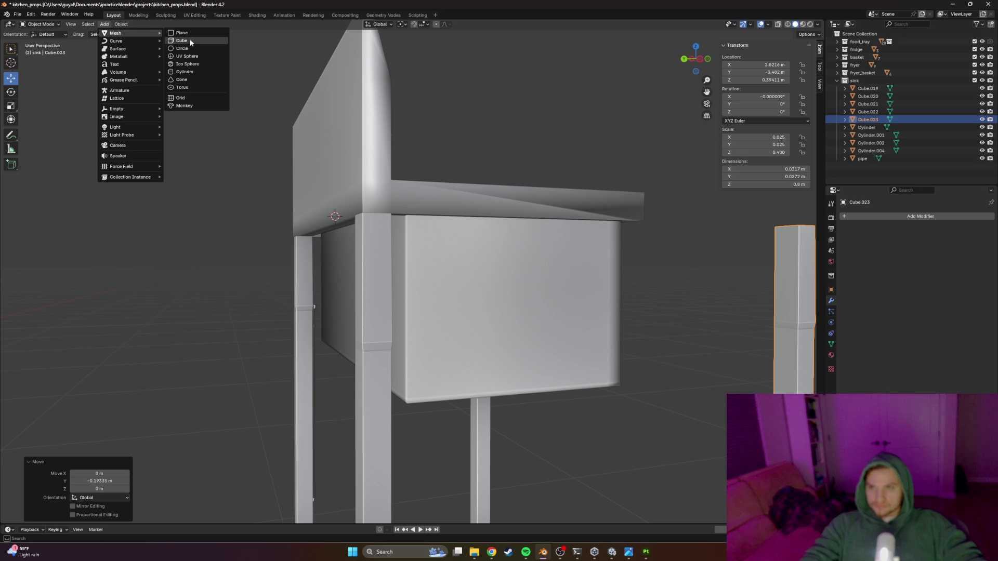
left_click(188, 33)
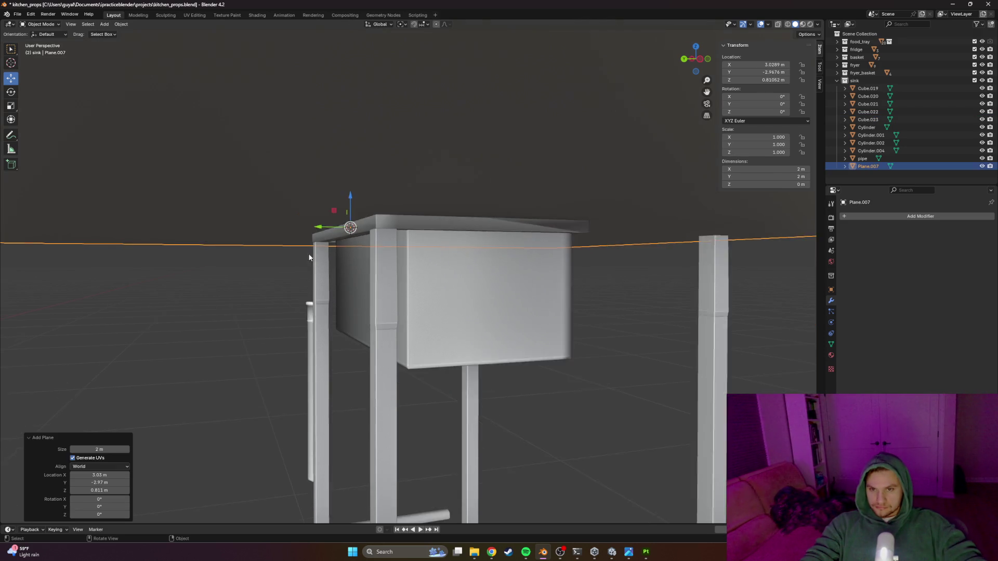
scroll(300, 238, "down", 5)
mouse_move(300, 238)
left_mouse_down()
mouse_move(263, 278)
mouse_move(359, 279)
left_mouse_up()
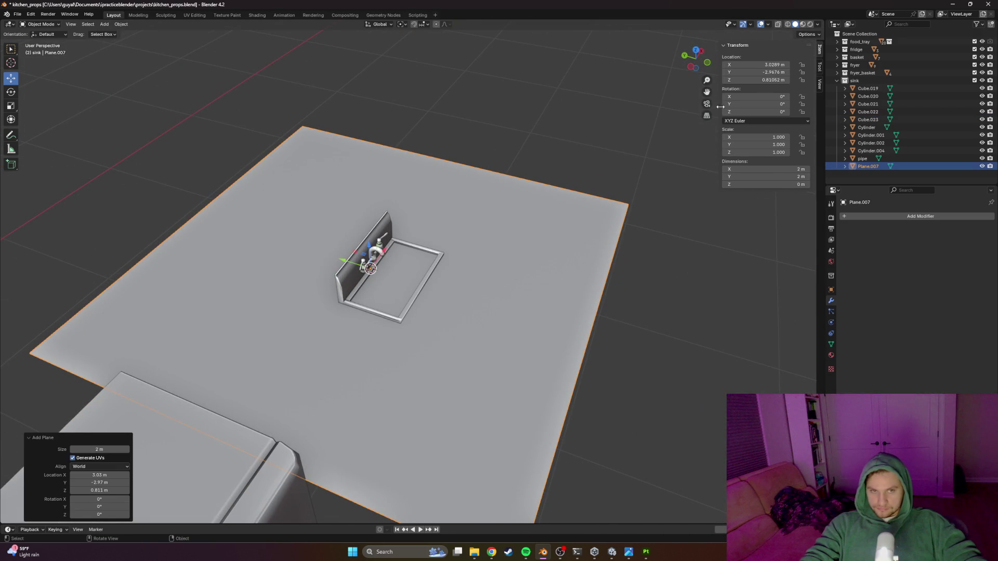
left_click_drag(759, 96, 717, 97)
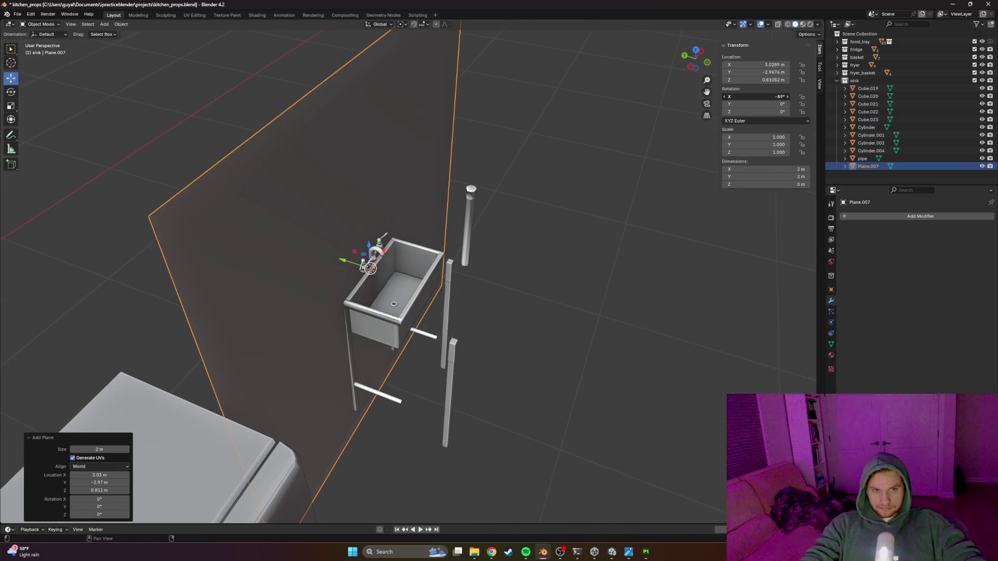
type("90")
key("Return")
Step: Shrink the plane to a small square and lower it along Z in front of the basin
mouse_move(416, 270)
left_mouse_down()
mouse_move(453, 270)
mouse_move(384, 260)
left_mouse_up()
key("s")
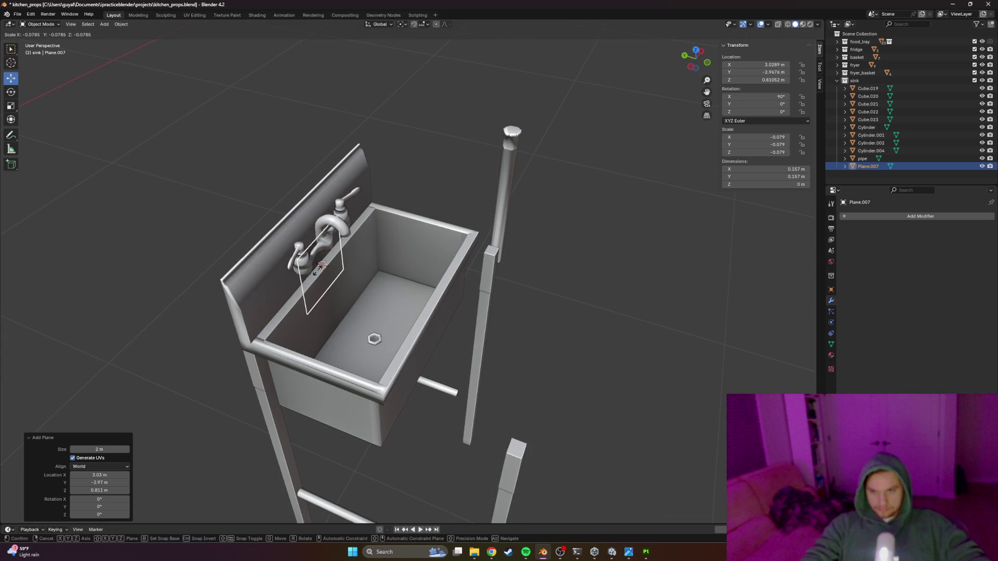
left_click(320, 274)
mouse_move(320, 274)
left_mouse_down()
mouse_move(332, 229)
mouse_move(317, 224)
mouse_move(435, 244)
left_mouse_up()
scroll(332, 229, "up", 2)
key("g")
key("z")
left_click(330, 227)
Step: Enlarge the plane slightly and fine-tune its height along Z below the rim
key("s")
left_click(427, 236)
key("g")
key("z")
left_click(479, 263)
Step: Check the plane's placement in Front and Top views, then center the sink
mouse_move(510, 287)
left_mouse_down()
mouse_move(553, 307)
mouse_move(536, 303)
left_mouse_up()
key("KP_1")
key("KP_7")
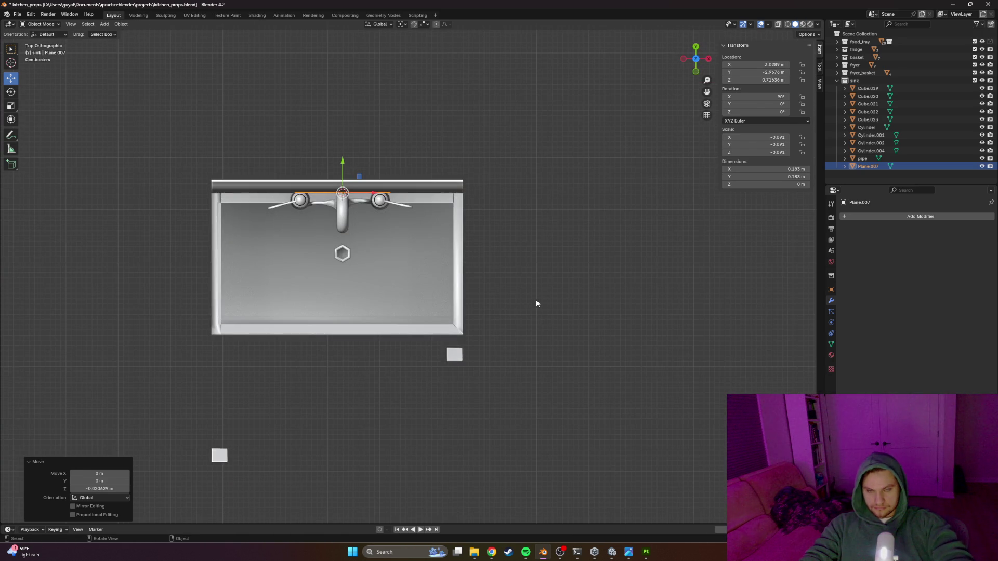
key("KP_1")
scroll(363, 312, "up", 2)
left_click_drag(362, 312, 509, 312)
scroll(509, 312, "up", 2)
Step: In wireframe Edit Mode, drag the plane's right and left edges along X to the sink's sides
key("s")
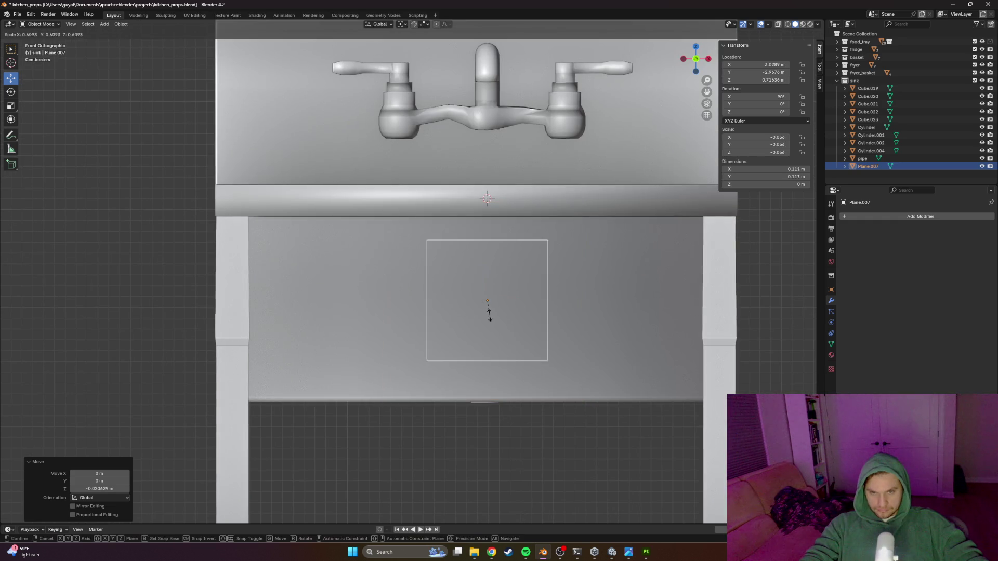
right_click(491, 314)
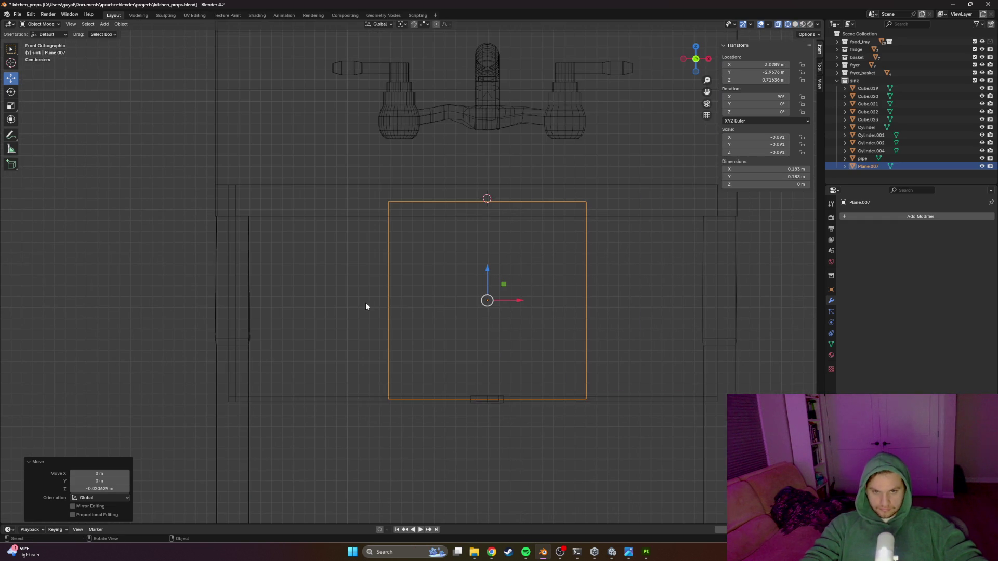
key("shift+z")
key("Tab")
left_click_drag(613, 180, 535, 432)
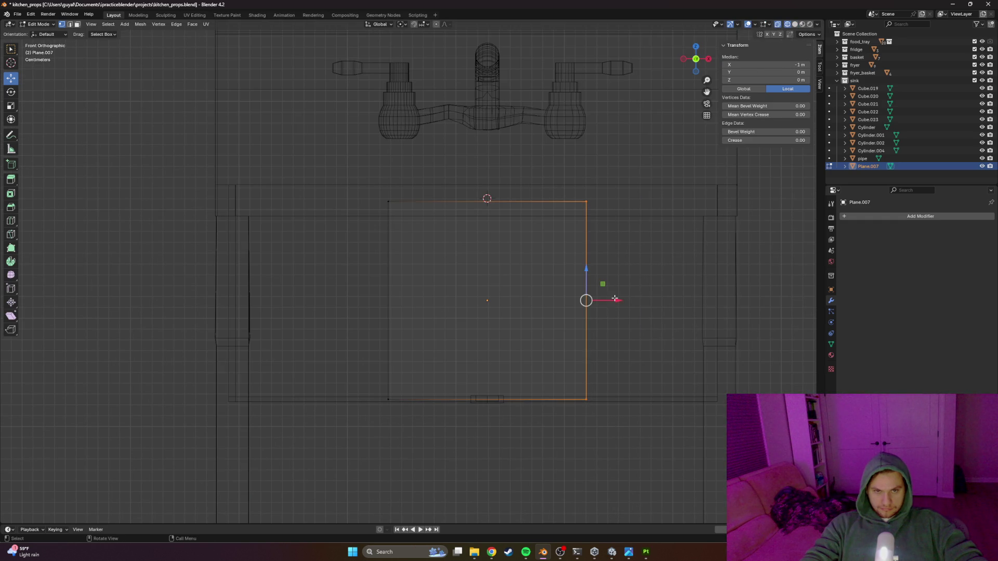
key("g")
key("x")
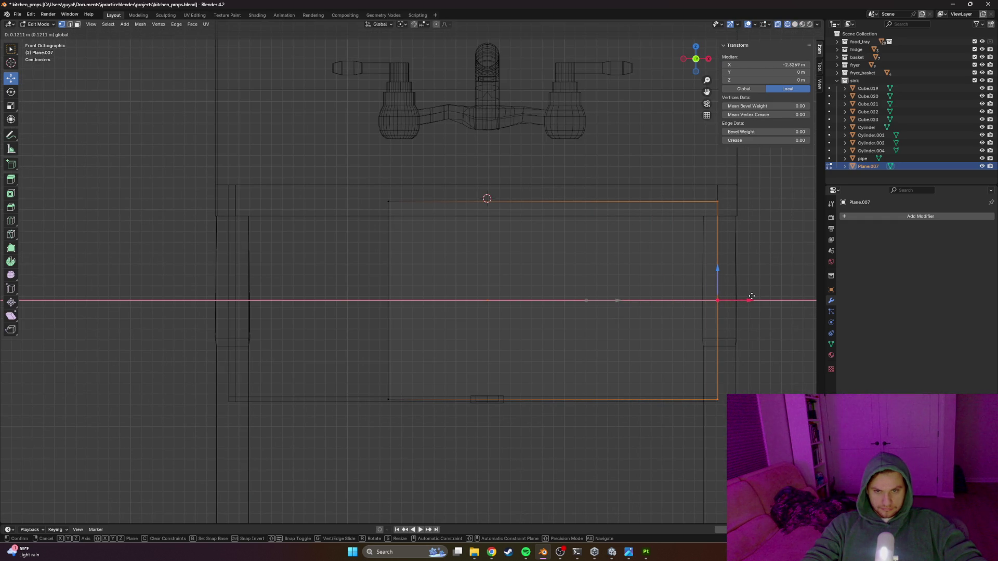
left_click(751, 296)
left_click_drag(414, 186, 364, 415)
key("g")
key("x")
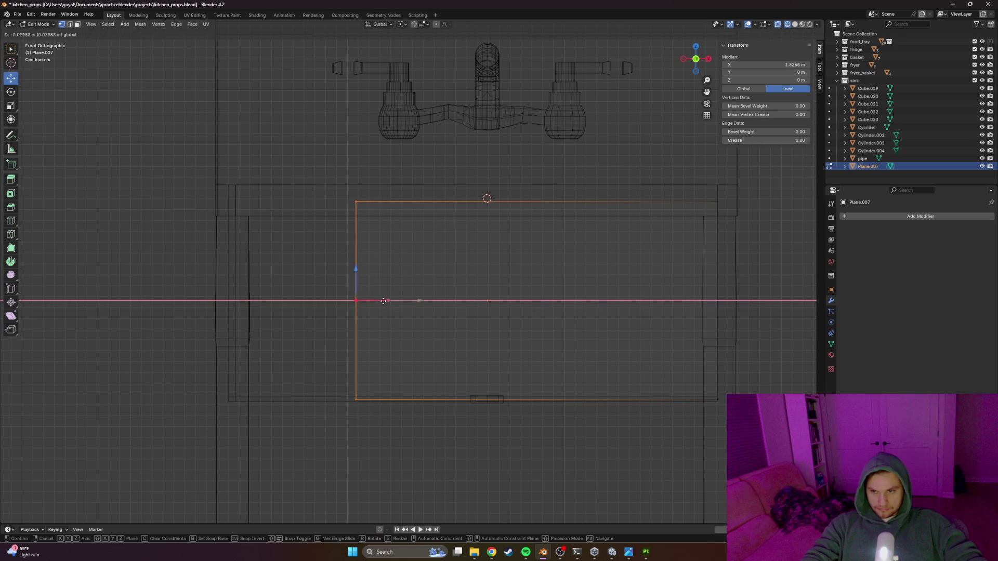
left_click(256, 301)
Step: Select the whole plane and push it along Y against the front panel
mouse_move(140, 329)
left_mouse_down()
mouse_move(339, 345)
mouse_move(305, 310)
left_mouse_up()
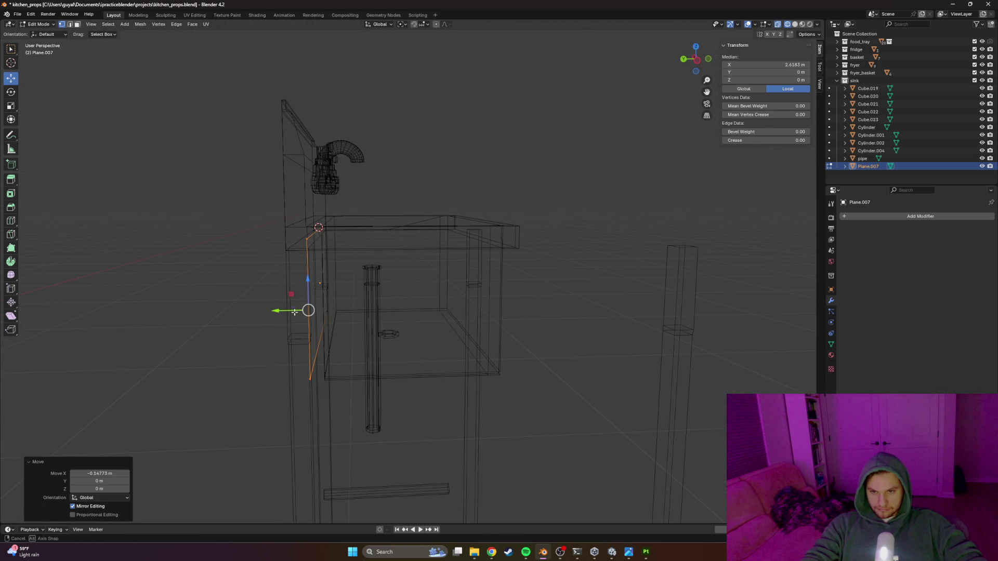
key("a")
key("g")
key("y")
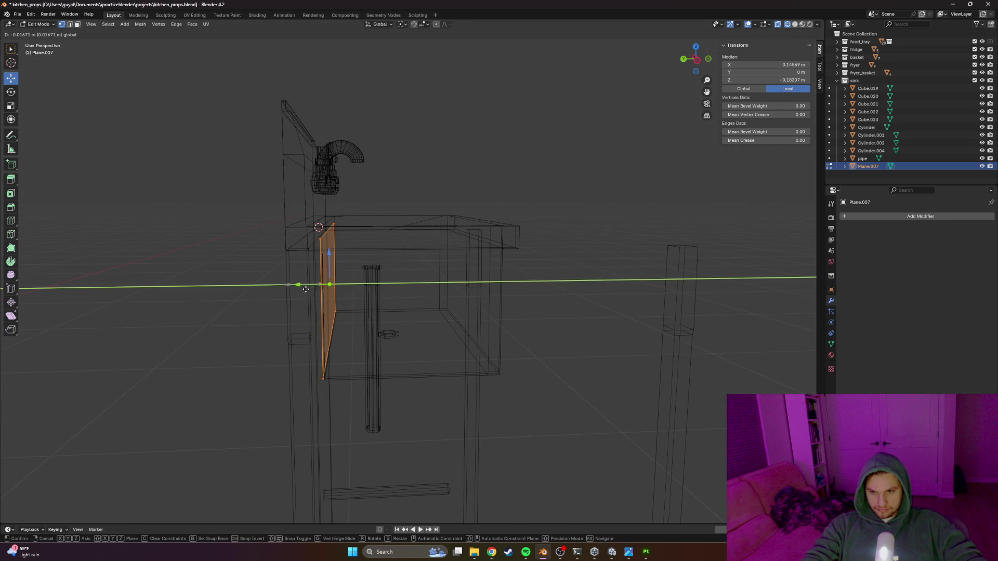
left_click(307, 289)
Step: Extrude one side edge of the plane about 0.237 m along negative Y
left_click_drag(306, 289, 319, 374)
left_click(320, 382)
key("g")
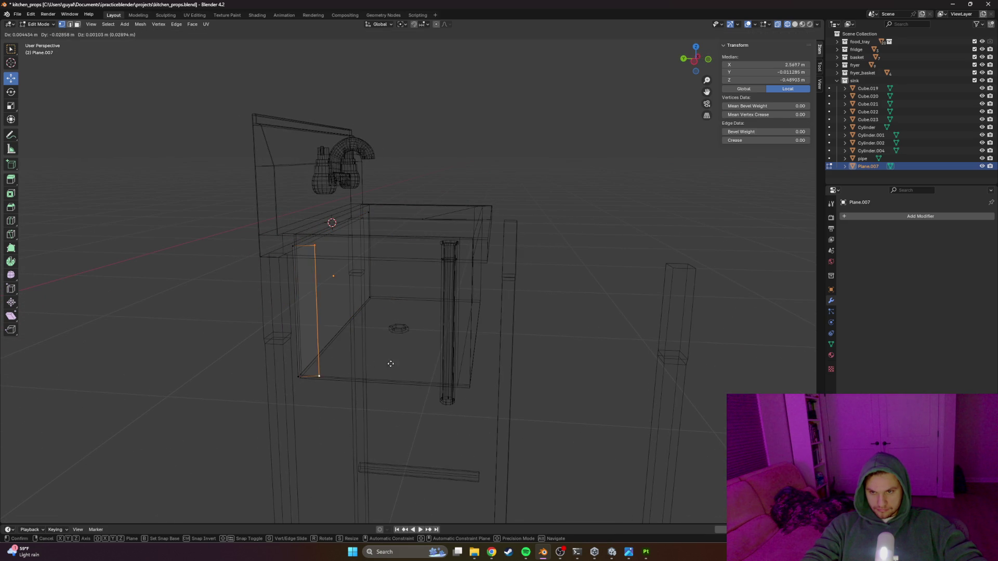
key("x")
key("z")
key("y")
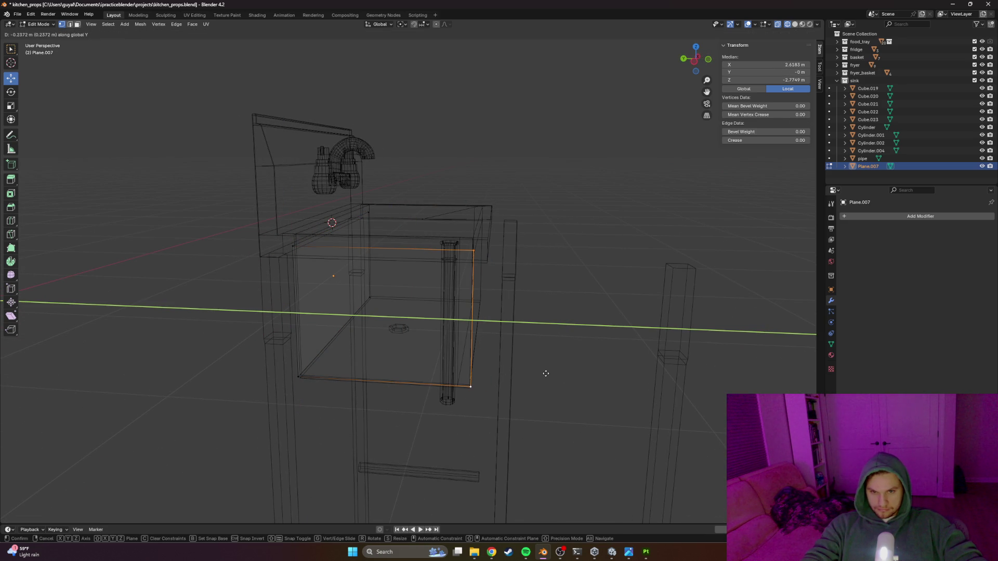
left_click(546, 373)
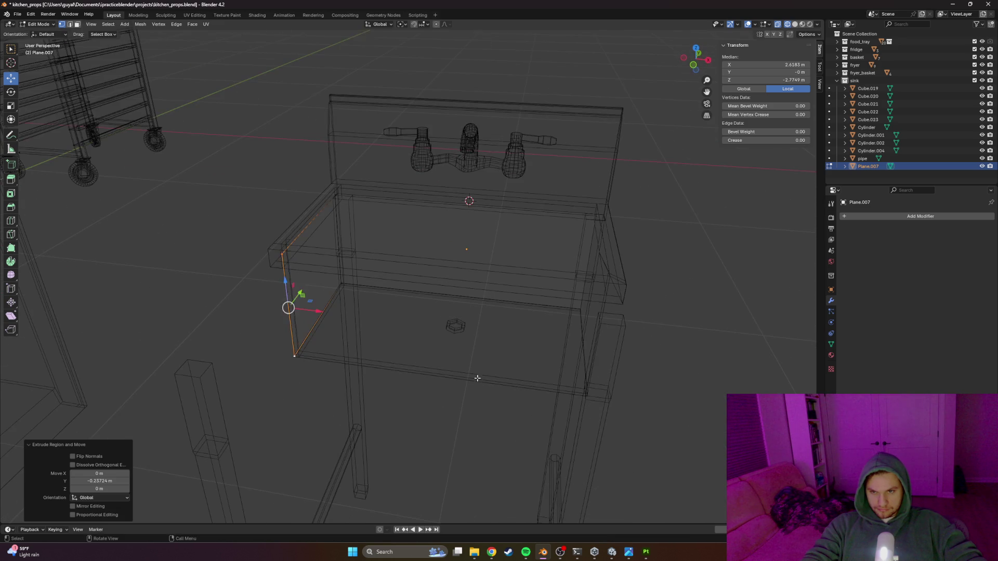
Step: Extrude another face along X and slide the new edge along Y
key("g")
key("z")
key("x")
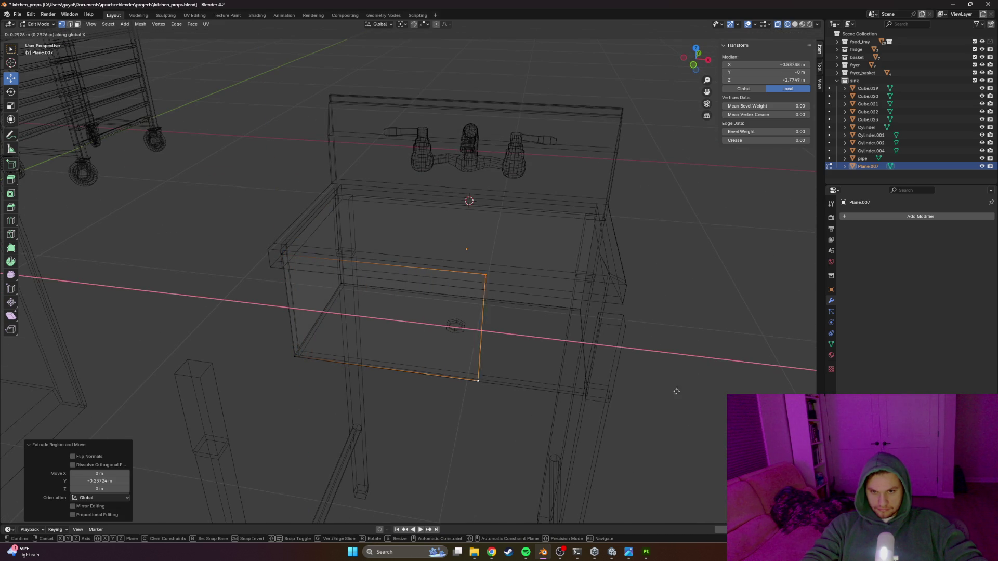
left_click(633, 375)
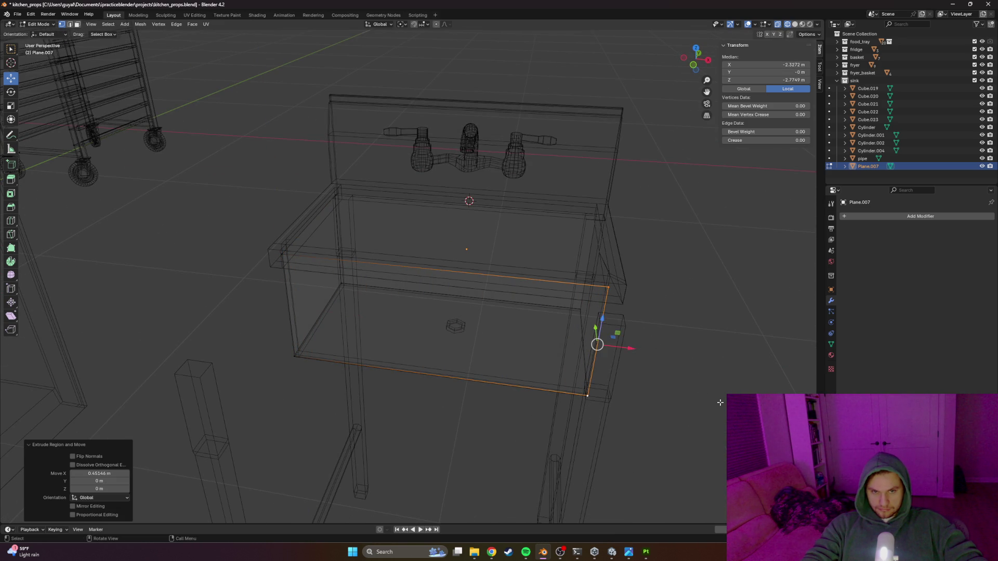
key("g")
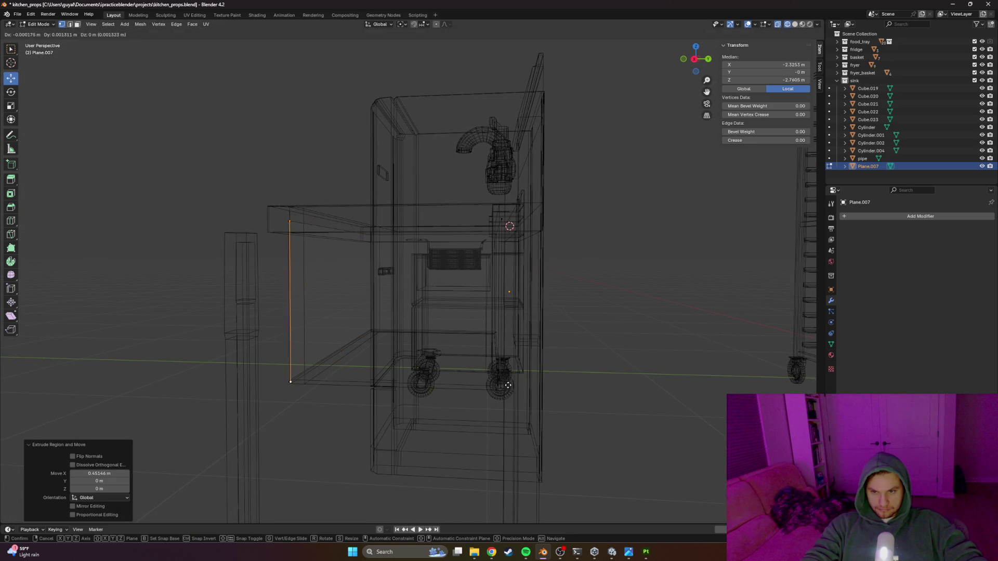
key("y")
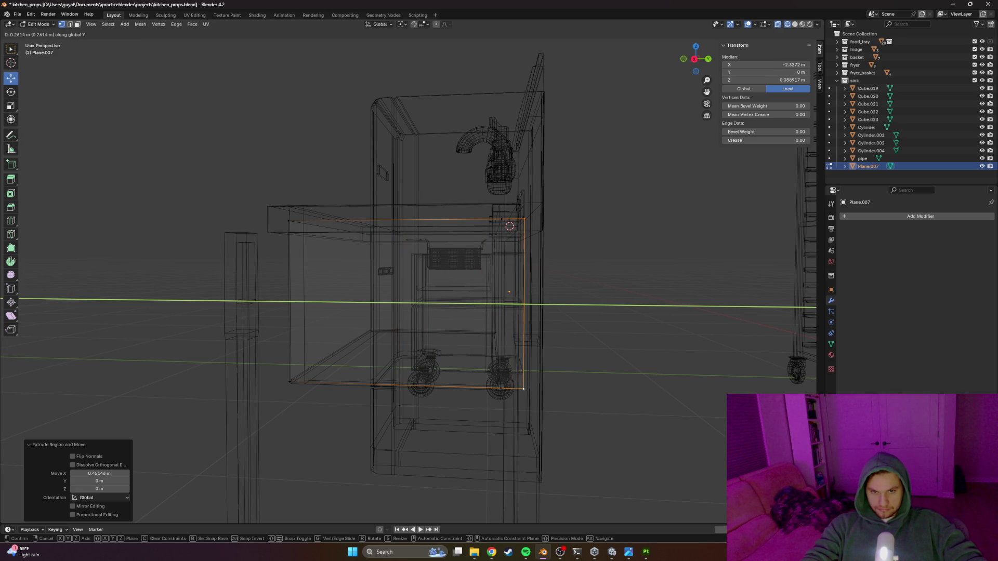
key("Return")
Step: Merge the stray top and bottom corner vertex pairs with Merge At Last
mouse_move(569, 422)
left_mouse_down()
mouse_move(548, 414)
mouse_move(566, 407)
mouse_move(545, 428)
mouse_move(436, 398)
mouse_move(457, 394)
left_mouse_up()
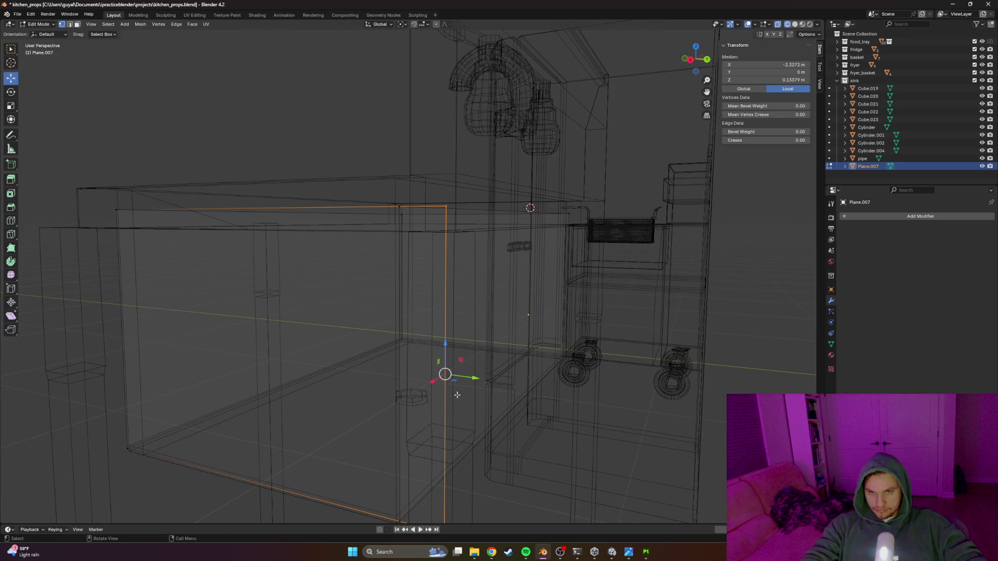
left_click(399, 206, "shift")
key("m")
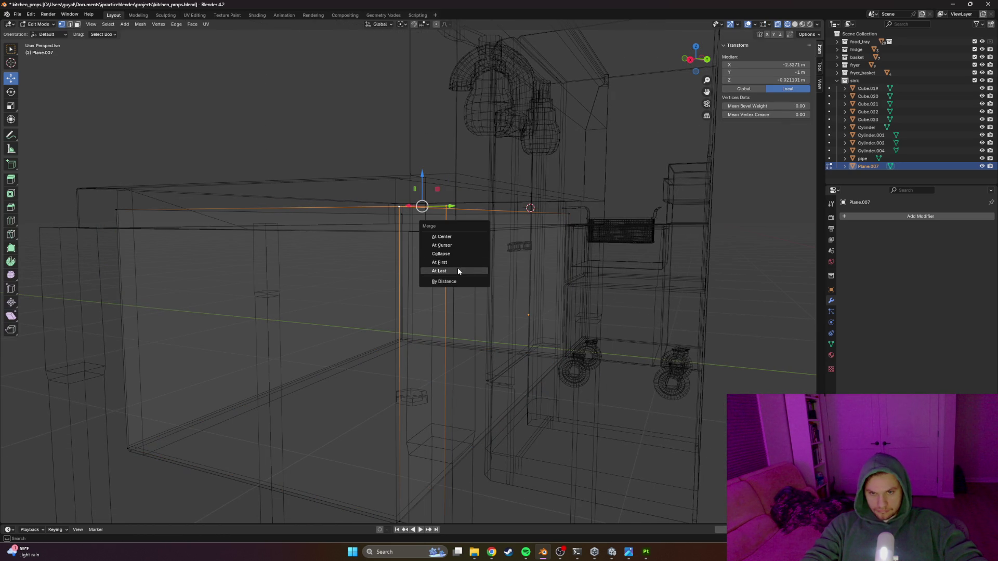
left_click(458, 271)
mouse_move(474, 327)
left_mouse_down()
mouse_move(432, 341)
mouse_move(428, 363)
left_mouse_up()
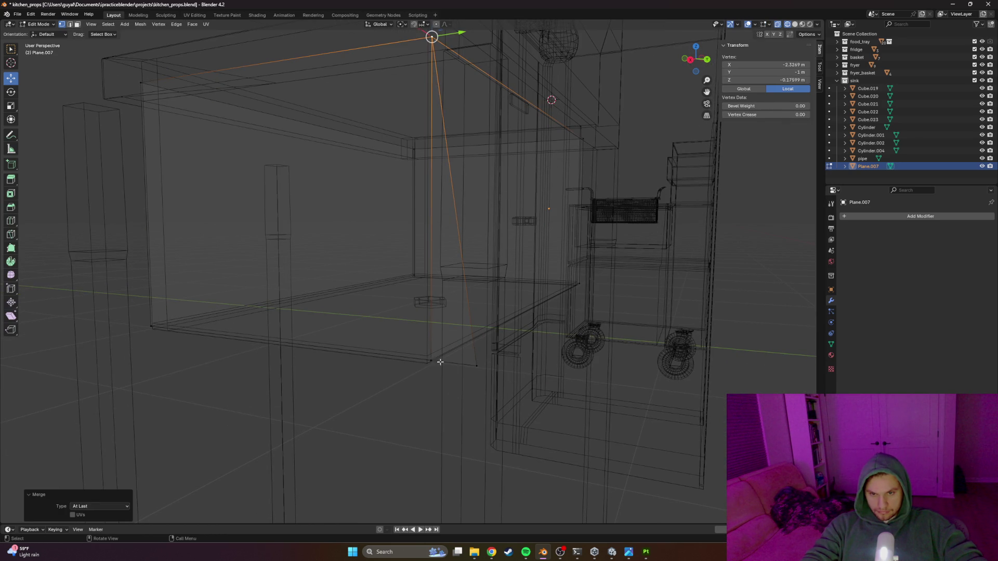
left_click(476, 365)
left_click(431, 361, "shift")
key("m")
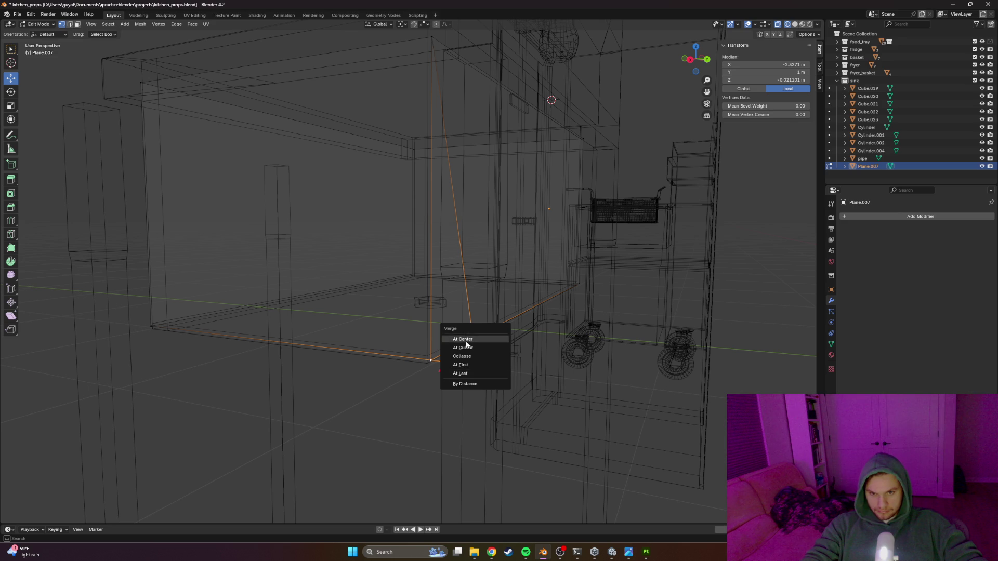
left_click(463, 373)
Step: Switch the viewport back to solid shading and return to Object Mode
mouse_move(470, 369)
left_mouse_down()
mouse_move(535, 367)
mouse_move(566, 342)
mouse_move(494, 374)
left_mouse_up()
key("z")
left_click(614, 370)
key("Tab")
Step: Enable Face Orientation in the Viewport Overlays dropdown
scroll(425, 406, "up", 3)
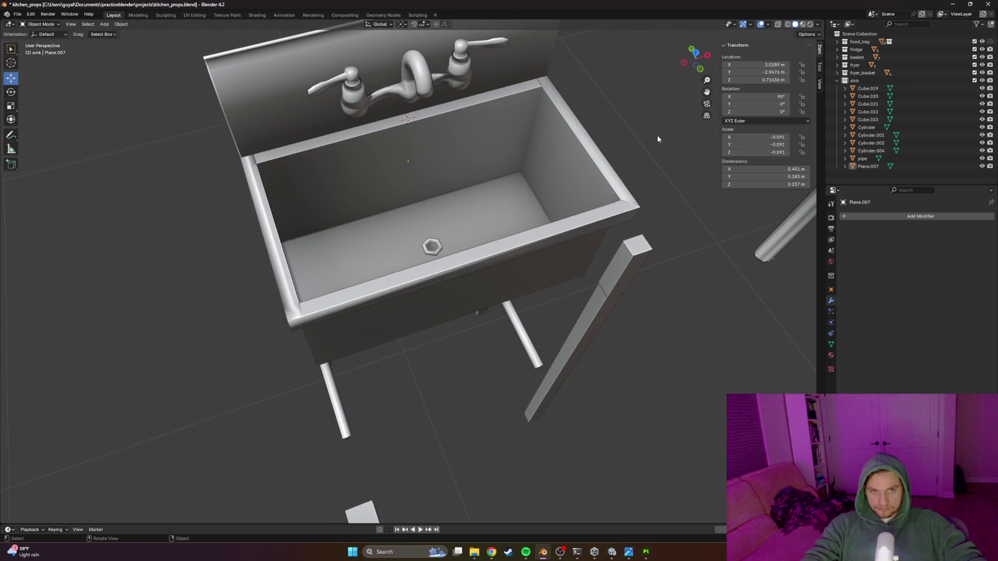
left_click(750, 25)
left_click(768, 25)
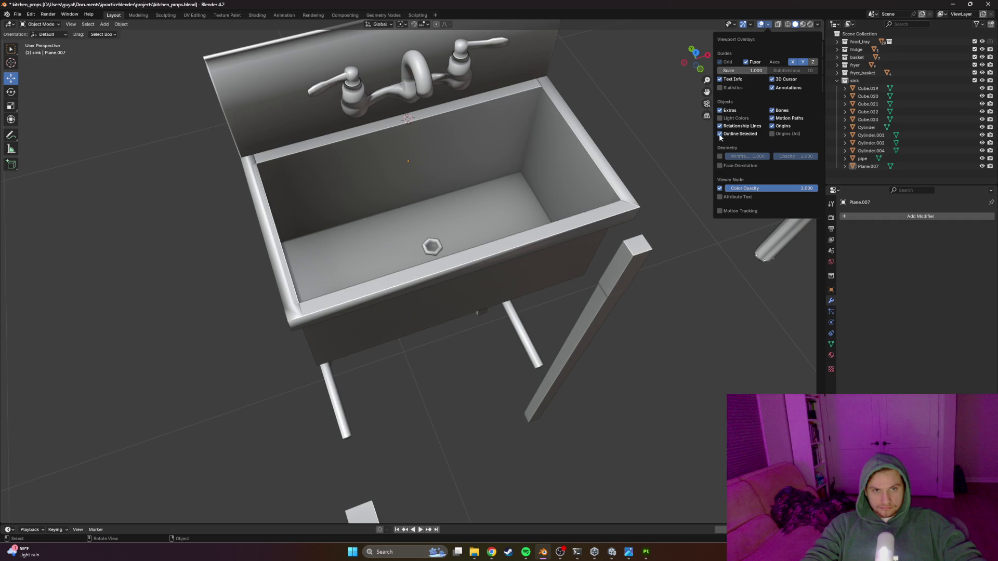
left_click(720, 166)
scroll(563, 248, "up", 3)
Step: Enter Edit Mode and inspect the basin's red inner walls from above, switching to vertex selection
key("Tab")
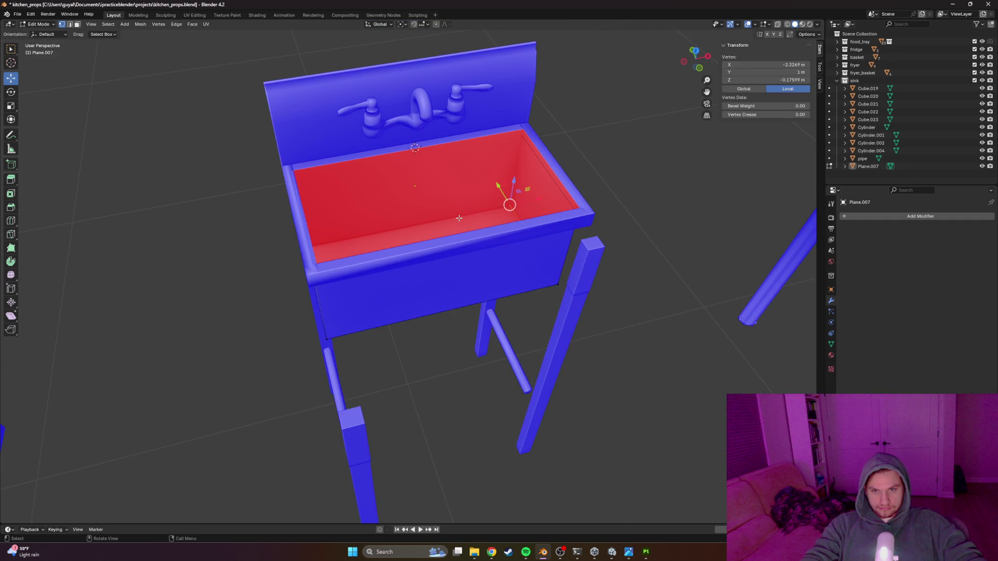
mouse_move(468, 217)
left_mouse_down()
mouse_move(417, 194)
mouse_move(361, 207)
left_mouse_up()
key("a")
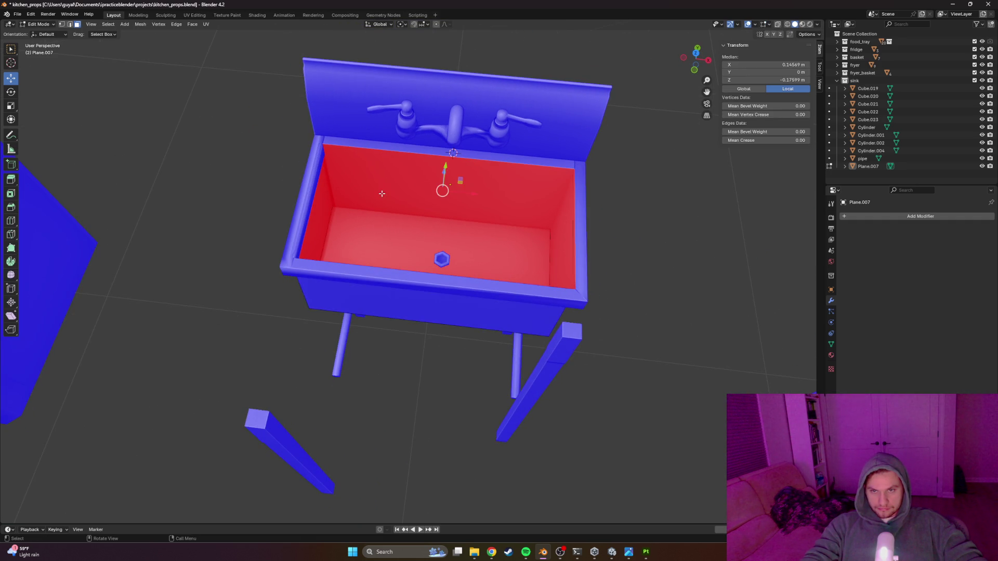
left_click(386, 194)
key("ctrl+z")
scroll(413, 191, "up", 5)
left_click_drag(413, 191, 365, 192)
left_click(372, 135)
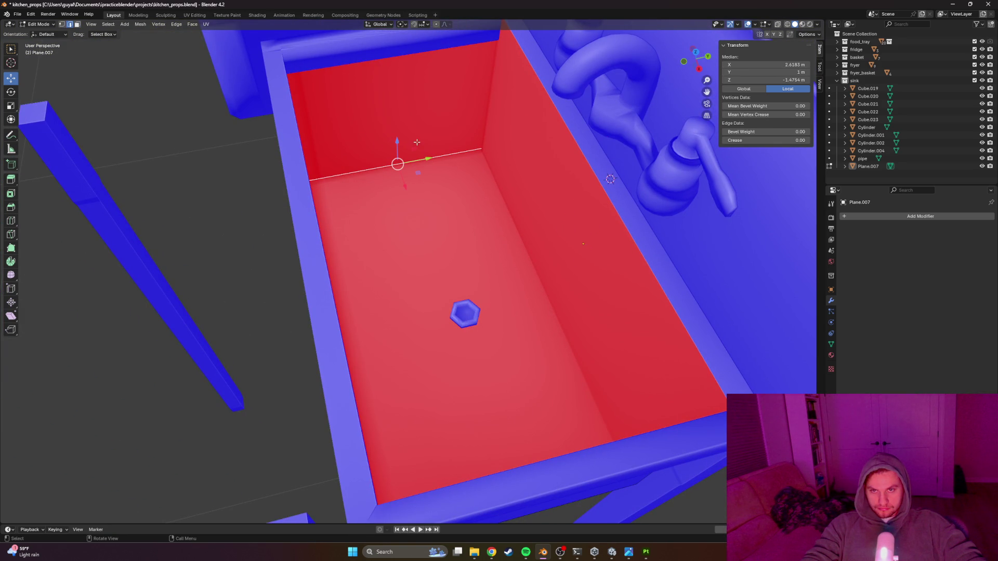
key("1")
left_click(415, 122)
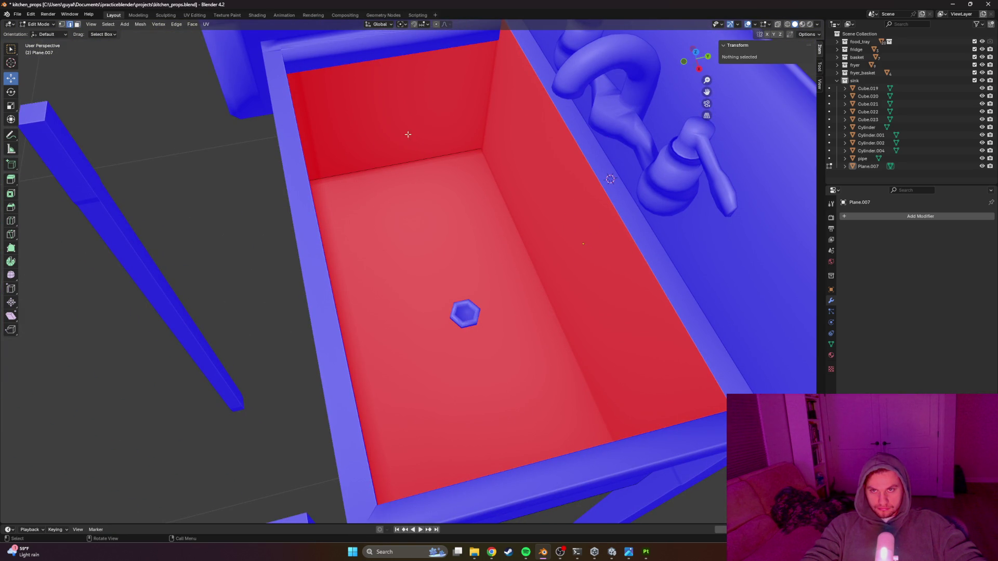
Step: Select the sink body Cube.019 in face mode and pick the basin's walls and floor
scroll(410, 128, "down", 3)
key("Tab")
left_click(405, 172)
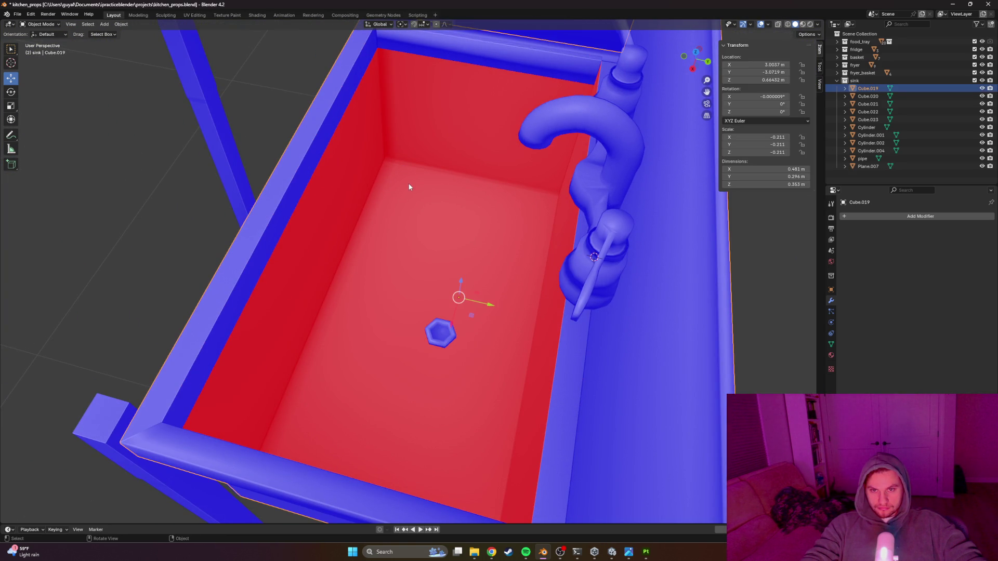
key("Tab")
key("3")
left_click(407, 165)
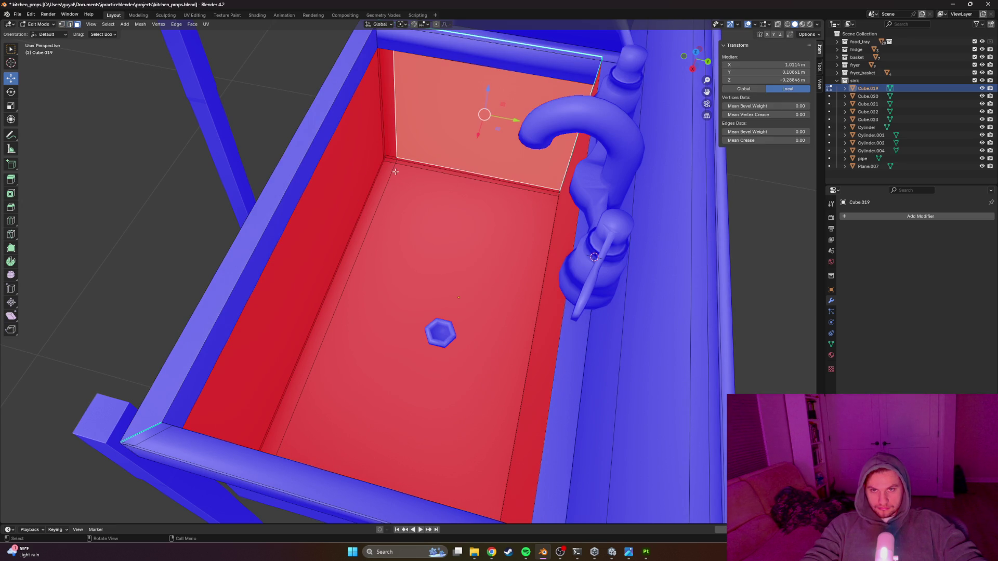
scroll(388, 127, "down", 3)
left_click_drag(381, 215, 367, 253)
mouse_move(428, 204)
left_mouse_down()
mouse_move(495, 160)
mouse_move(561, 158)
left_mouse_up()
left_click_drag(469, 140, 469, 140)
mouse_move(468, 140)
left_mouse_down()
mouse_move(479, 149)
mouse_move(406, 155)
left_mouse_up()
Step: Flip the selected basin faces with Mesh > Normals > Flip so they show blue
left_click(125, 24)
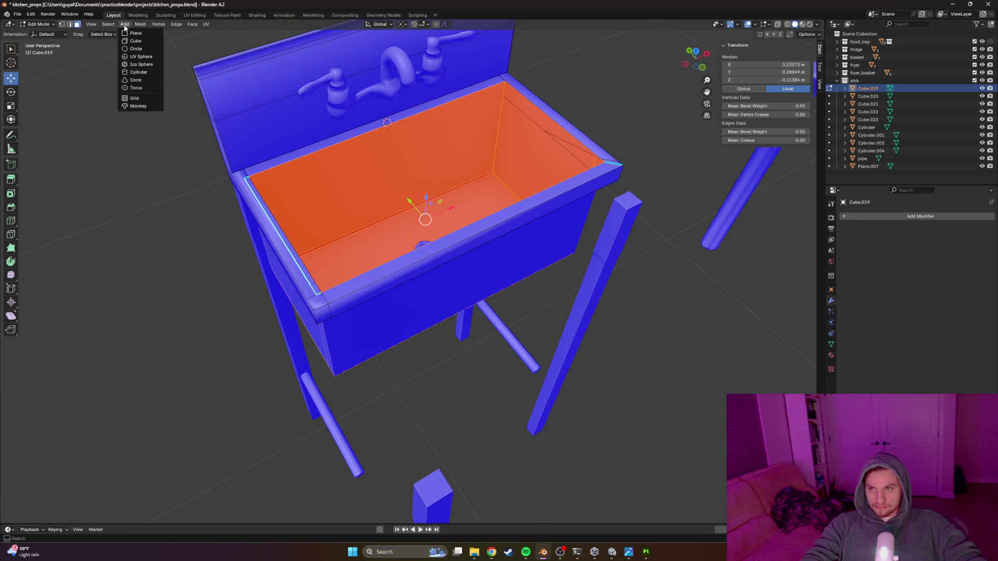
mouse_move(108, 24)
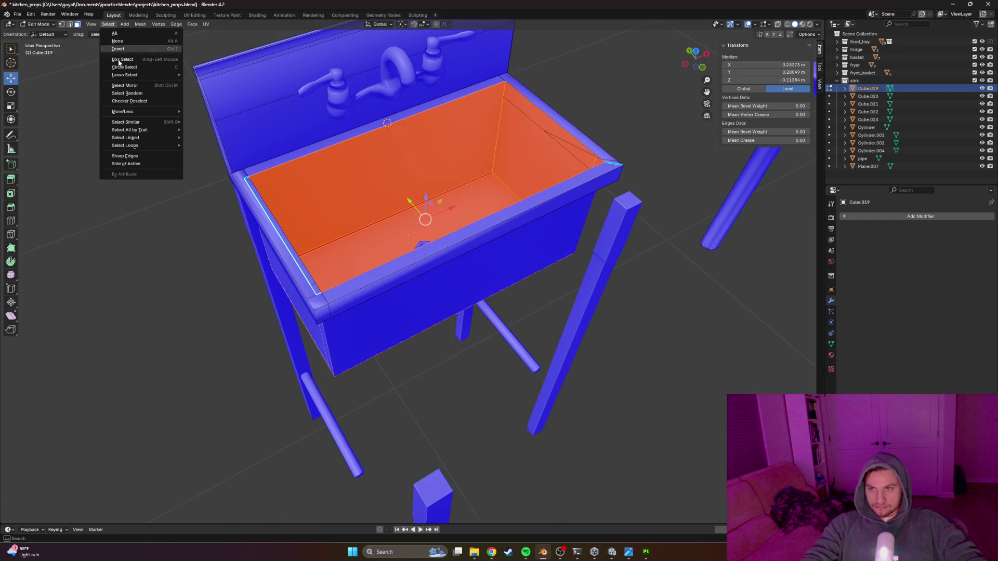
left_click(125, 24)
mouse_move(91, 25)
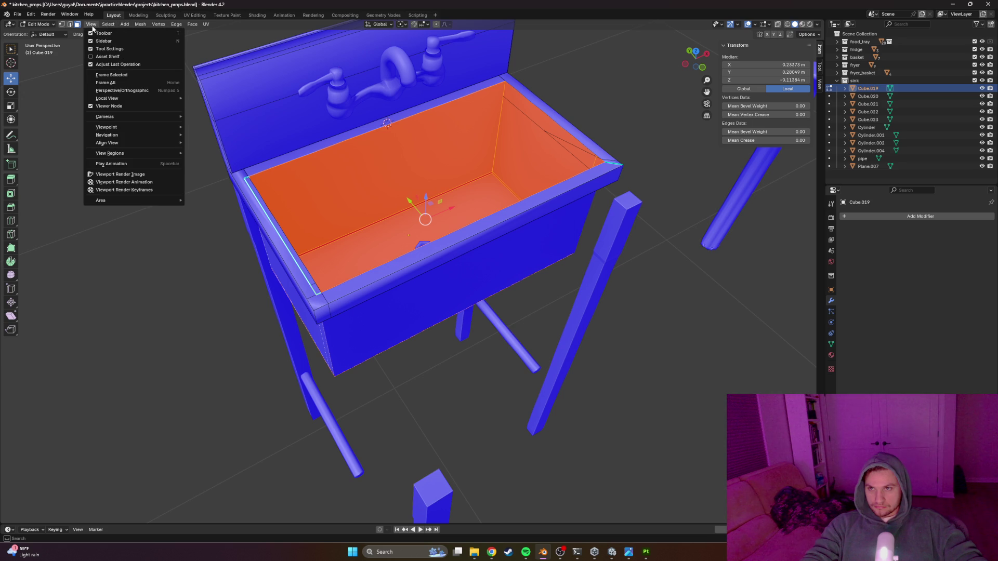
mouse_move(141, 24)
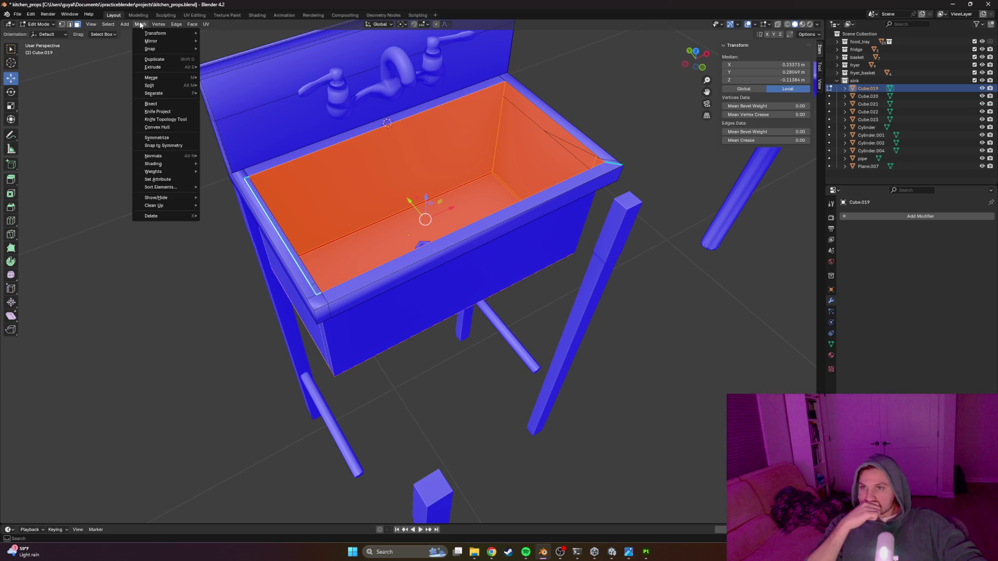
mouse_move(161, 157)
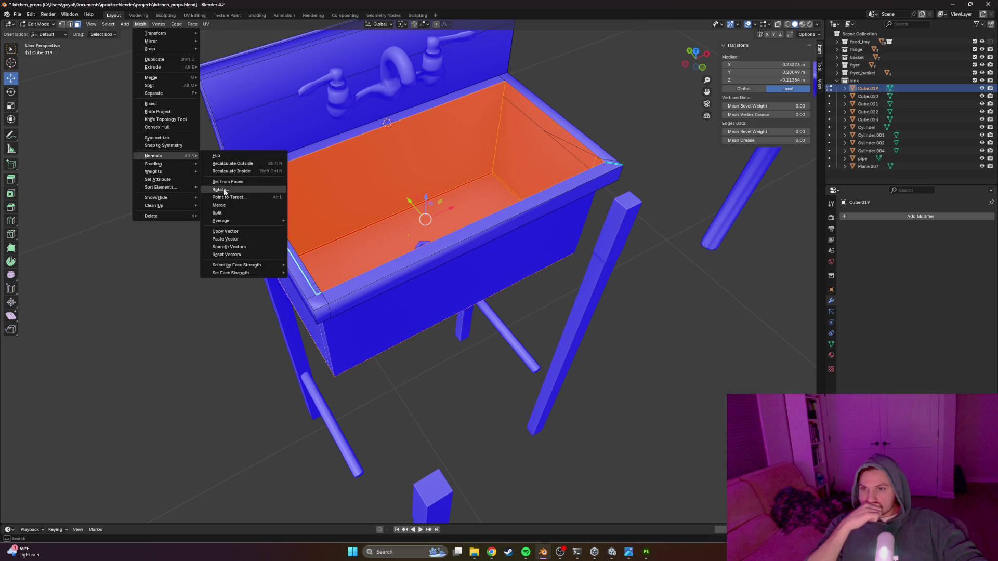
left_click(227, 156)
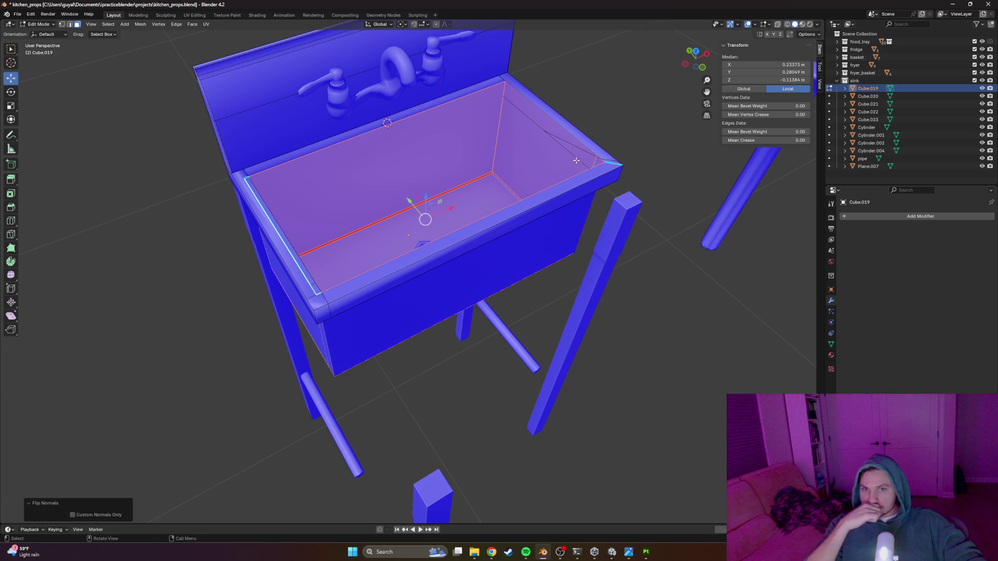
Step: In edge mode, select the basin's back-bottom edge and vertical corner edge
key("alt+a")
scroll(432, 178, "up", 4)
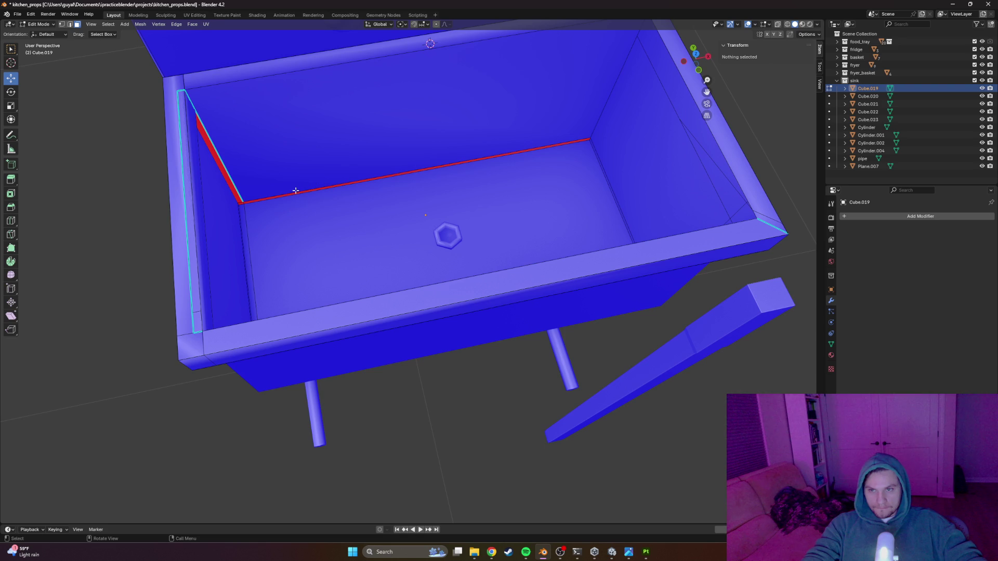
left_click(295, 190)
left_click(295, 193)
left_click(296, 190)
key("2")
left_click(240, 201)
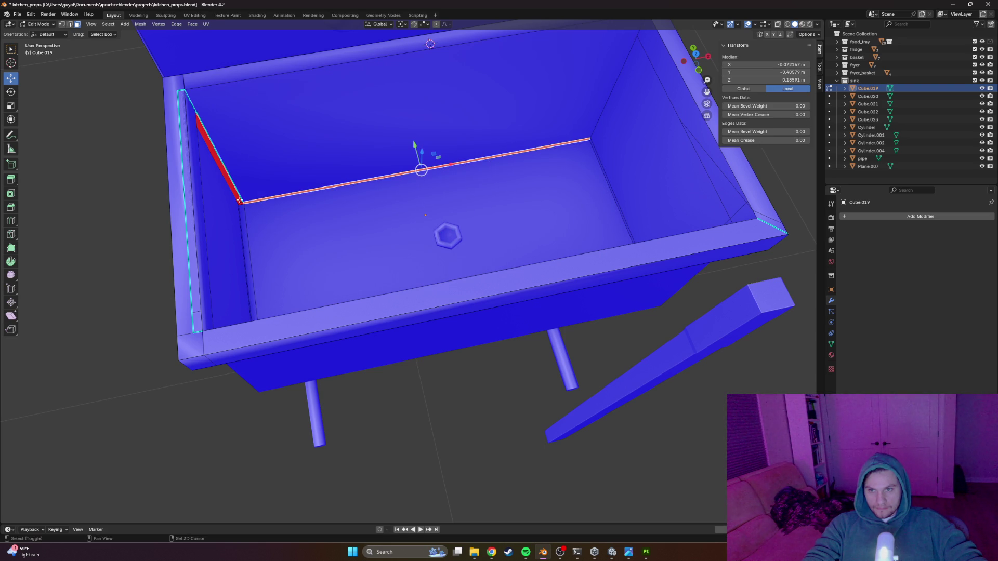
left_click(243, 204, "shift")
left_click(240, 203, "shift")
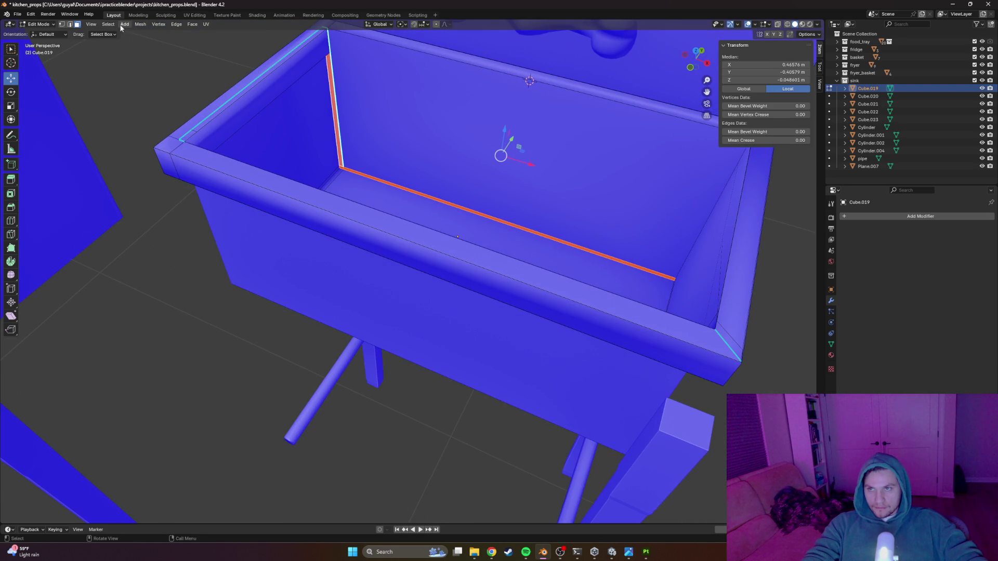
Step: Apply a Mesh > Shading option to the two edges and return to Object Mode
left_click(139, 26)
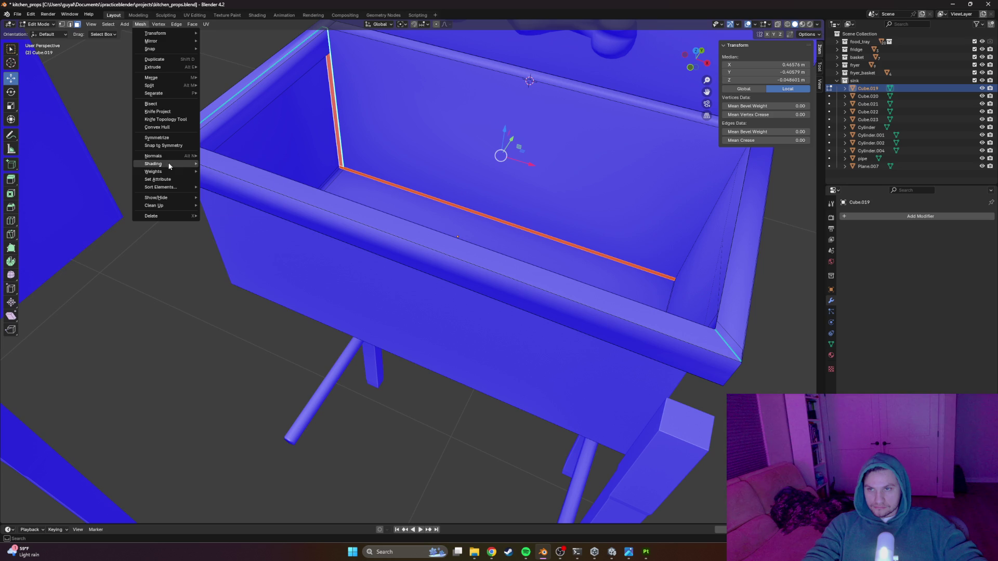
mouse_move(169, 165)
left_click(224, 156)
left_click(182, 97)
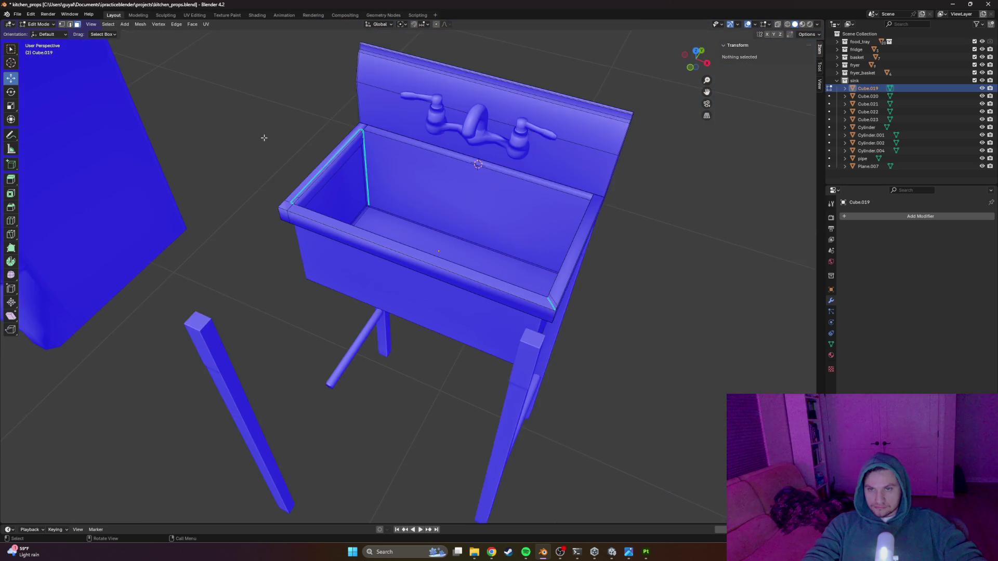
left_click_drag(264, 138, 285, 163)
key("Tab")
mouse_move(590, 189)
left_mouse_down()
mouse_move(510, 217)
mouse_move(591, 219)
mouse_move(619, 196)
mouse_move(608, 163)
mouse_move(498, 219)
mouse_move(515, 194)
mouse_move(392, 173)
left_mouse_up()
Step: Select the top corner edge of Plane.007 in Edit Mode and cancel the accidental extrusion
left_click(378, 166)
key("Tab")
left_click(386, 148)
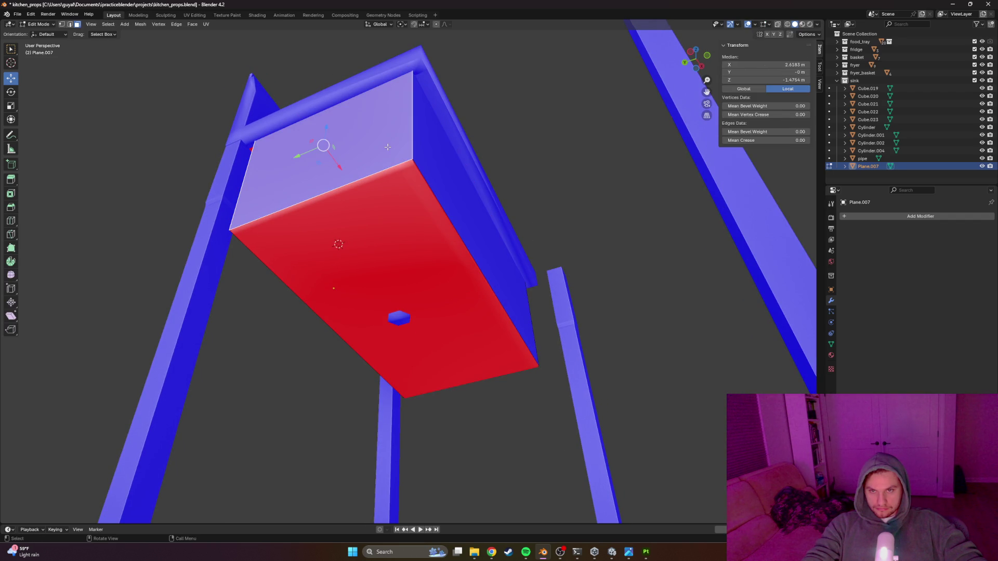
scroll(417, 170, "up", 2)
key("1")
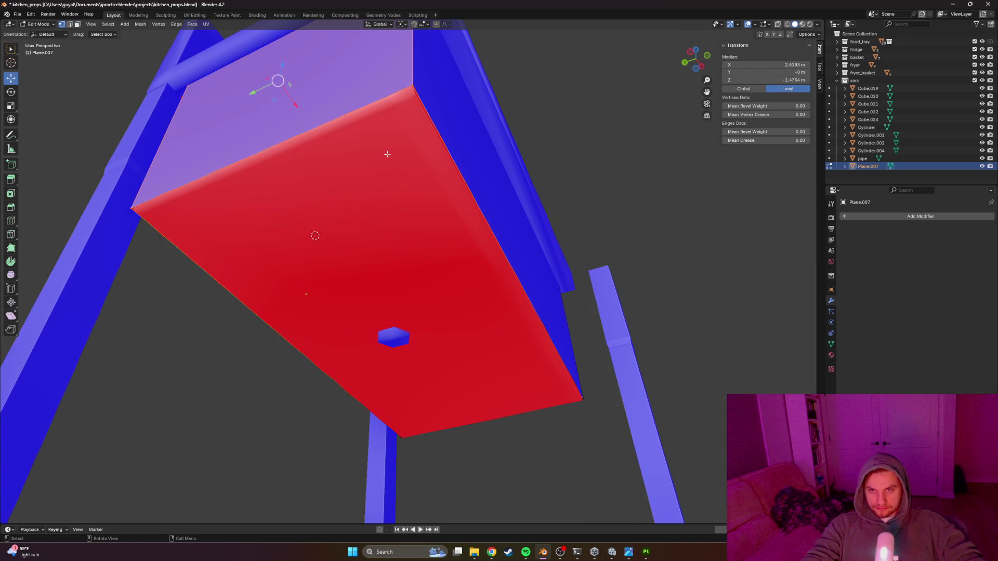
left_click(412, 85)
left_click(133, 207, "shift")
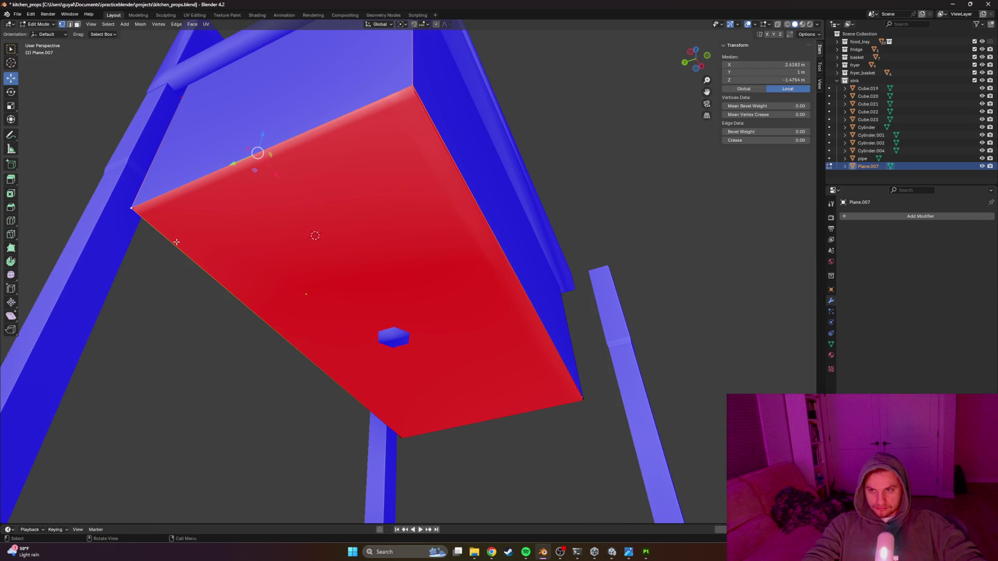
key("e")
right_click(303, 336)
Step: Select the edge at the panel's bottom corner from an underside view, discarding an unwanted move
left_click_drag(303, 337, 277, 343)
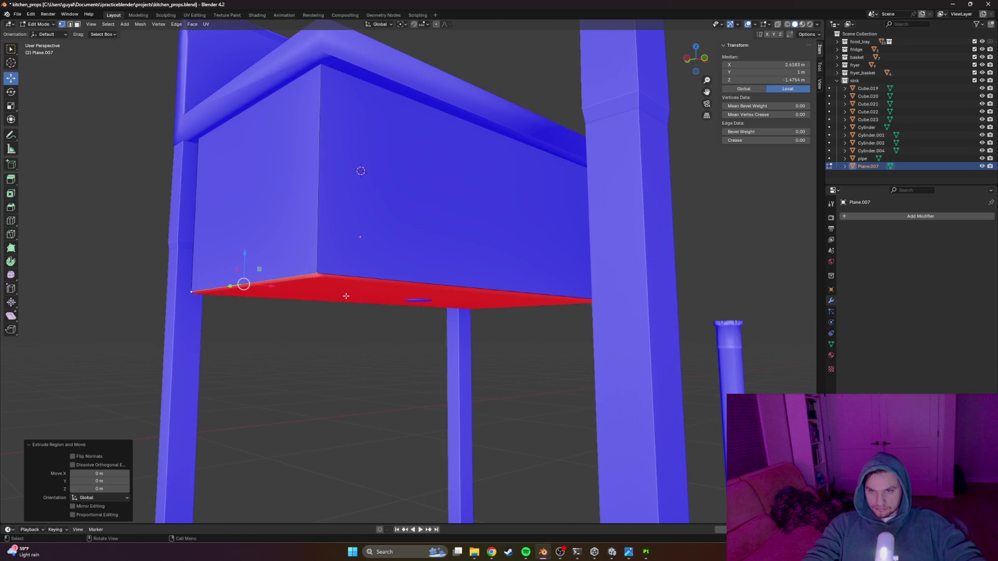
key("g")
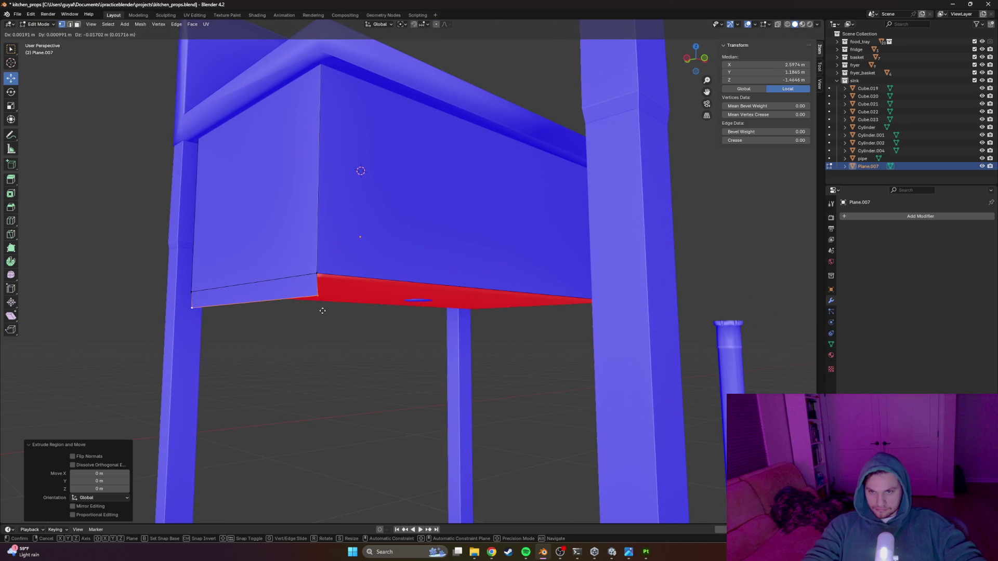
right_click(322, 310)
left_click_drag(322, 310, 368, 243)
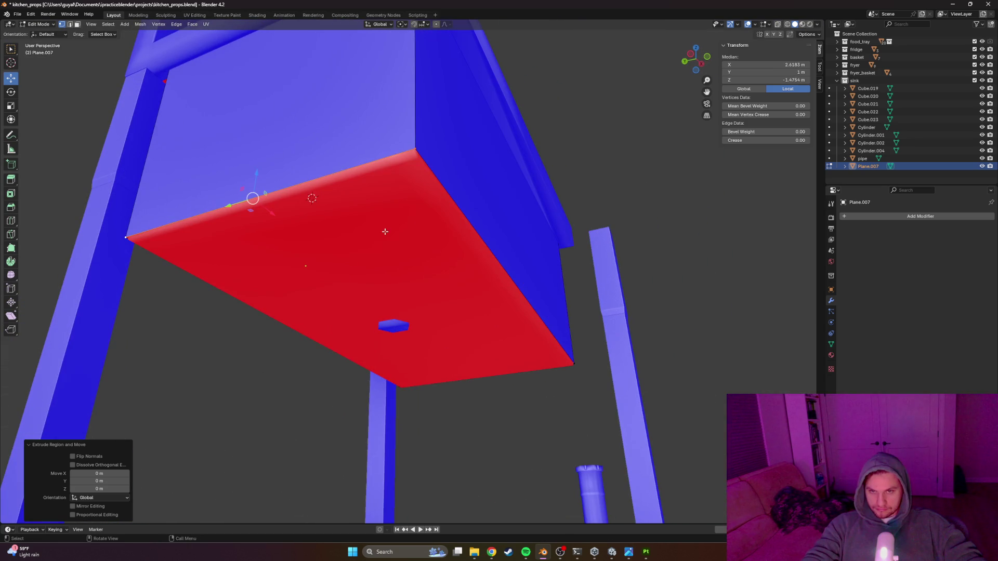
left_click(411, 149)
left_click(549, 368)
left_click(414, 394)
Step: Slide that edge along Y to meet the frame and return to Object Mode
mouse_move(422, 396)
left_mouse_down()
mouse_move(494, 368)
mouse_move(508, 376)
mouse_move(452, 384)
left_mouse_up()
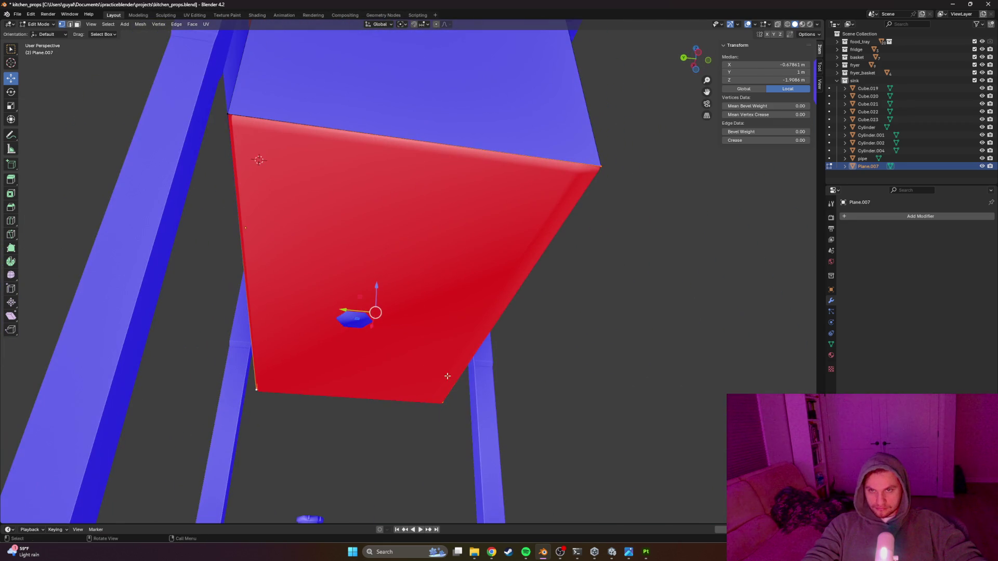
mouse_move(349, 235)
left_mouse_down()
mouse_move(392, 299)
mouse_move(392, 272)
left_mouse_up()
key("Tab")
key("ctrl+Tab")
mouse_move(593, 261)
left_mouse_down()
mouse_move(560, 241)
mouse_move(429, 263)
left_mouse_up()
mouse_move(373, 305)
left_mouse_down()
mouse_move(345, 291)
mouse_move(345, 279)
left_mouse_up()
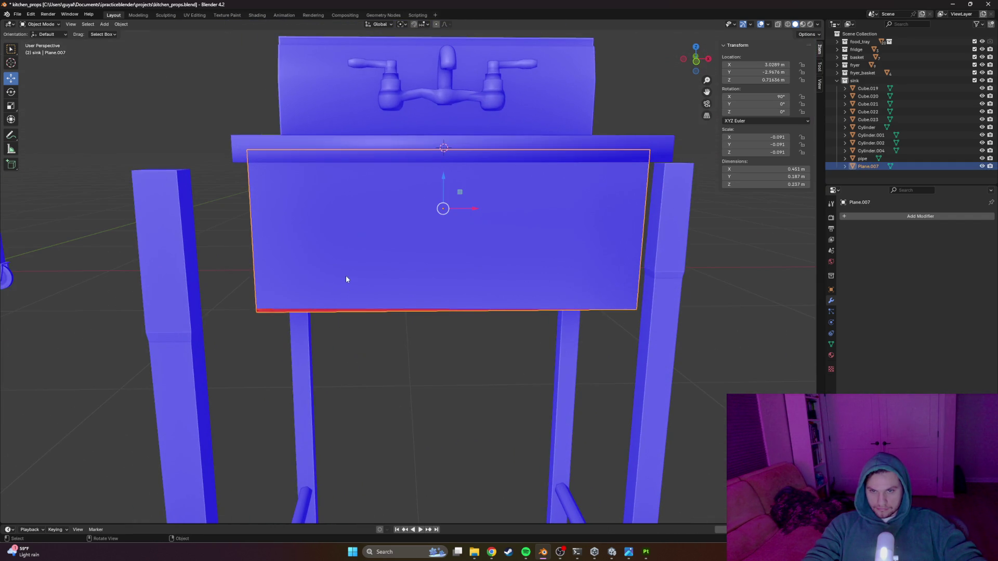
Step: Put Plane.007 in Edit Mode with X-ray on, viewed straight from the front
key("Tab")
left_click(255, 307)
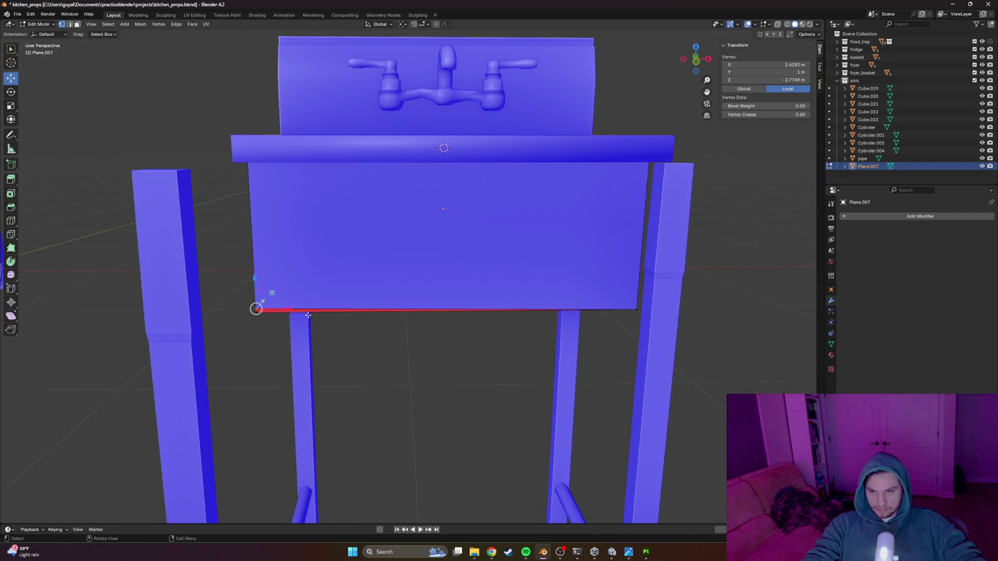
key("shift+z")
left_click(326, 348)
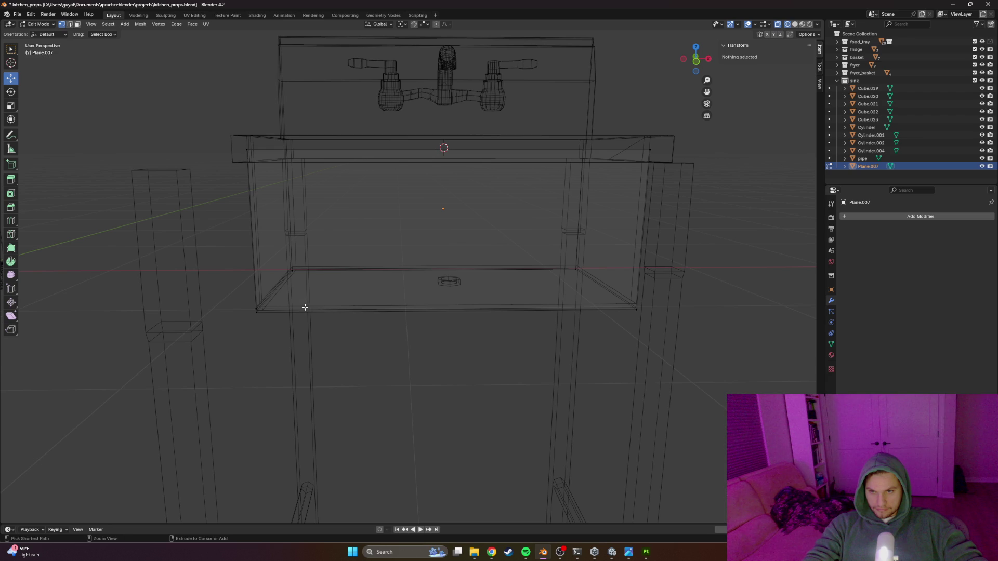
left_click(349, 311, "alt")
key("ctrl+z")
key("ctrl+shift+z")
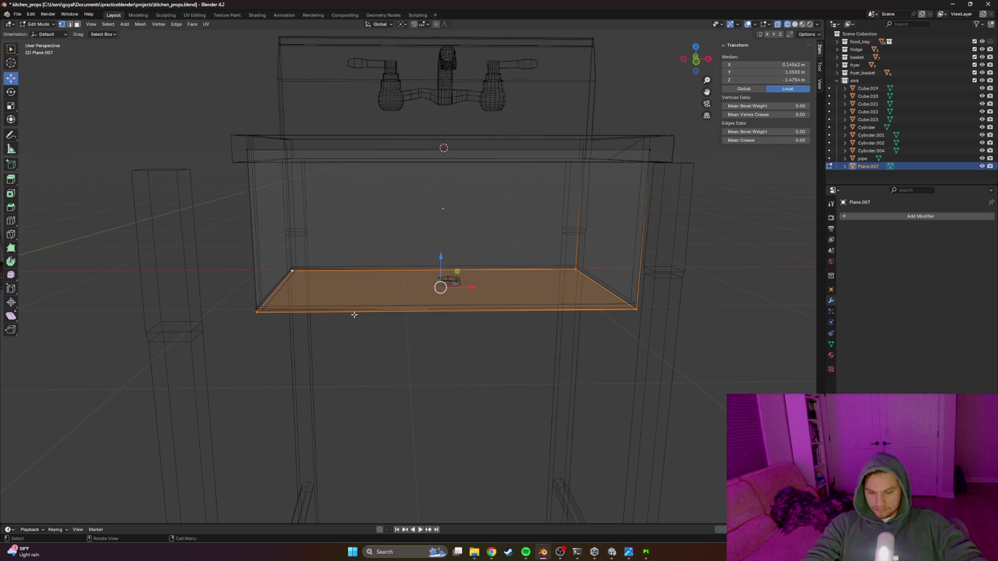
key("KP_1")
scroll(354, 314, "up", 1)
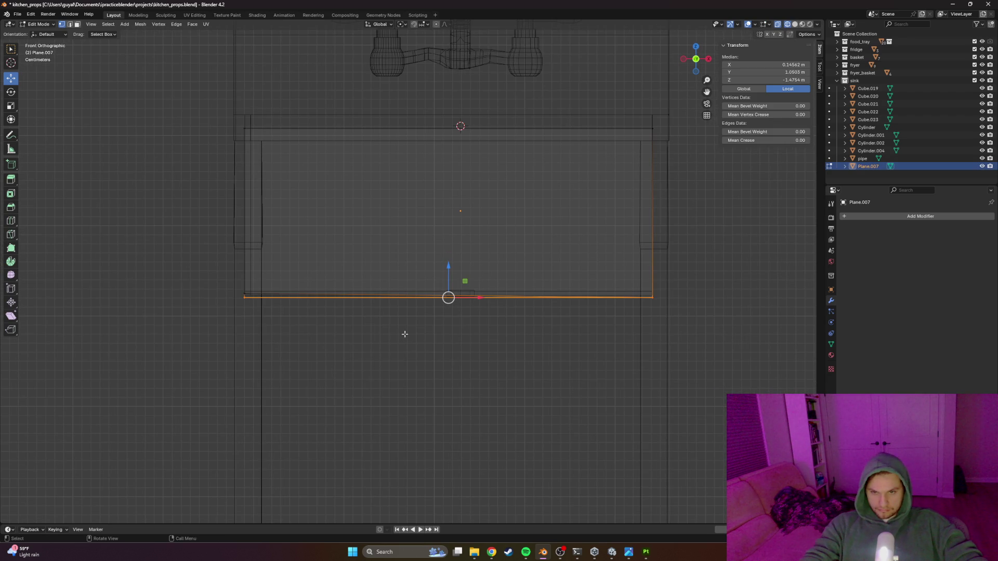
key("ctrl+z")
key("ctrl+z")
key("ctrl+z")
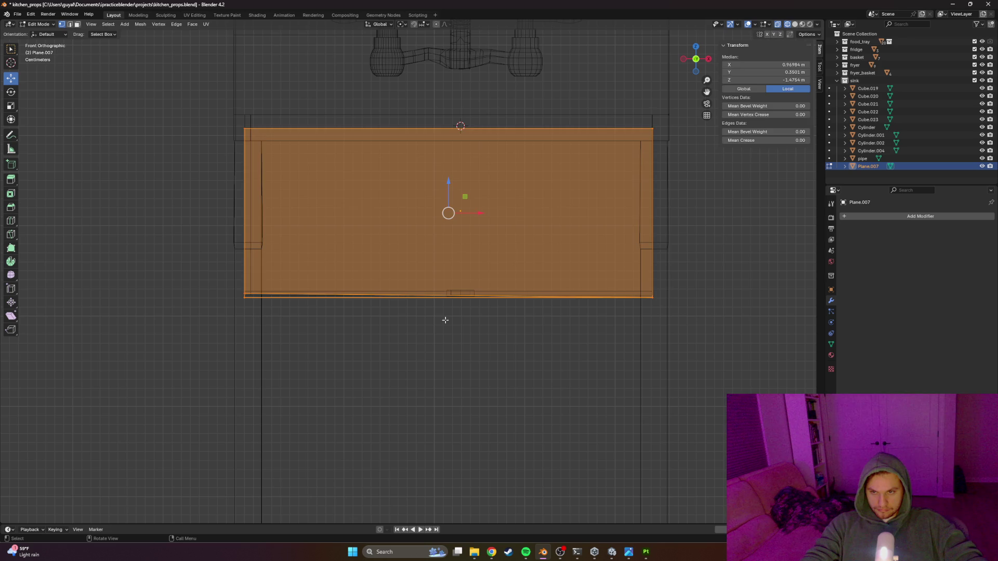
Step: Box-select the panel's bottom-left corner vertex and lower it slightly along Z
mouse_move(241, 294)
left_mouse_down()
mouse_move(258, 266)
mouse_move(245, 270)
left_mouse_up()
scroll(222, 316, "up", 8)
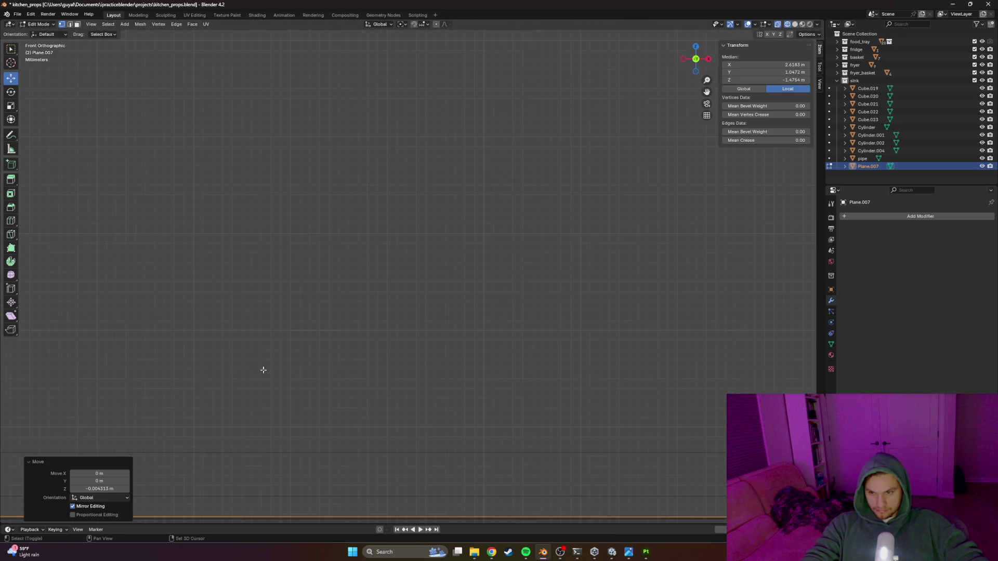
scroll(281, 356, "down", 3)
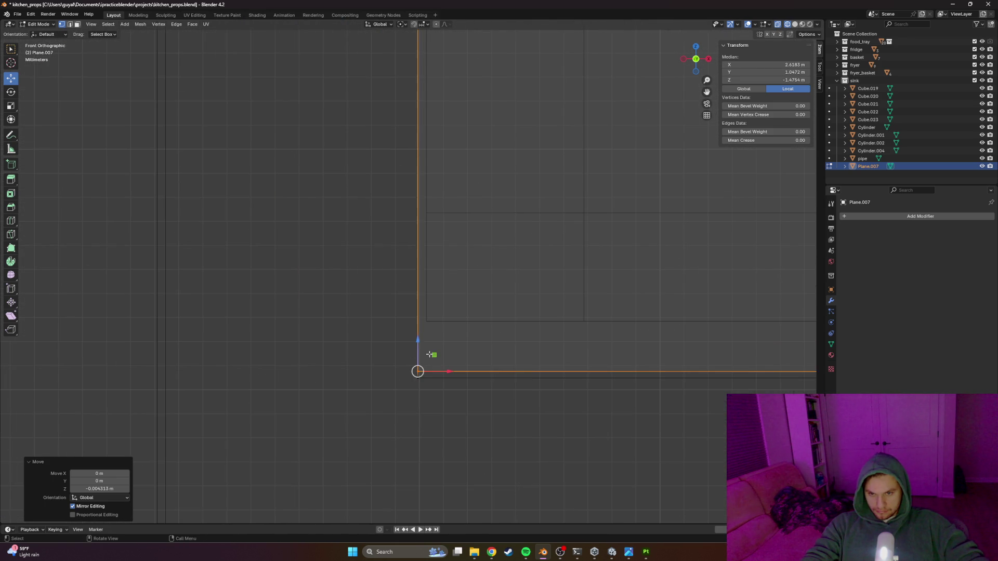
left_click_drag(415, 344, 414, 345)
scroll(506, 334, "down", 5)
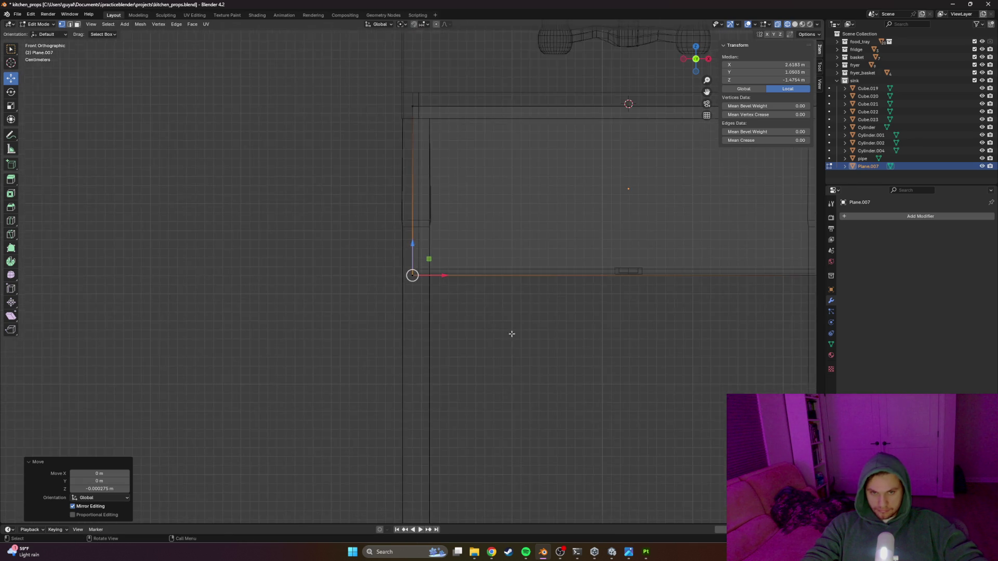
scroll(577, 311, "up", 3)
Step: Lower the panel's bottom edge about 0.0025 m along Z, then return to Object Mode with Solid shading
left_click_drag(739, 301, 390, 245)
left_click_drag(559, 250, 554, 276)
key("Tab")
key("z")
left_click(665, 282)
left_click(667, 283)
scroll(667, 283, "down", 3)
Step: Slide leg Cube.023 along Y into the sink's corner
mouse_move(666, 283)
left_mouse_down()
mouse_move(535, 249)
mouse_move(544, 288)
mouse_move(475, 305)
mouse_move(414, 302)
left_mouse_up()
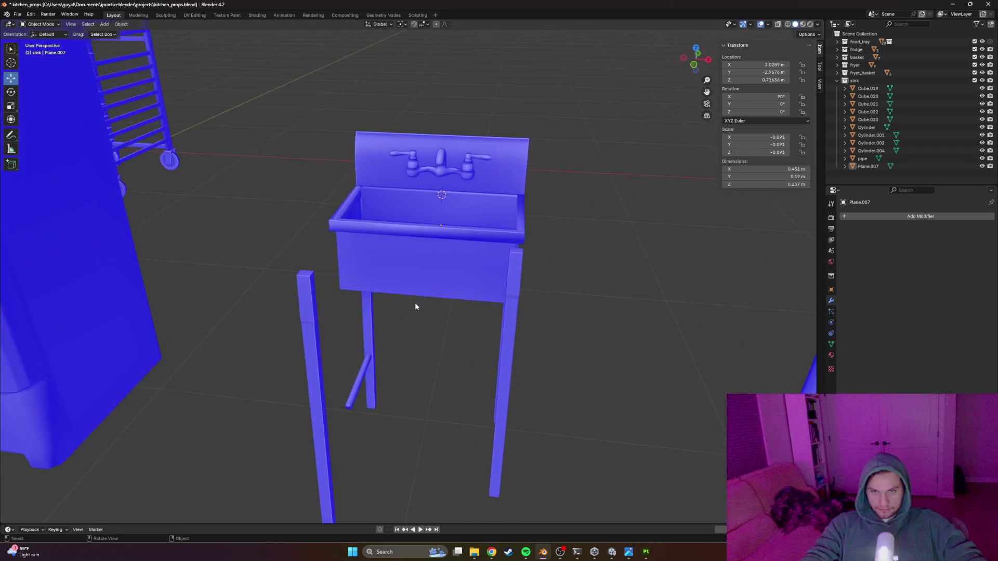
mouse_move(354, 320)
left_mouse_down()
mouse_move(404, 304)
mouse_move(518, 315)
mouse_move(494, 414)
left_mouse_up()
left_click(518, 316)
key("g")
key("y")
left_click(393, 379)
mouse_move(393, 378)
left_mouse_down()
mouse_move(425, 385)
mouse_move(387, 422)
mouse_move(391, 409)
left_mouse_up()
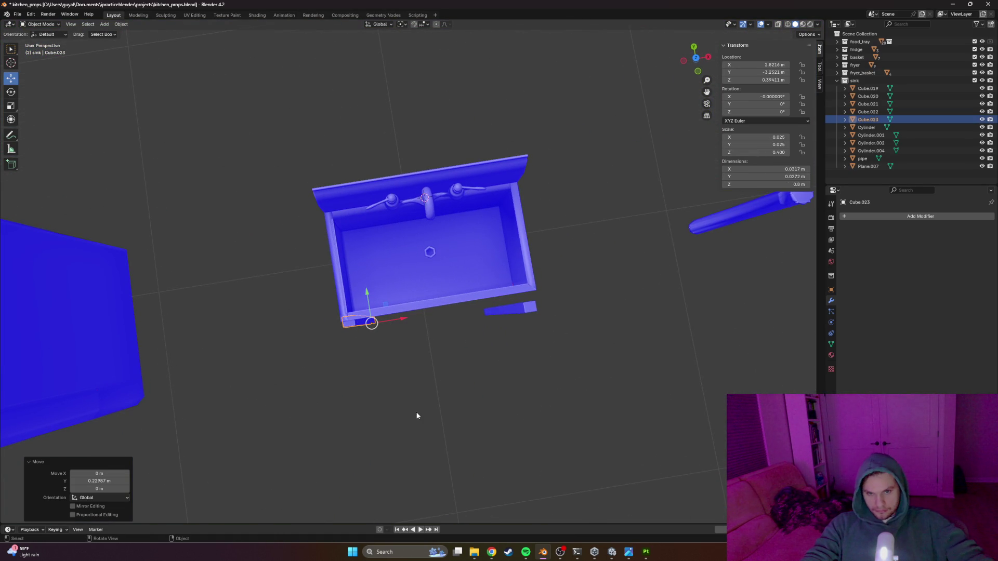
key("ctrl+z")
left_click_drag(380, 372, 364, 319)
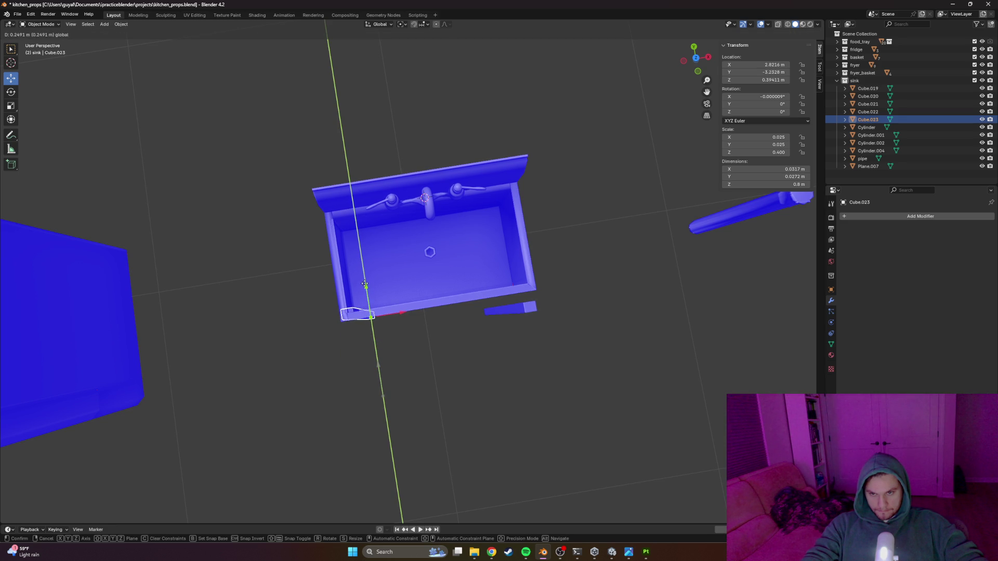
left_click_drag(365, 284, 367, 294)
Step: Slide leg Cube.022 along Y into its corner and check it from the top view
left_click(527, 309)
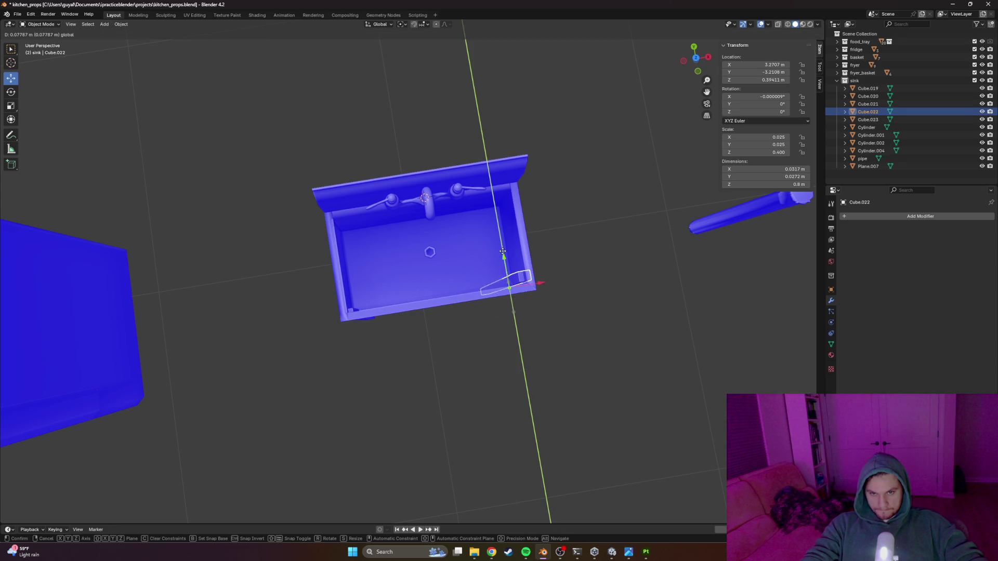
left_click_drag(501, 256, 502, 258)
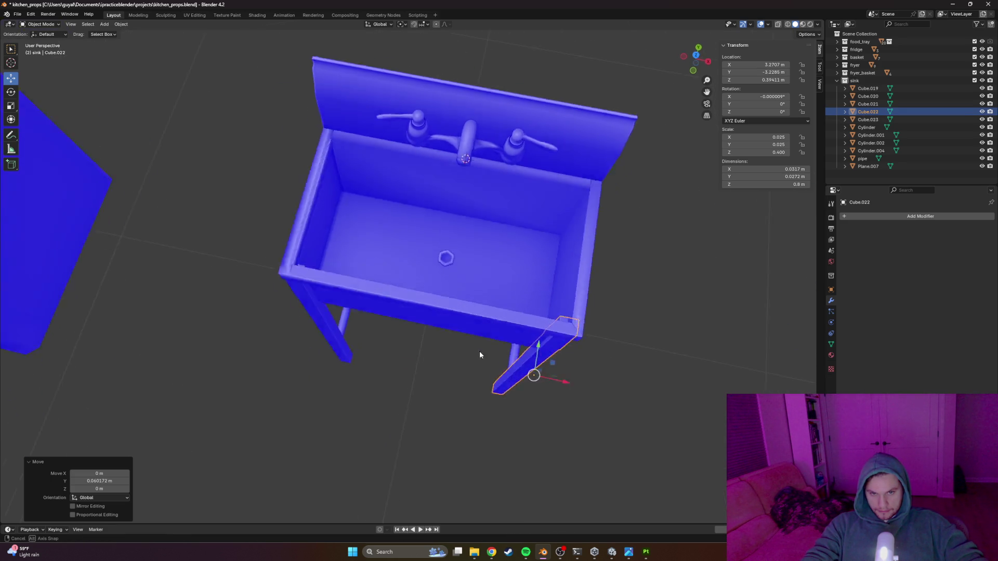
mouse_move(478, 329)
left_mouse_down()
mouse_move(471, 340)
mouse_move(503, 363)
mouse_move(551, 363)
left_mouse_up()
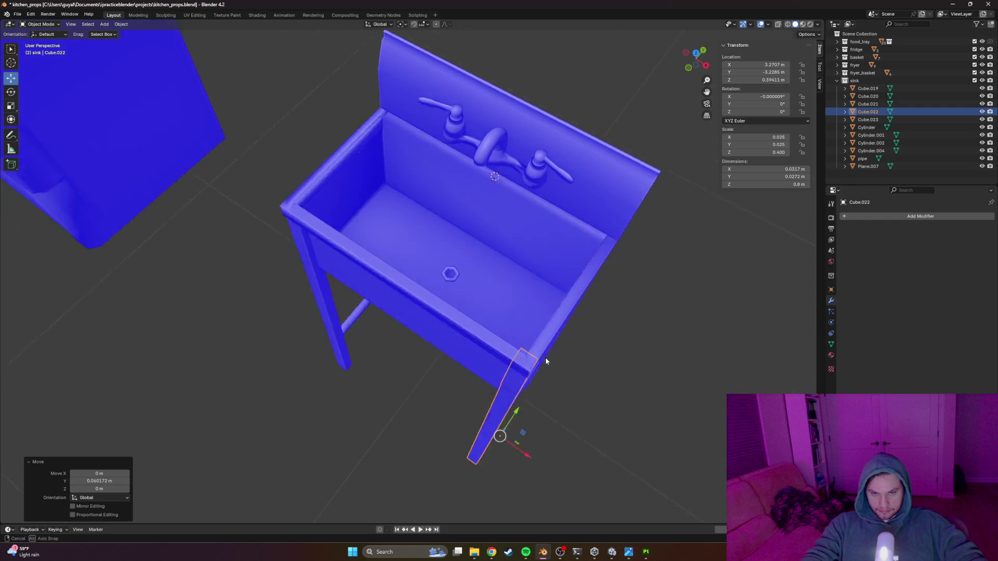
scroll(537, 324, "up", 4)
scroll(561, 331, "down", 5)
left_click_drag(537, 324, 606, 331)
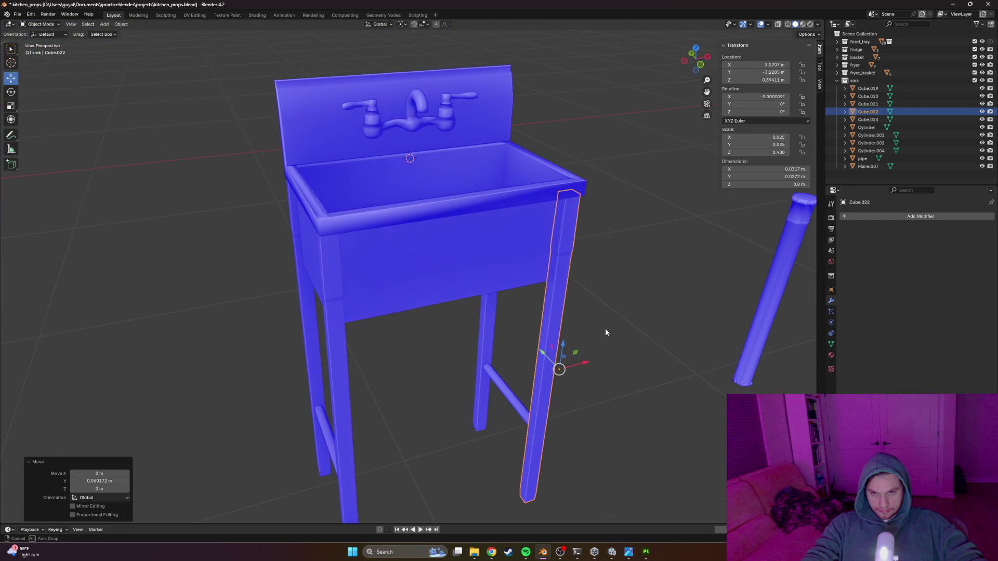
mouse_move(445, 355)
left_mouse_down()
mouse_move(372, 381)
mouse_move(343, 350)
mouse_move(368, 365)
mouse_move(492, 363)
mouse_move(491, 385)
mouse_move(547, 406)
left_mouse_up()
scroll(411, 368, "up", 2)
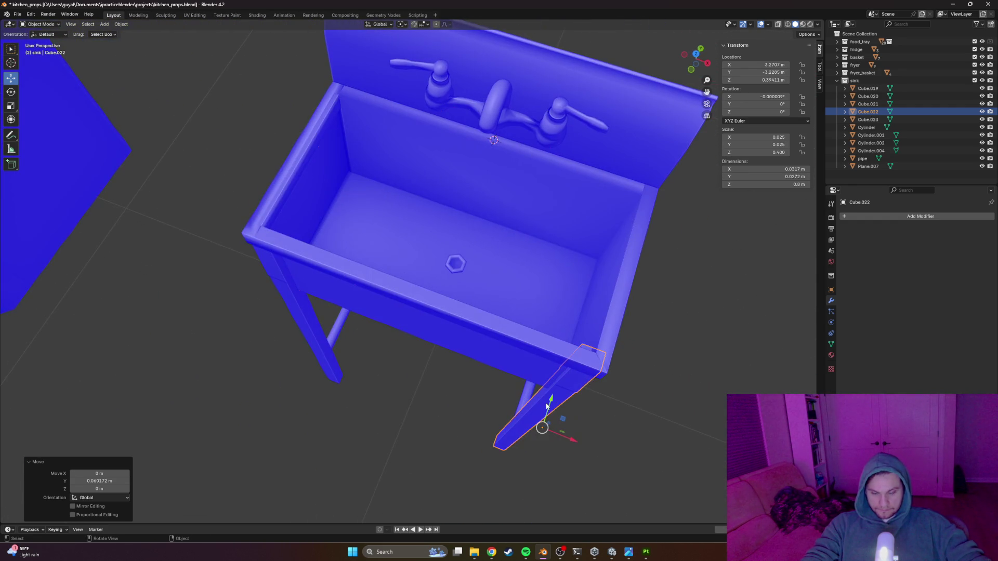
key("KP_7")
scroll(545, 405, "up", 5)
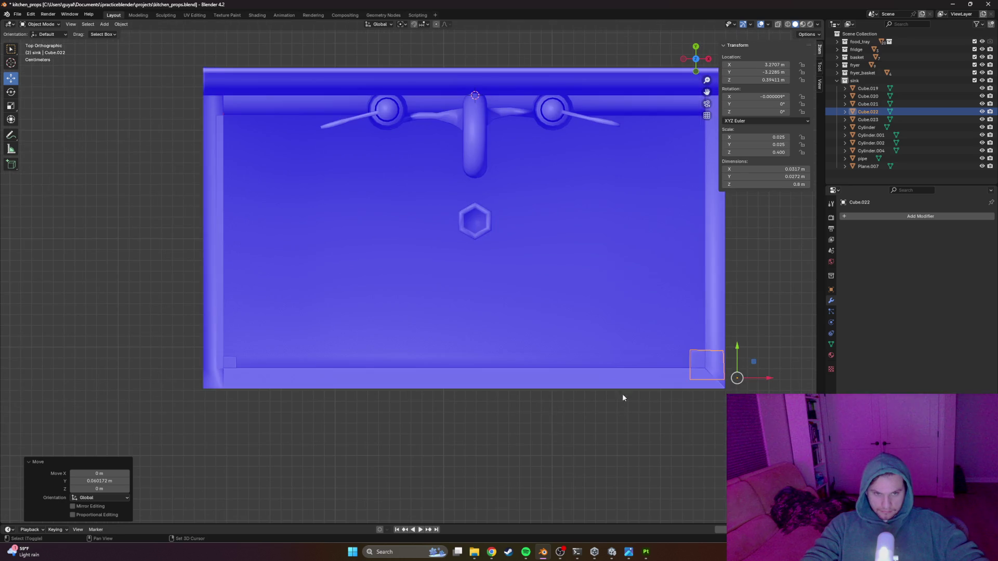
left_click_drag(707, 341, 703, 354)
Step: Nudge Cube.023 about 0.0018 m along negative Y to line up with the frame
left_click(187, 370)
left_click_drag(233, 377, 235, 376)
left_click_drag(218, 342, 239, 380)
left_click(264, 404)
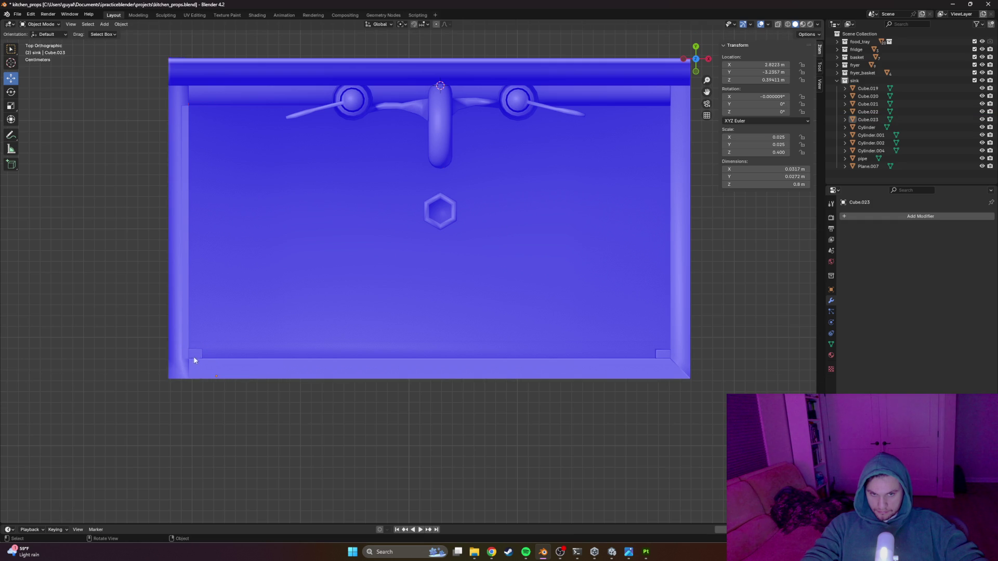
scroll(295, 423, "down", 3)
mouse_move(294, 423)
left_mouse_down()
mouse_move(299, 384)
mouse_move(348, 337)
mouse_move(339, 316)
mouse_move(372, 312)
mouse_move(367, 359)
mouse_move(412, 347)
mouse_move(447, 374)
mouse_move(419, 372)
mouse_move(416, 364)
mouse_move(496, 372)
mouse_move(488, 208)
left_mouse_up()
scroll(299, 387, "down", 2)
Step: Save kitchen_props.blend and export all the sink parts as an FBX file
left_click_drag(481, 172, 346, 432)
key("ctrl+s")
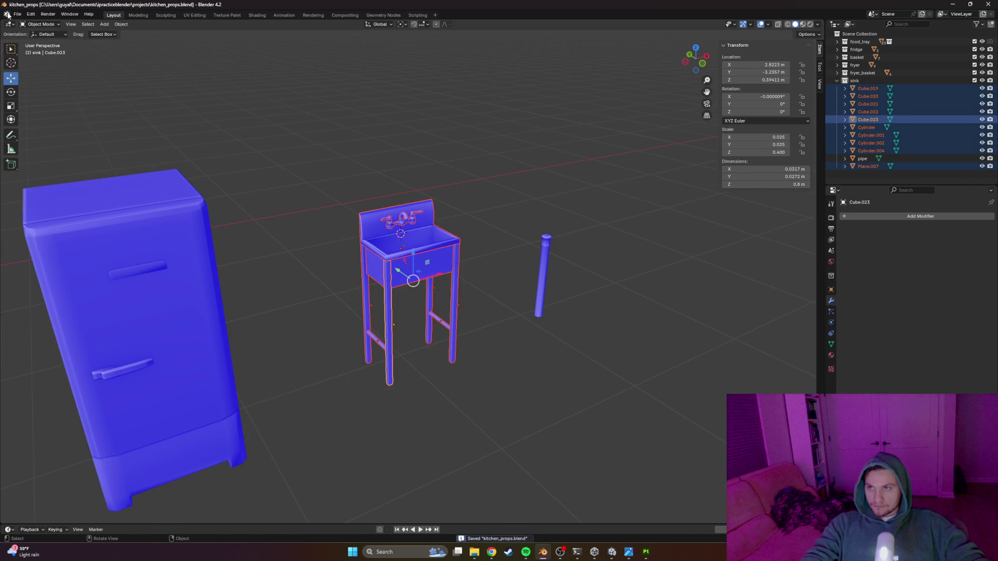
left_click(18, 14)
mouse_move(46, 132)
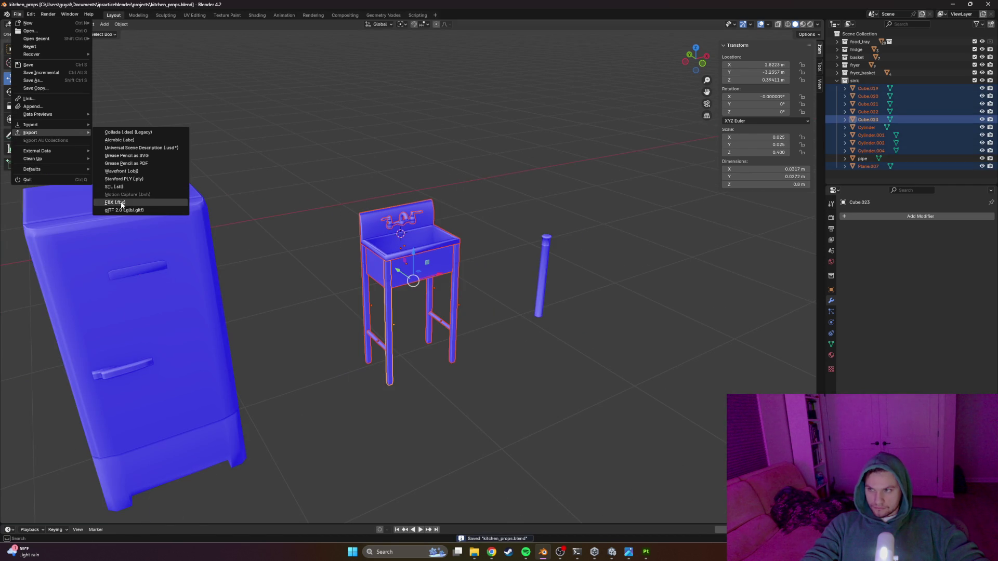
left_click(123, 203)
left_click(672, 412)
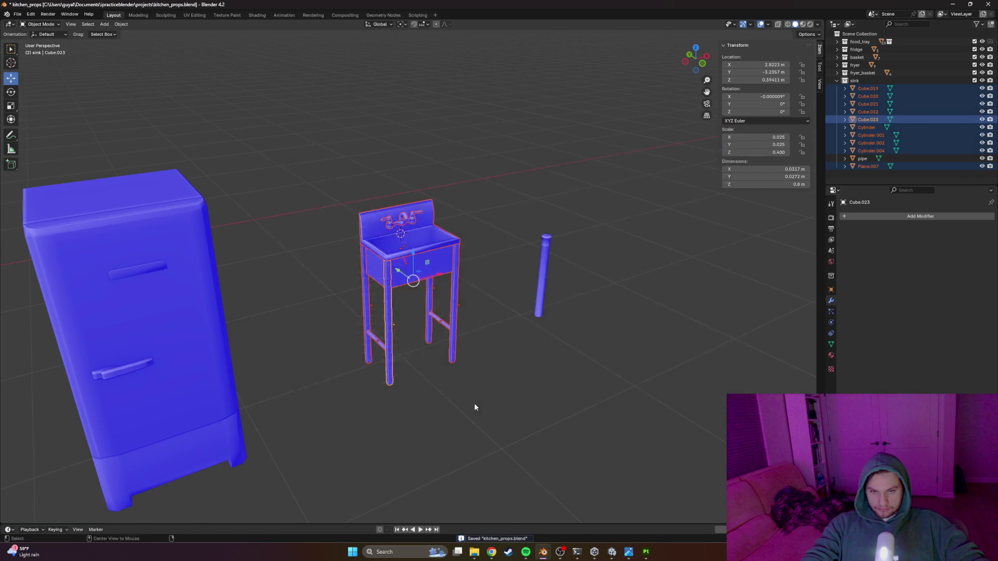
key("alt+Tab")
key("alt+Tab")
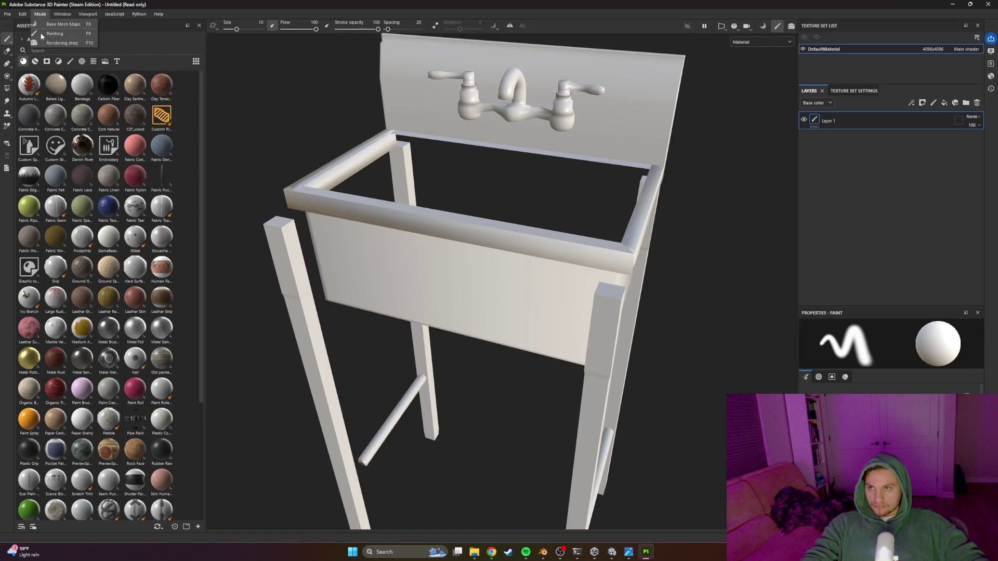
Step: Reimport the updated sink mesh and orbit to a low side view of the cabinet front
left_click(42, 51)
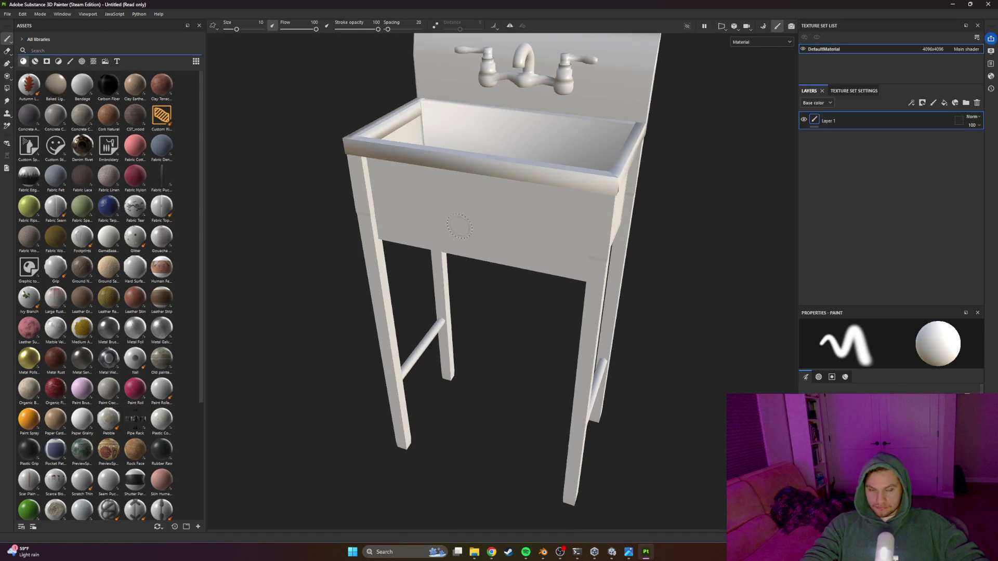
scroll(499, 238, "down", 3)
mouse_move(499, 238)
left_mouse_down()
mouse_move(279, 240)
mouse_move(512, 223)
mouse_move(606, 307)
mouse_move(512, 216)
mouse_move(469, 231)
mouse_move(348, 214)
mouse_move(307, 196)
mouse_move(326, 203)
left_mouse_up()
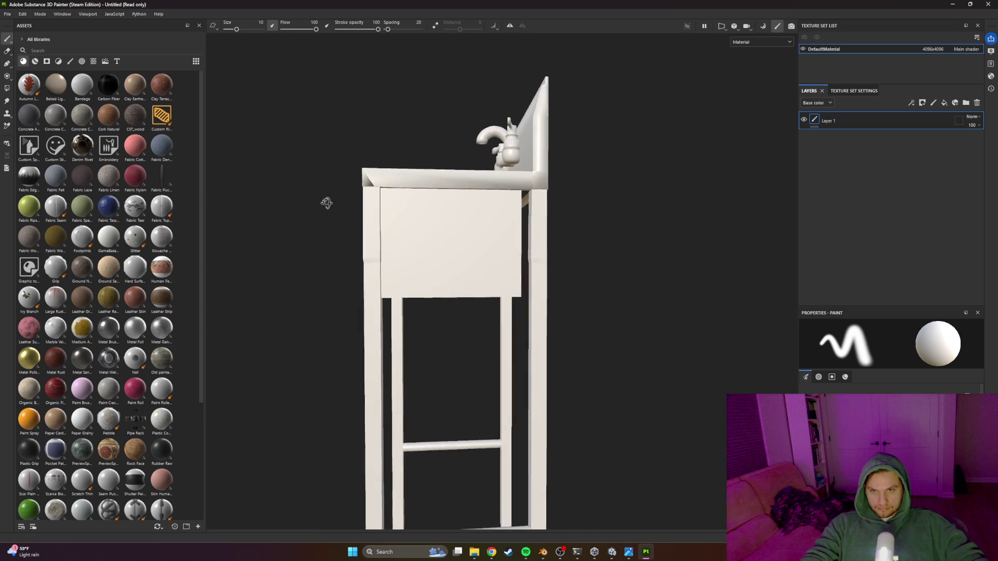
scroll(327, 203, "up", 5)
mouse_move(311, 167)
left_mouse_down()
mouse_move(444, 230)
mouse_move(370, 205)
mouse_move(474, 207)
left_mouse_up()
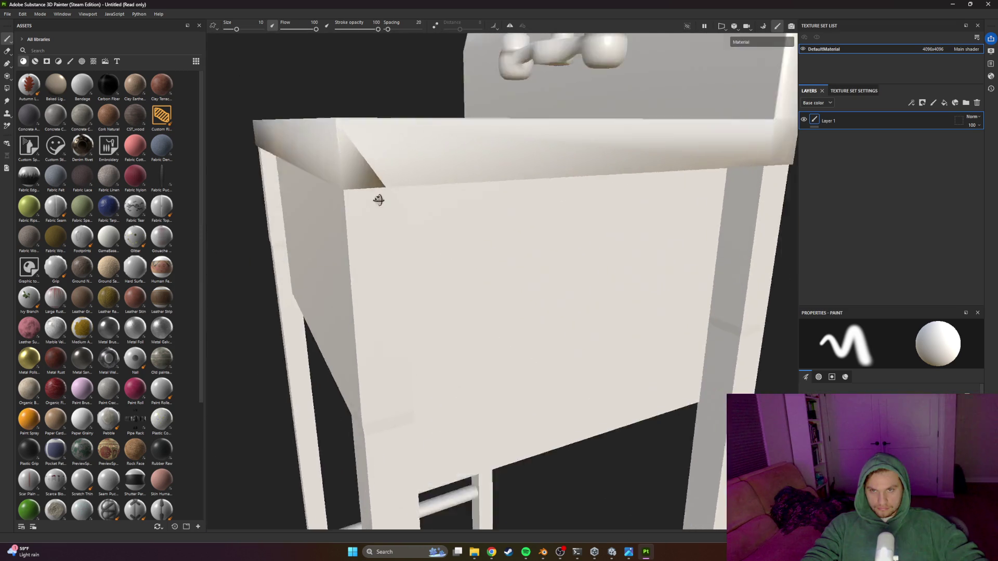
key("alt+Tab")
Step: Shift the sink's front rim face slightly along X
scroll(591, 242, "up", 6)
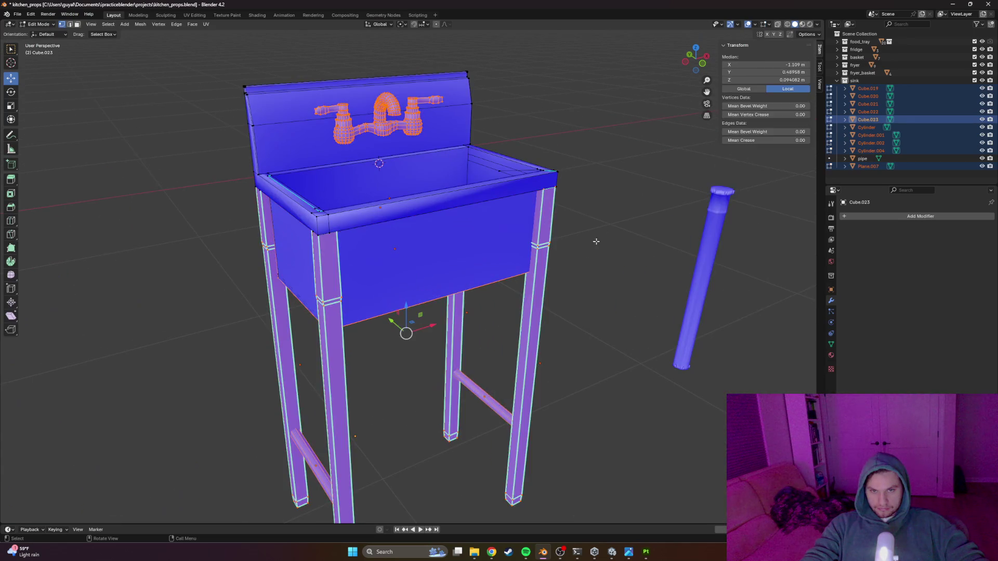
scroll(591, 242, "up", 3)
mouse_move(591, 242)
left_mouse_down()
mouse_move(364, 198)
mouse_move(361, 221)
mouse_move(365, 232)
mouse_move(489, 258)
mouse_move(493, 243)
mouse_move(474, 219)
left_mouse_up()
left_click(354, 193)
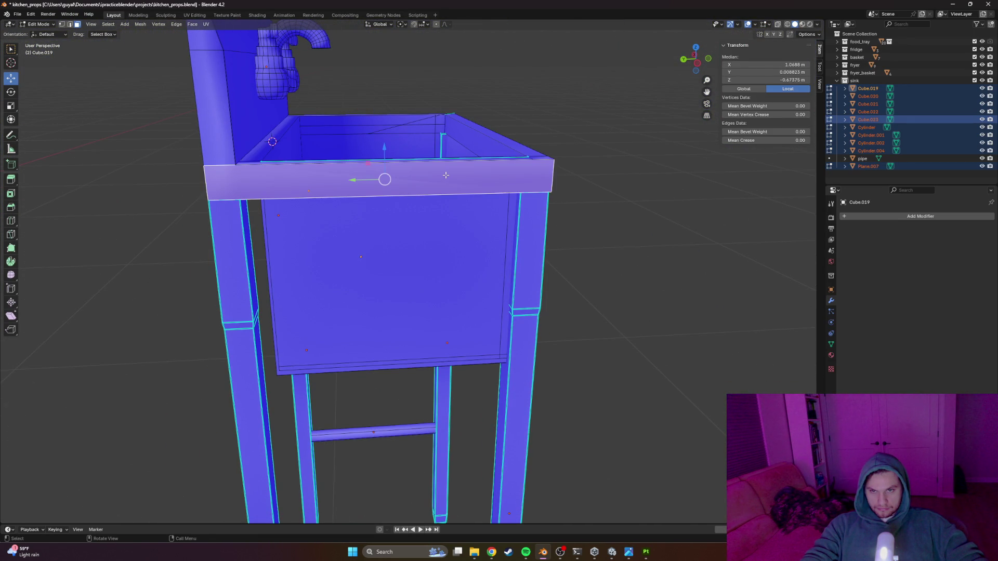
left_click_drag(417, 183, 292, 201)
key("g")
key("x")
left_click(301, 200)
Step: Dissolve the extra faces and leftover edges on the basin's top rim strip
mouse_move(630, 291)
left_mouse_down()
mouse_move(630, 304)
mouse_move(629, 295)
left_mouse_up()
left_click(425, 312)
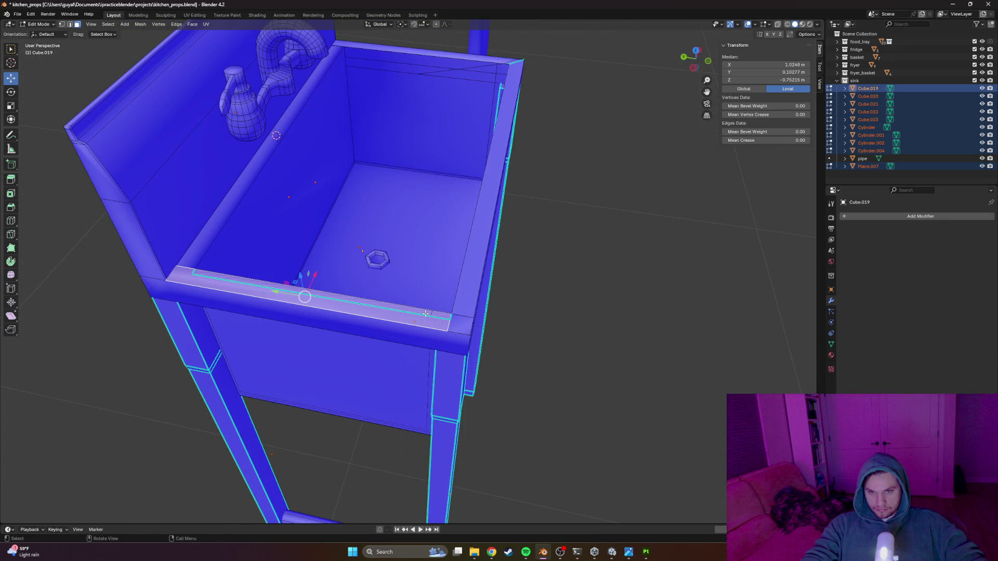
scroll(425, 312, "down", 3)
left_click_drag(425, 313, 520, 187)
scroll(468, 249, "up", 5)
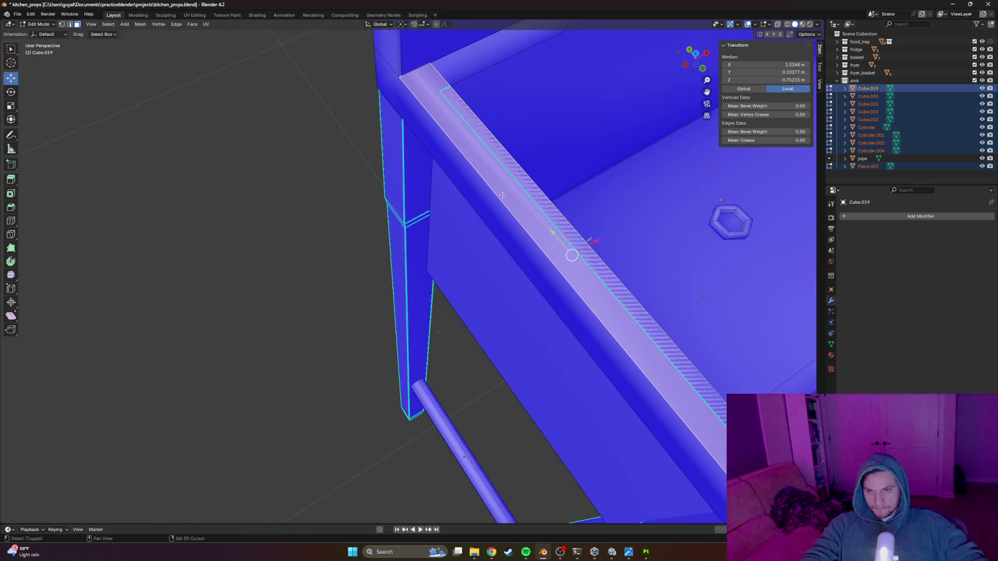
left_click(477, 127)
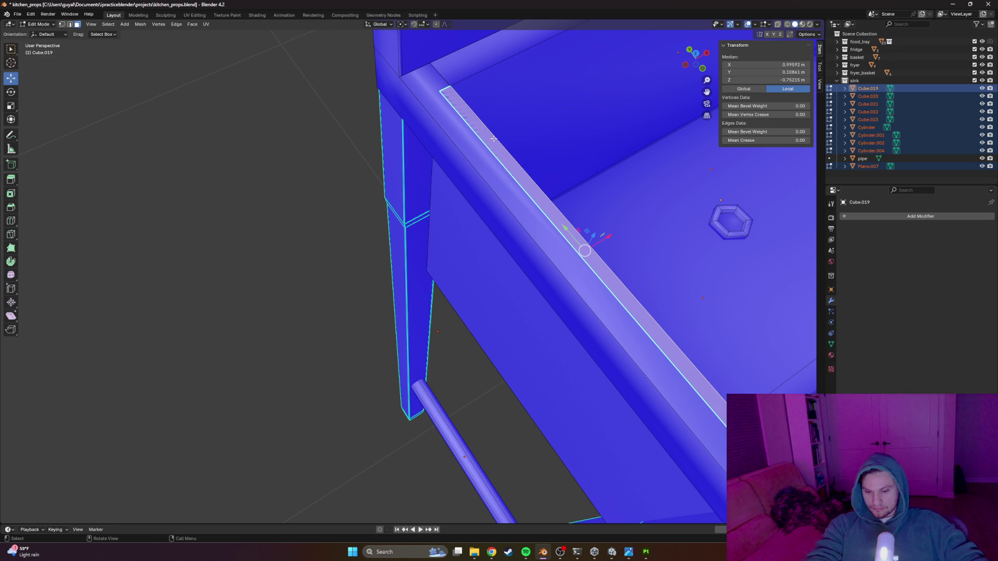
key("x")
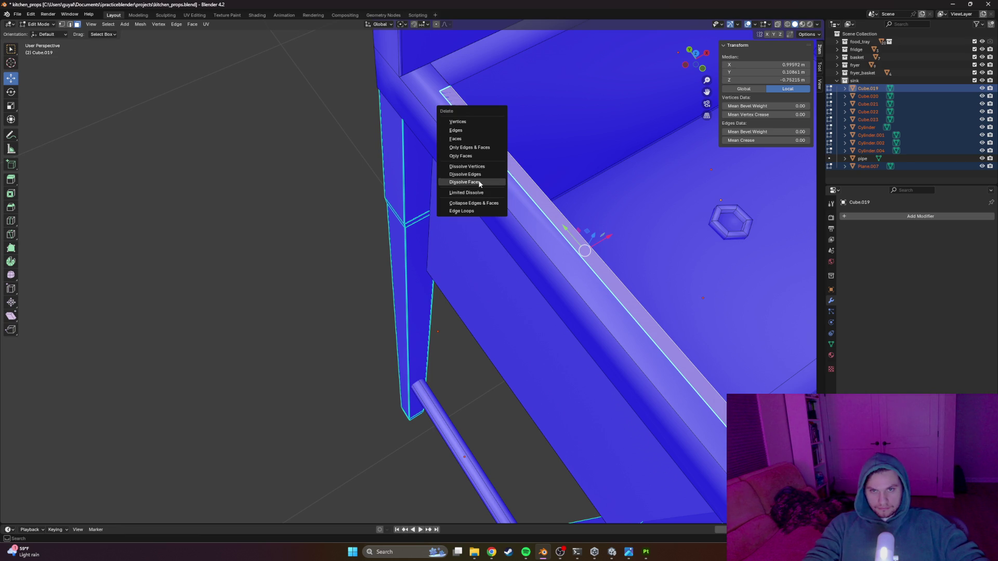
left_click(479, 183)
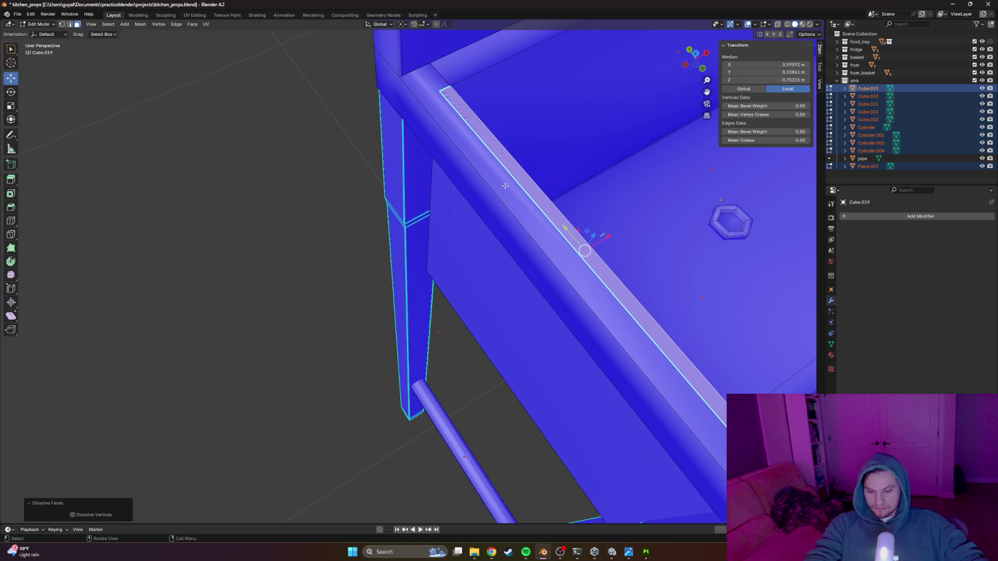
key("x")
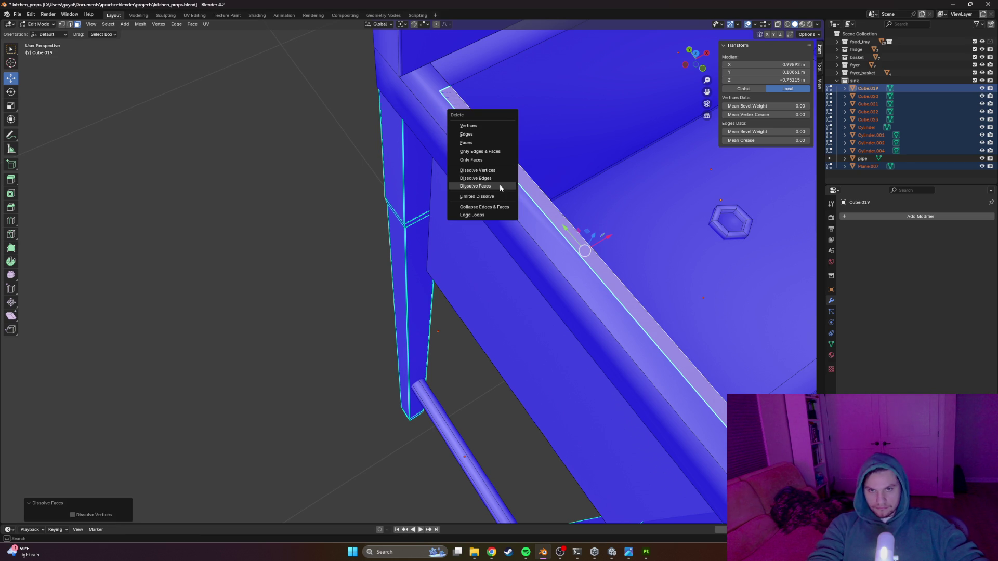
left_click(488, 180)
scroll(488, 180, "down", 3)
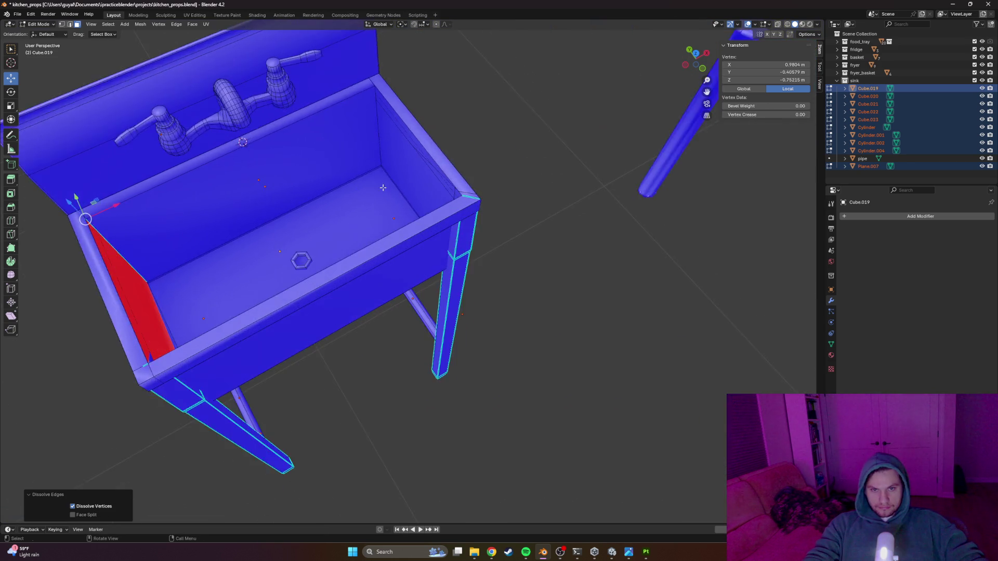
scroll(391, 183, "up", 4)
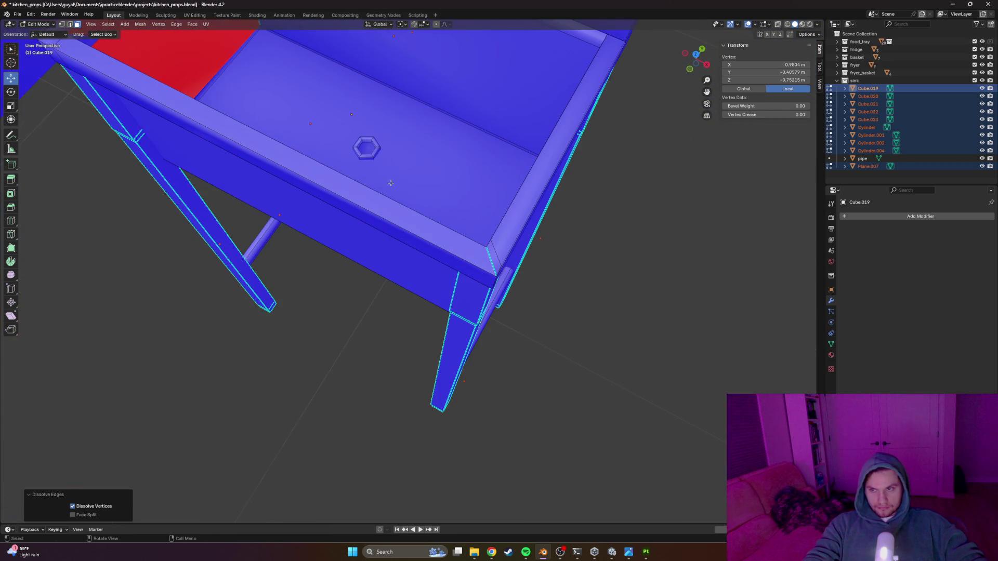
Step: Delete the thin inner rim face at the basin's end using Only Faces
left_click(559, 119)
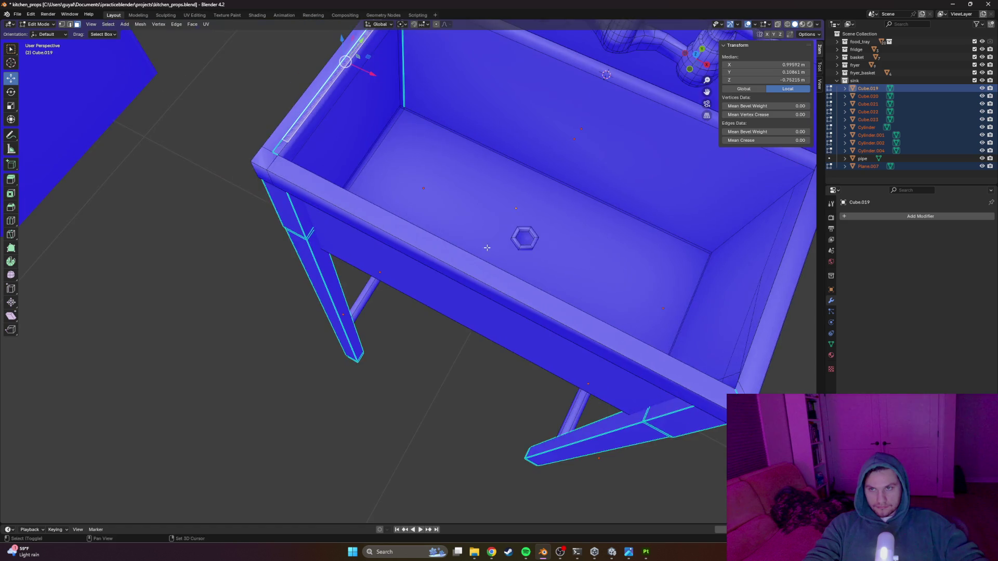
left_click_drag(408, 198, 426, 191)
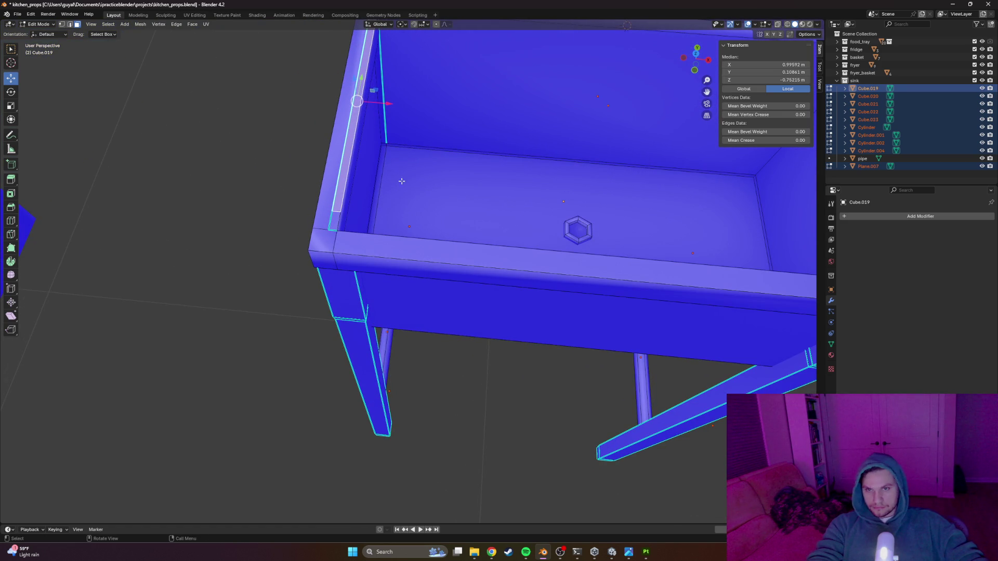
left_click(224, 131)
left_click(341, 172)
left_click_drag(410, 170, 378, 164)
key("x")
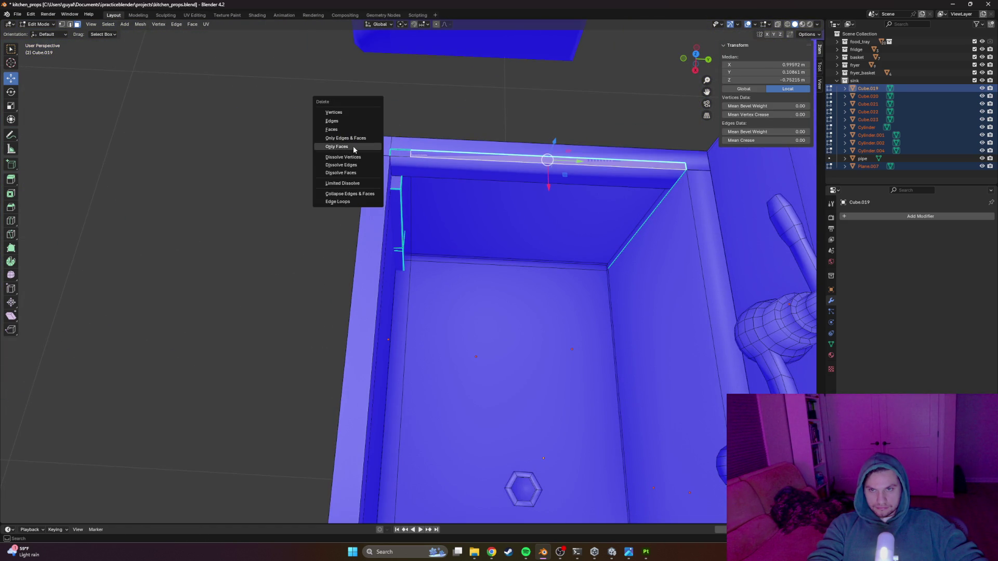
left_click(340, 121)
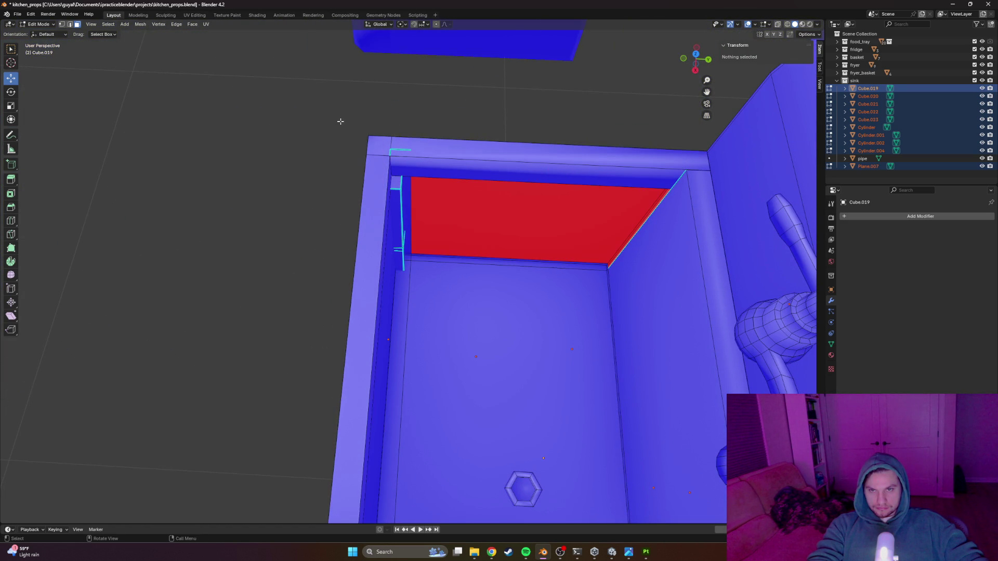
mouse_move(473, 167)
left_mouse_down()
mouse_move(468, 122)
mouse_move(528, 134)
mouse_move(529, 161)
mouse_move(452, 143)
mouse_move(585, 116)
mouse_move(456, 151)
mouse_move(478, 178)
mouse_move(479, 160)
left_mouse_up()
key("Tab")
left_click(468, 155)
key("3")
key("ctrl+z")
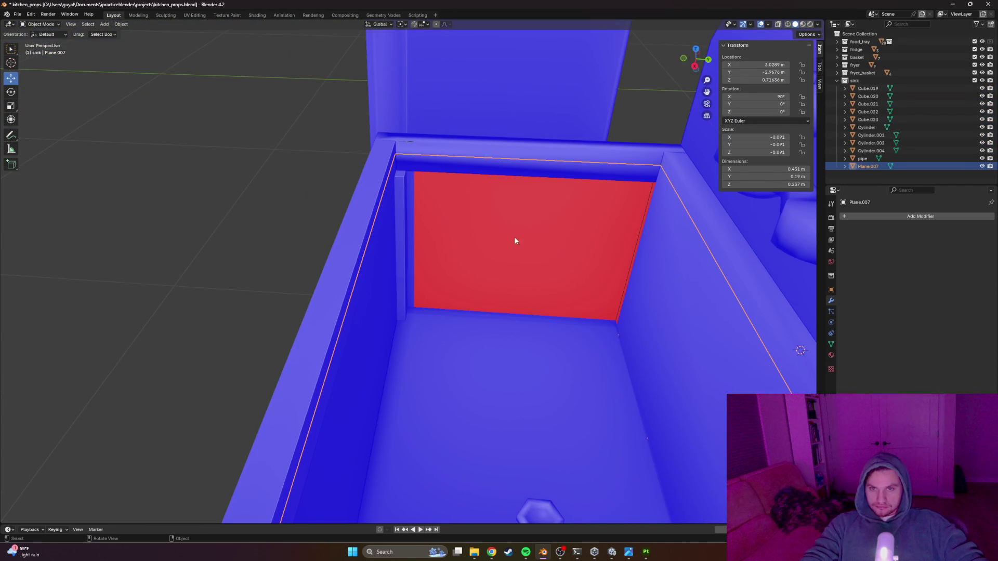
key("2")
key("ctrl+z")
key("ctrl+z")
key("ctrl+z")
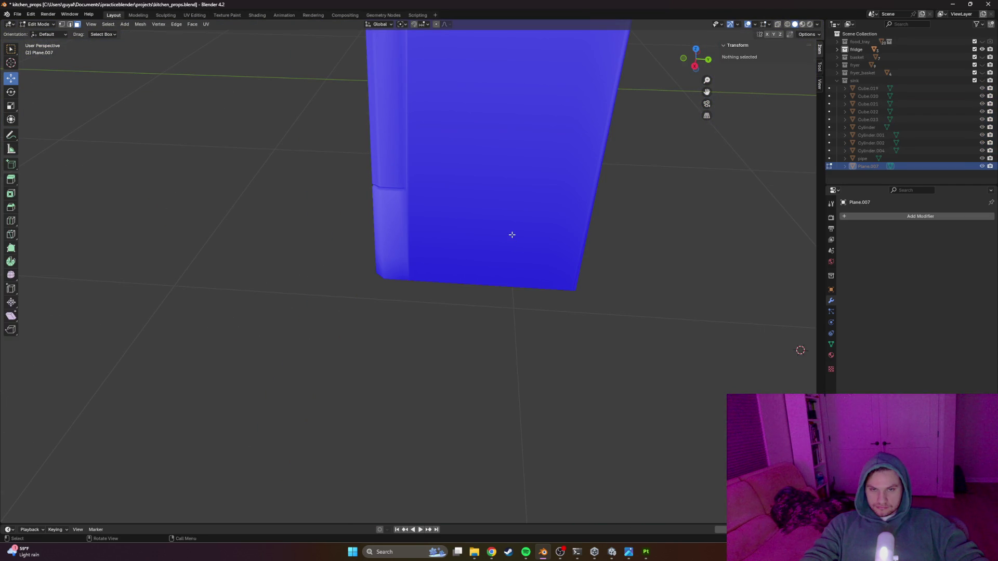
key("ctrl+z")
key("ctrl+shift+z")
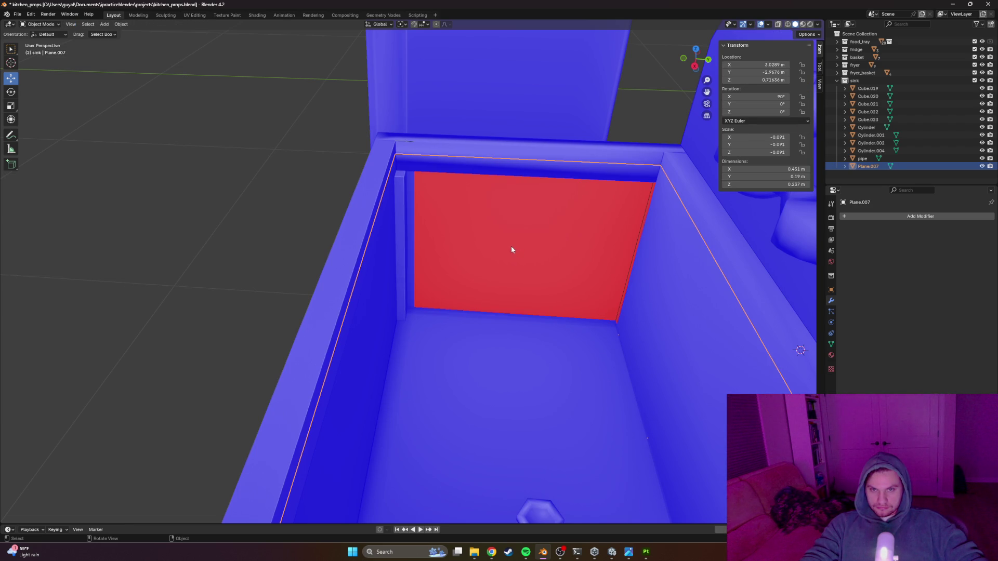
key("Tab")
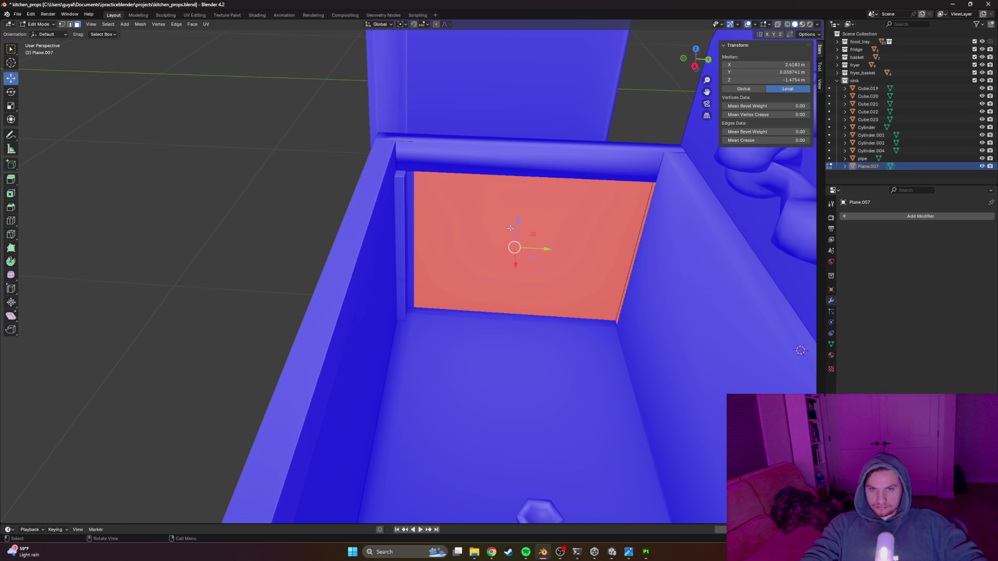
key("2")
left_click(285, 128)
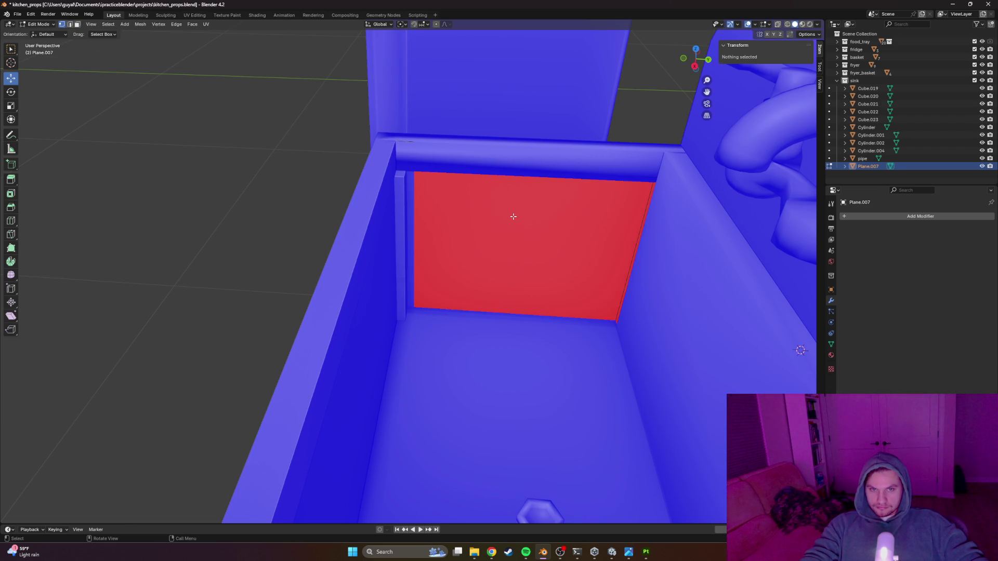
key("a")
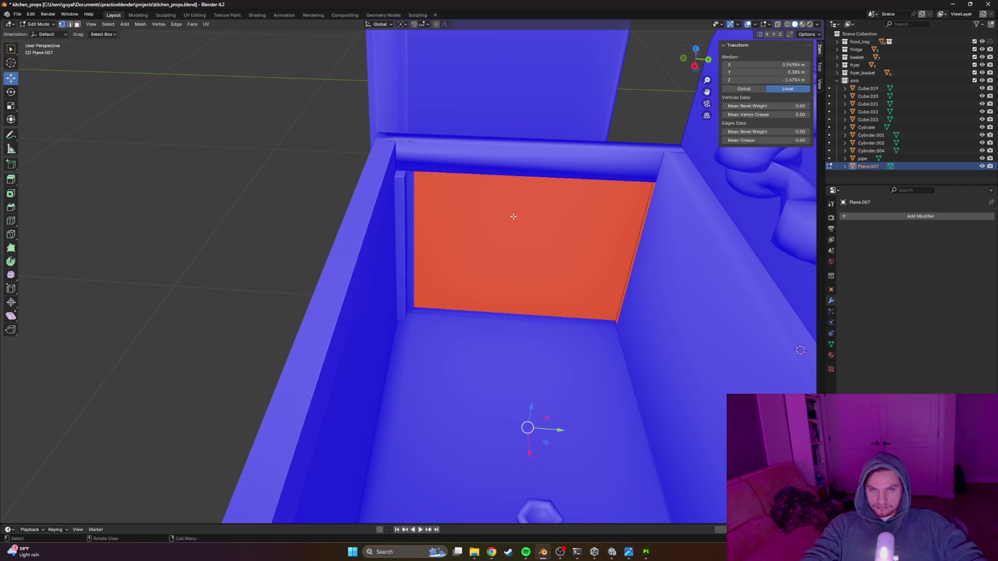
key("Tab")
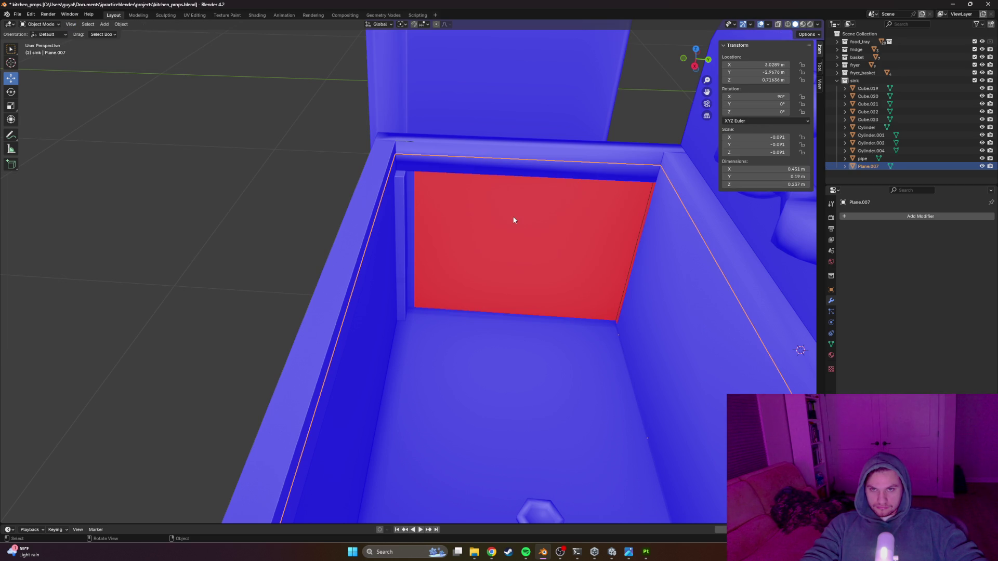
key("Tab")
scroll(513, 221, "down", 5)
mouse_move(513, 220)
left_mouse_down()
mouse_move(548, 231)
mouse_move(529, 226)
mouse_move(513, 244)
mouse_move(459, 250)
mouse_move(491, 158)
mouse_move(429, 179)
mouse_move(451, 186)
mouse_move(423, 196)
left_mouse_up()
key("Tab")
left_click(500, 252)
key("Tab")
left_click(492, 156)
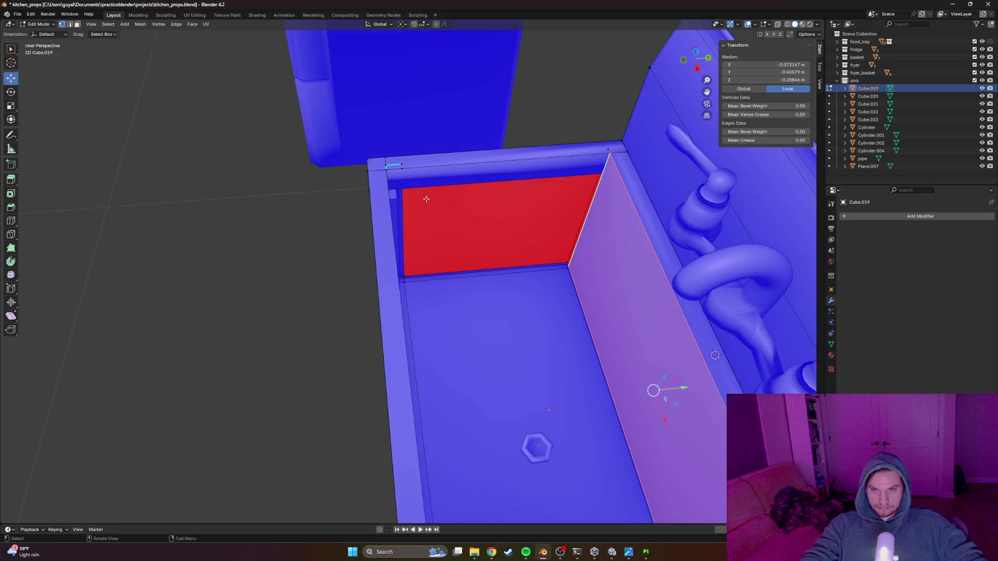
Step: Nudge the red wall plane slightly along X, then select the sink body Cube.019
key("alt+z")
mouse_move(309, 195)
left_mouse_down()
mouse_move(430, 196)
mouse_move(585, 162)
mouse_move(518, 185)
left_mouse_up()
key("z")
key("shift+z")
key("alt+a")
mouse_move(552, 292)
left_mouse_down()
mouse_move(467, 332)
mouse_move(416, 296)
mouse_move(344, 268)
mouse_move(384, 243)
left_mouse_up()
key("Tab")
left_click(353, 269)
left_click_drag(624, 153, 616, 152)
left_click_drag(547, 196, 466, 196)
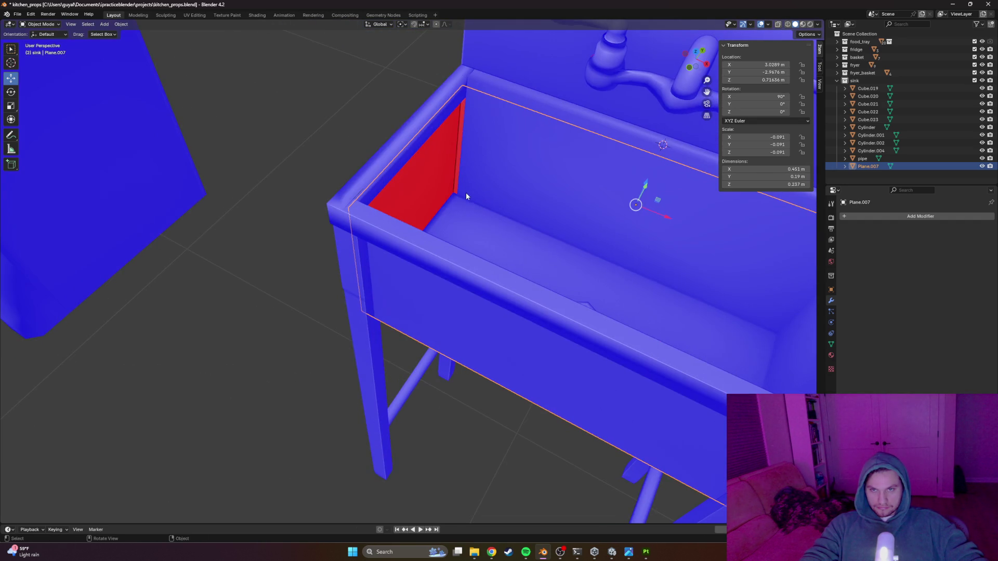
left_click(491, 183)
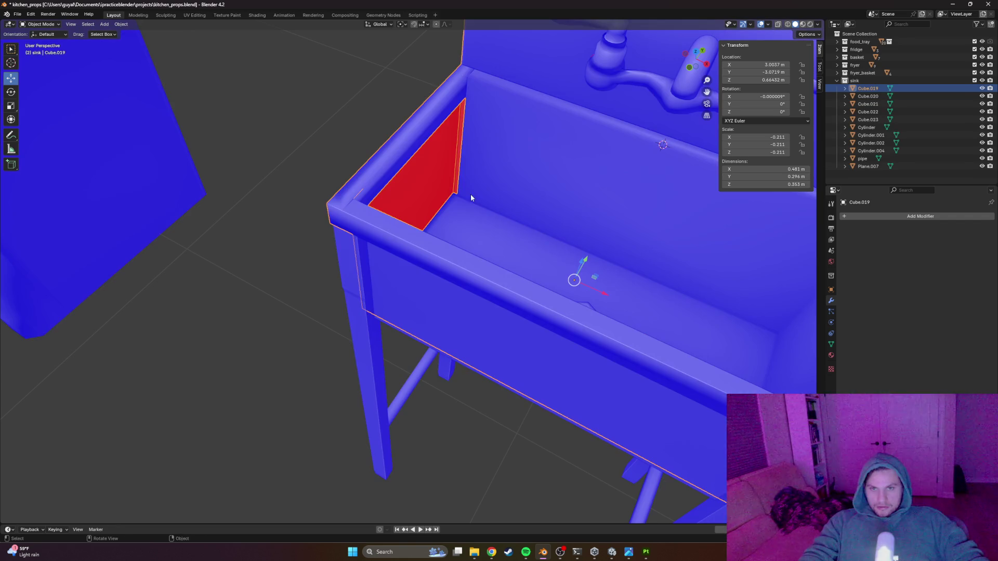
Step: Enter Edit Mode on Cube.019 in edge select mode and try selecting the red face
key("Tab")
mouse_move(475, 195)
left_mouse_down()
mouse_move(448, 184)
mouse_move(485, 226)
mouse_move(525, 216)
mouse_move(548, 238)
left_mouse_up()
key("2")
left_click(462, 160)
left_click(501, 237)
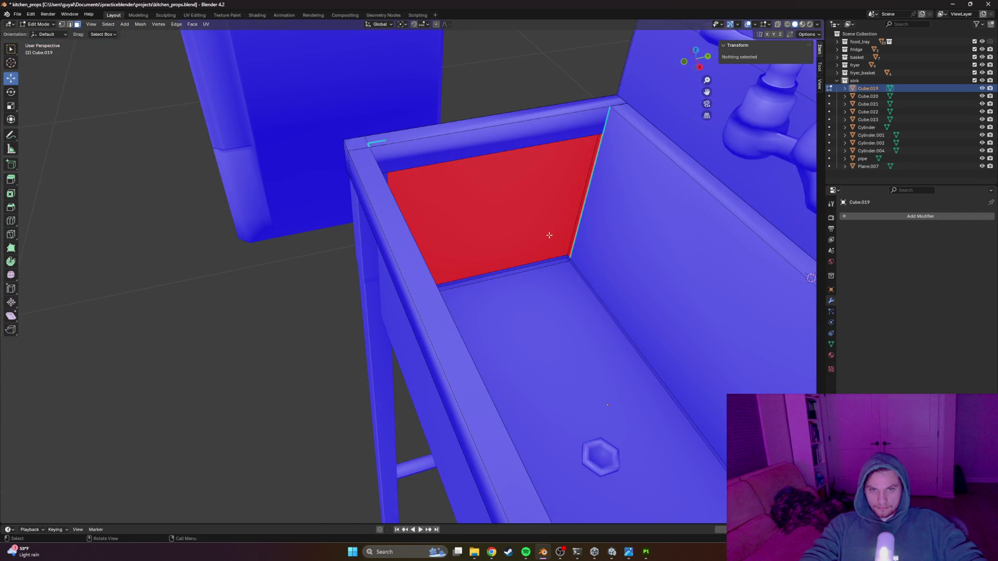
left_click_drag(520, 294, 519, 294)
left_click(526, 237)
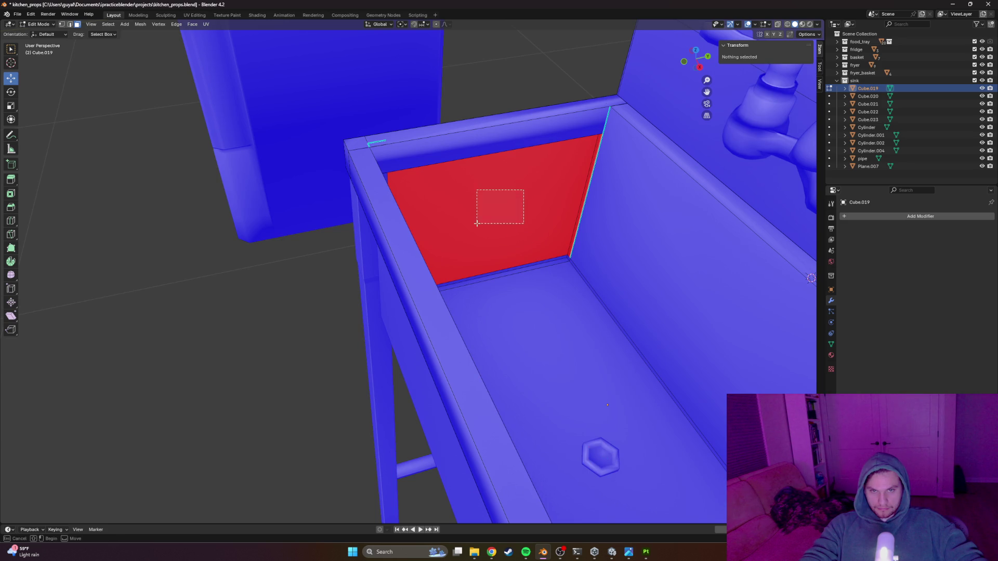
mouse_move(327, 115)
left_mouse_down()
mouse_move(474, 186)
mouse_move(275, 75)
left_mouse_up()
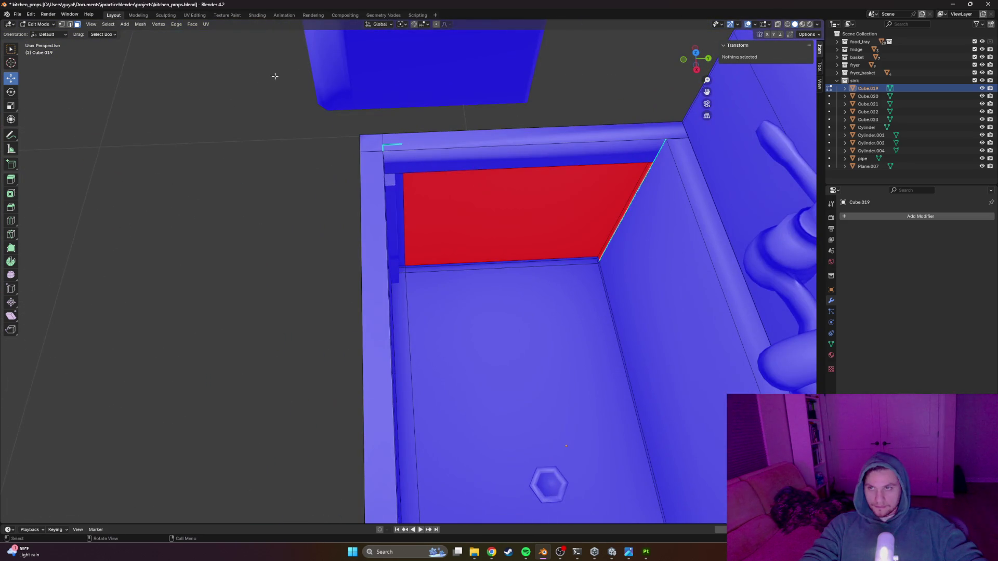
Step: Flip the mesh normals from the Mesh menu, then box-select the red sink face
left_click(91, 25)
mouse_move(134, 24)
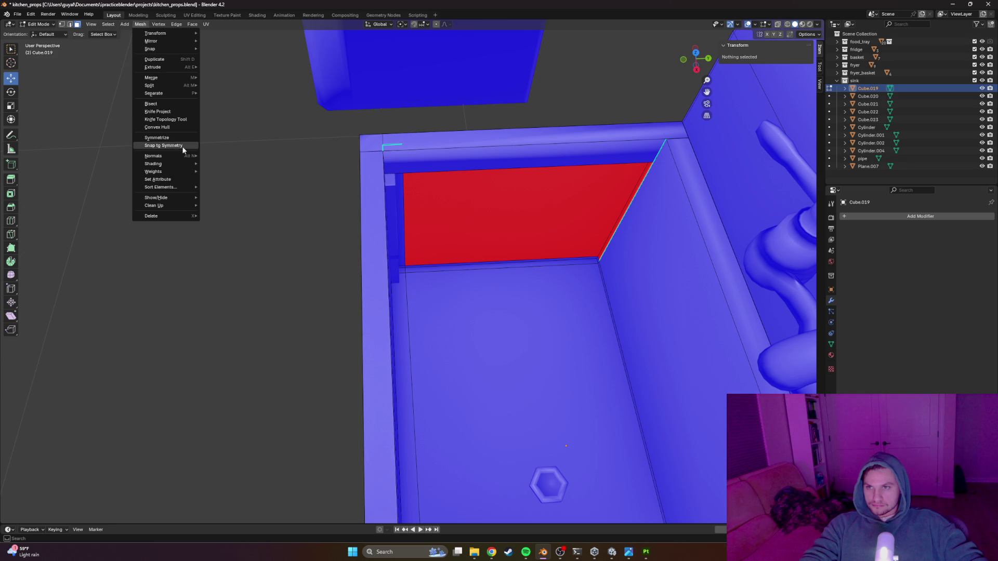
mouse_move(190, 159)
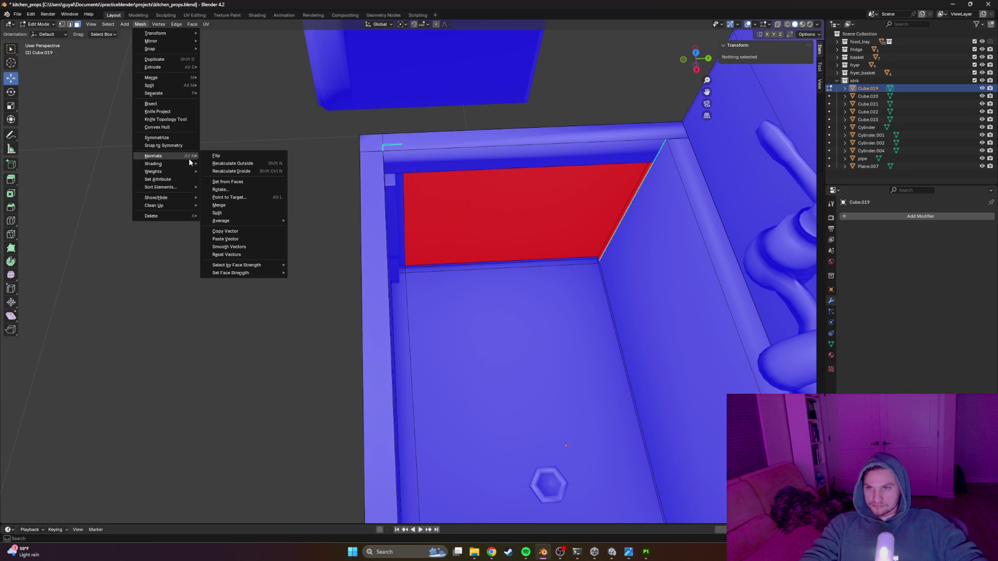
left_click(224, 156)
scroll(422, 183, "down", 5)
left_click(550, 255)
key("alt+a")
left_click_drag(428, 226, 427, 226)
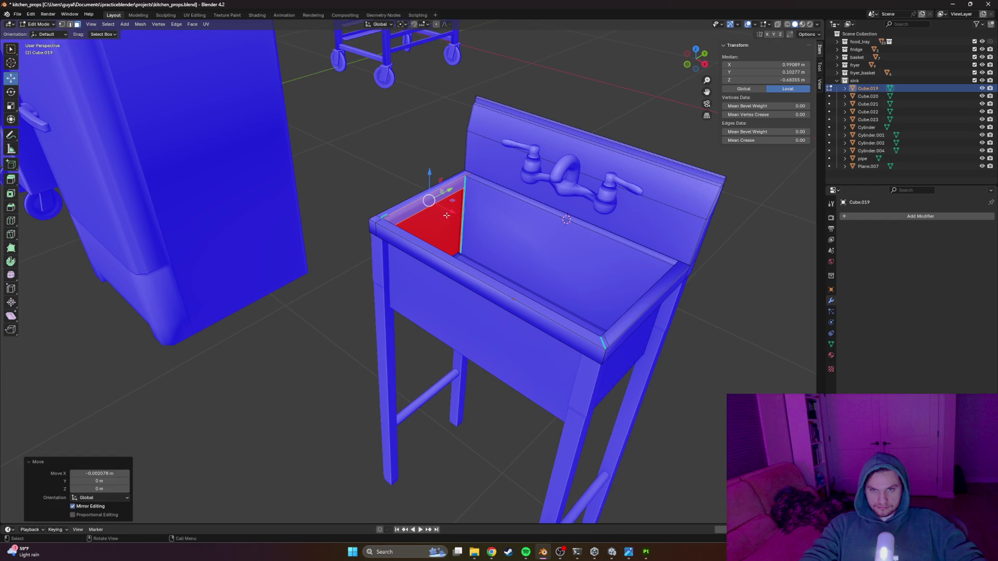
Step: Frame the red face in view and select its bottom edge
key("KP_Decimal")
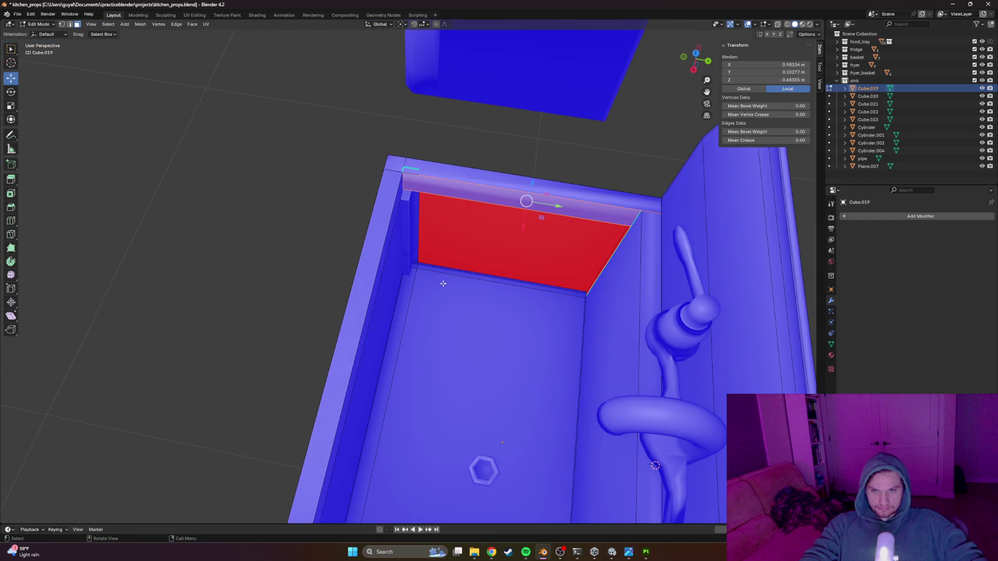
scroll(395, 213, "up", 6)
scroll(402, 236, "down", 5)
scroll(464, 285, "up", 3)
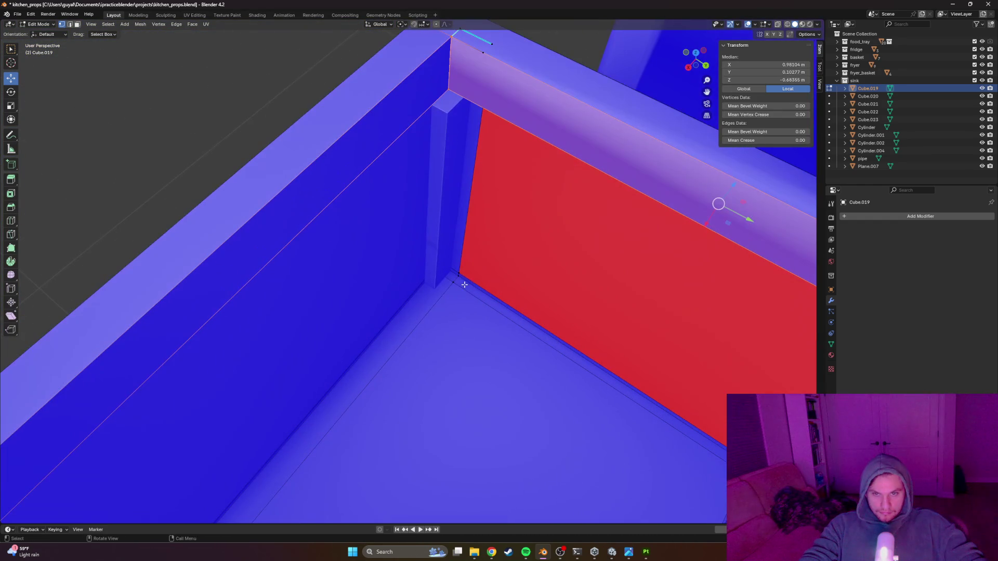
left_click(689, 276)
scroll(690, 276, "down", 4)
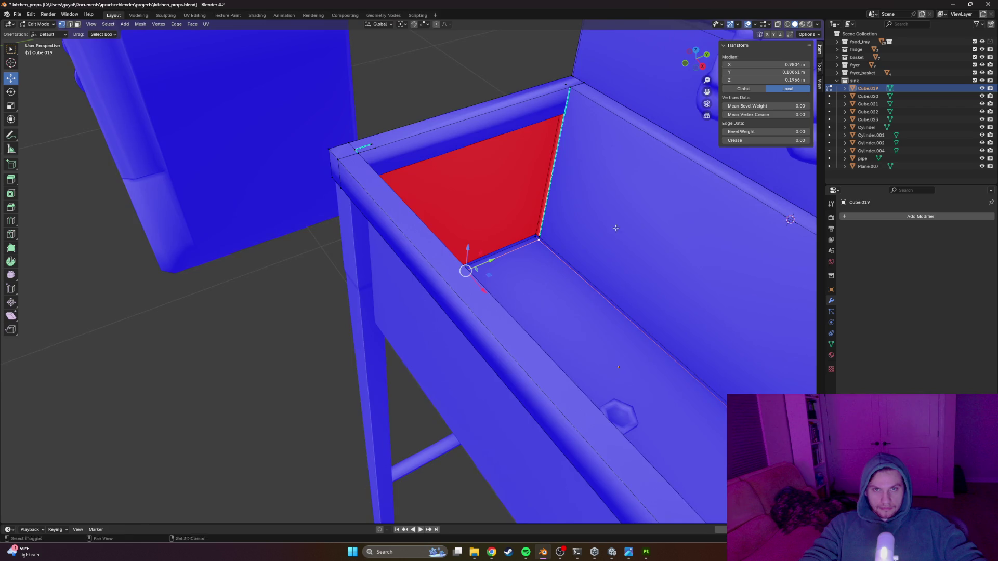
scroll(539, 315, "up", 2)
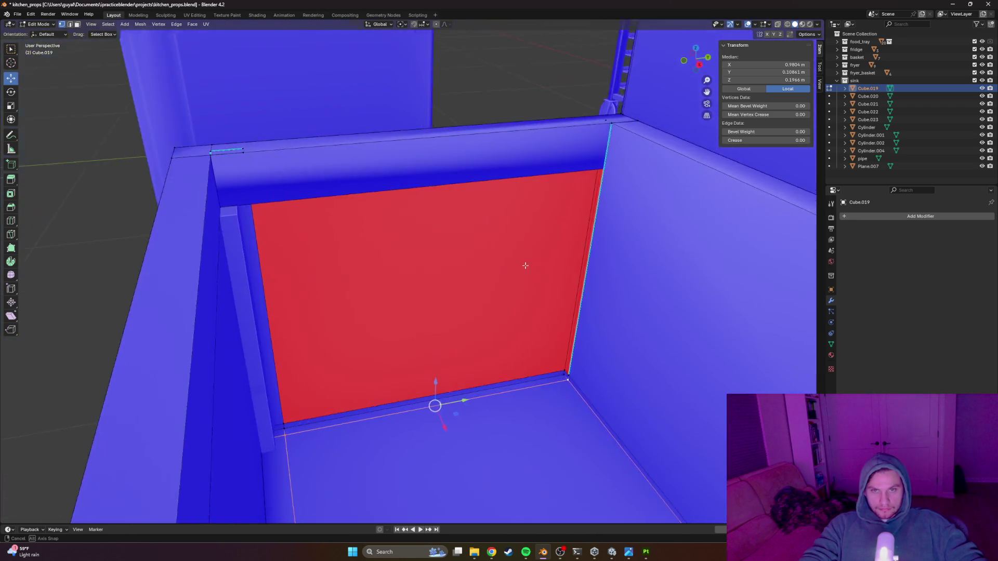
scroll(525, 262, "up", 3)
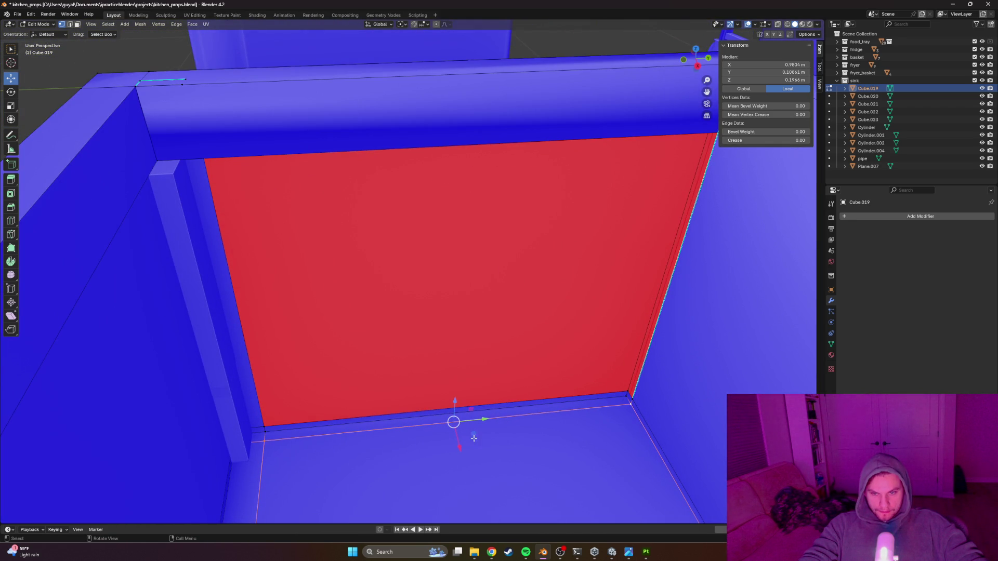
Step: Shift the selected bottom edge slightly along X using the wireframe view
left_click_drag(460, 446, 457, 439)
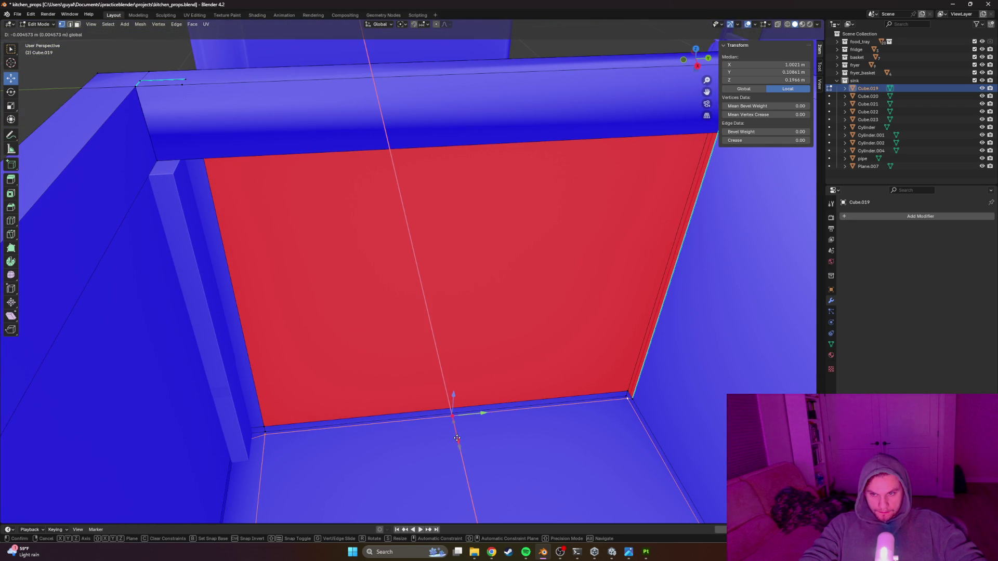
right_click(457, 438)
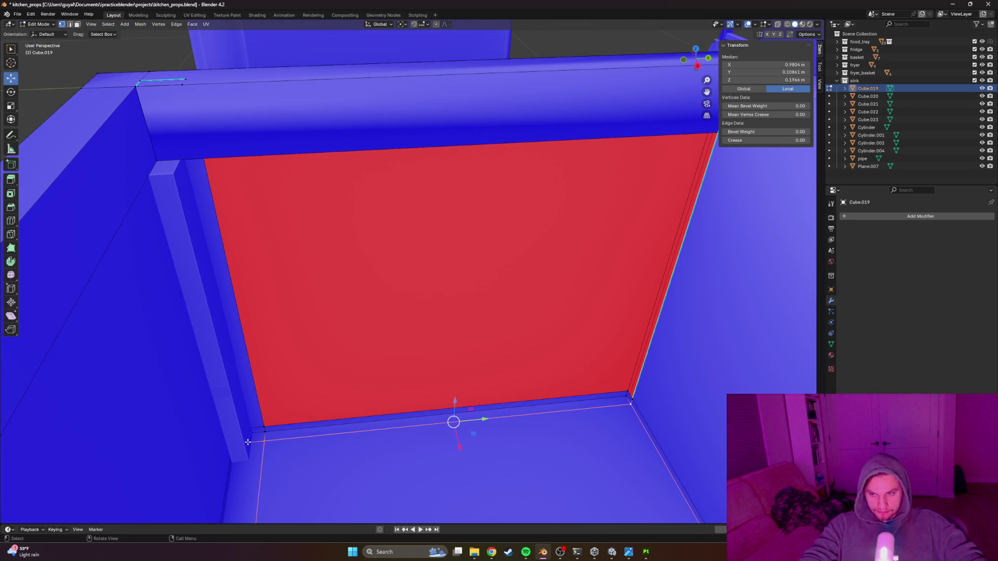
key("shift+z")
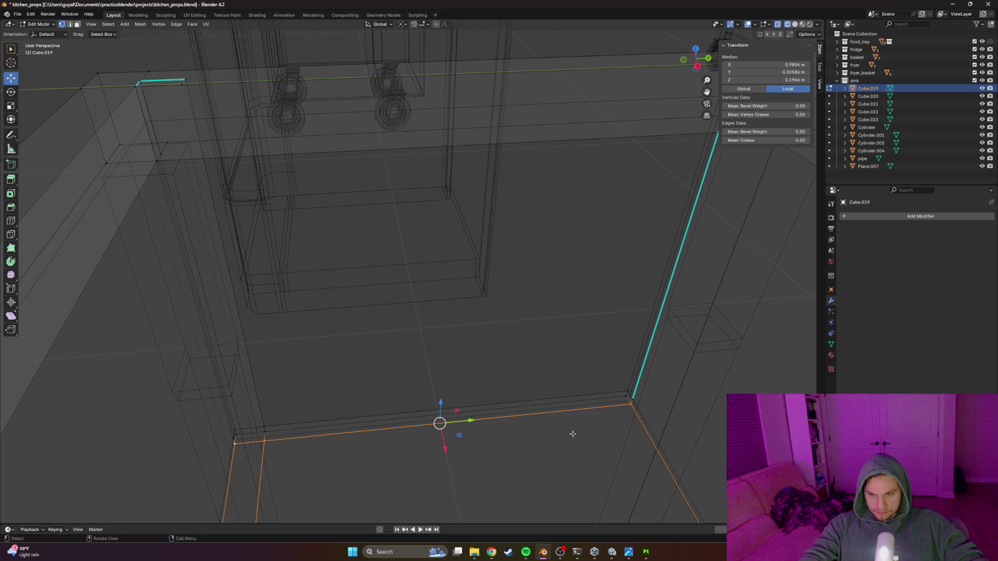
left_click_drag(444, 448, 446, 444)
key("z")
left_click(528, 439)
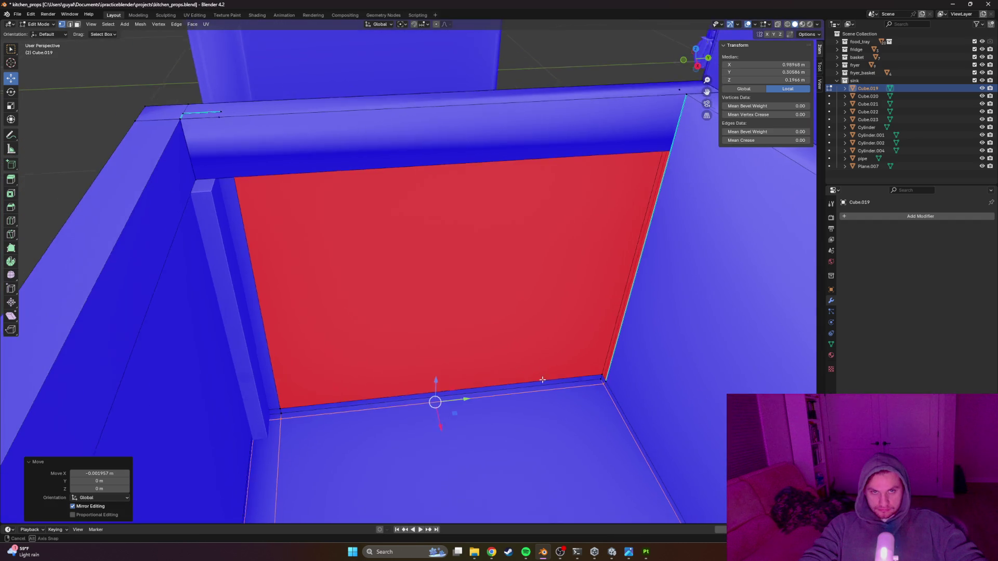
Step: Extrude the bottom edge about 0.171 m straight up along Z
left_click_drag(418, 356, 418, 356)
key("g")
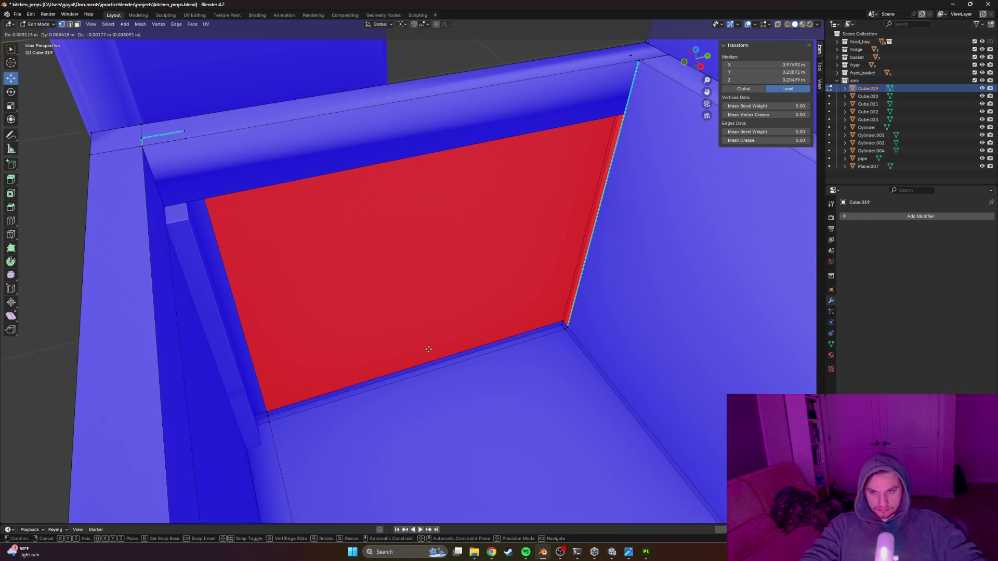
key("x")
key("z")
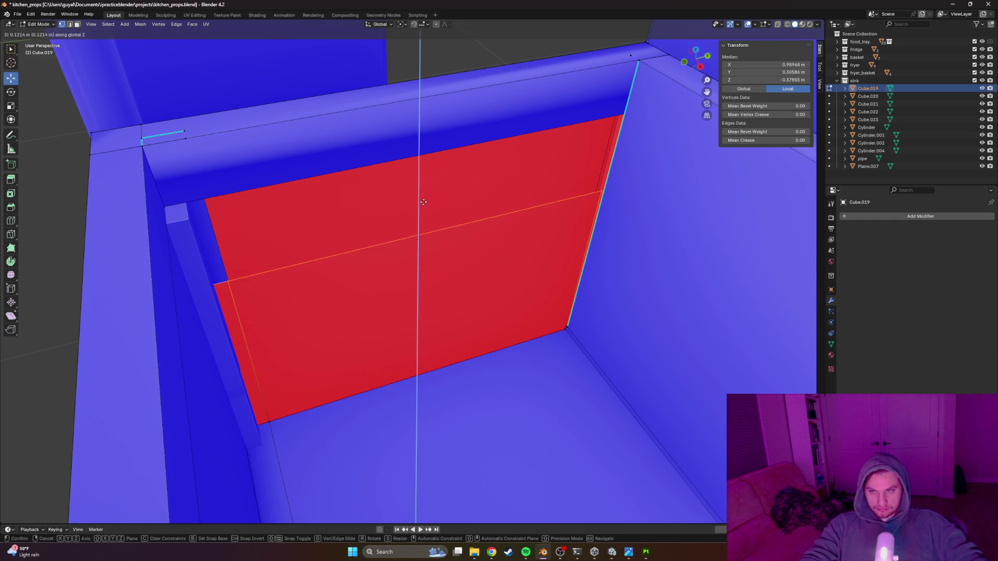
left_click(394, 132)
Step: Flip the normals of the large inner wall face and thin side strip with Mesh > Normals > Flip
key("z")
left_click(312, 231)
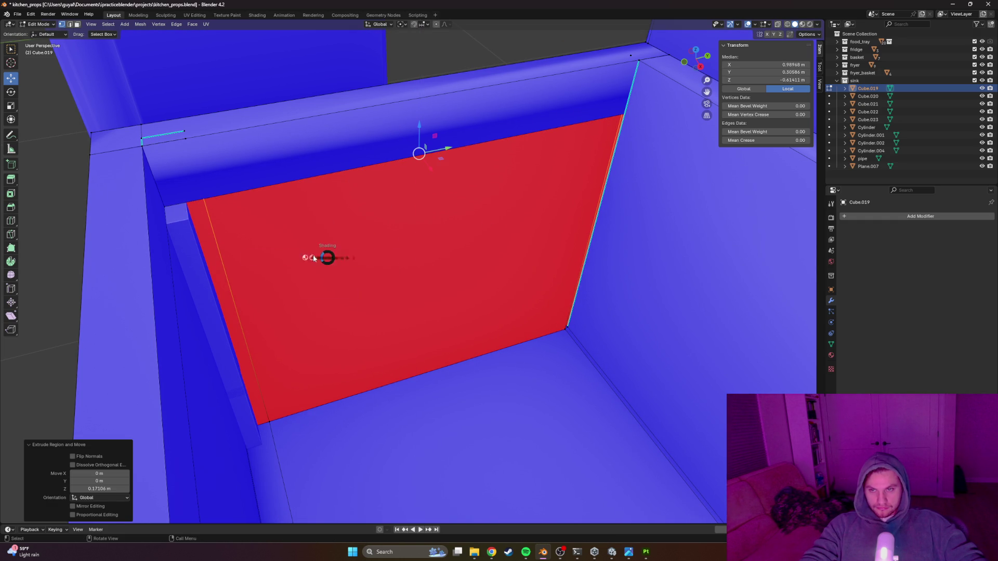
key("z")
left_click(386, 236)
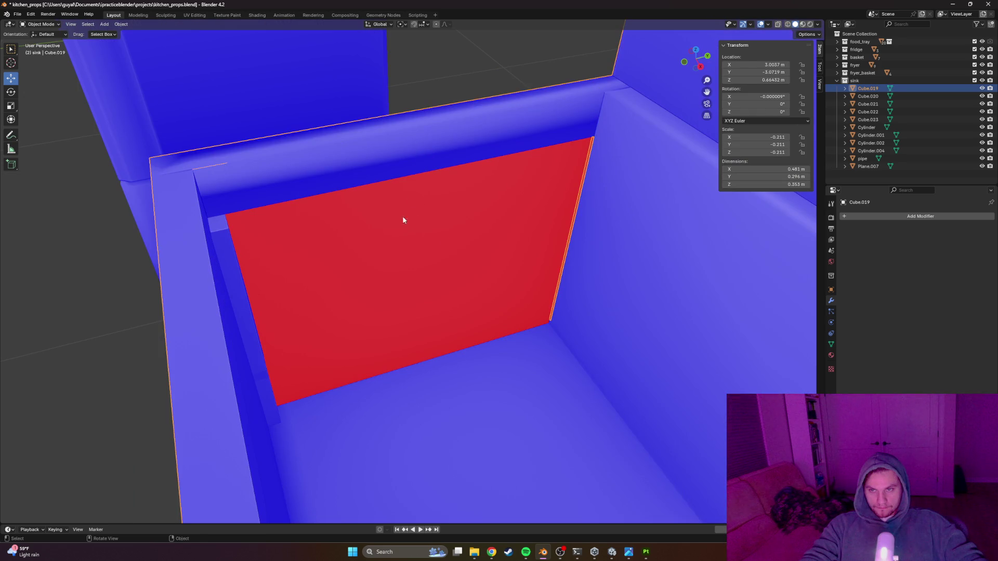
left_click(381, 235)
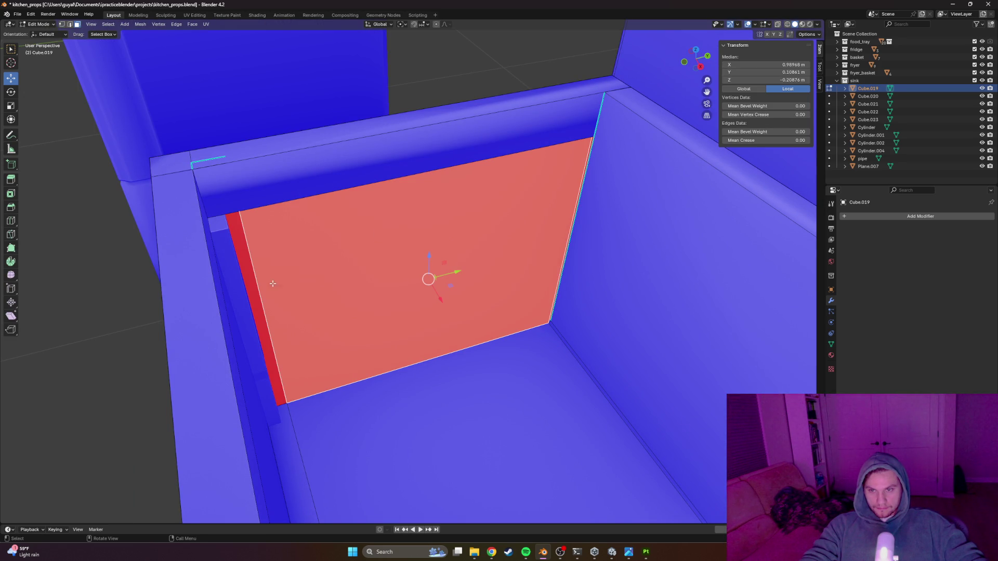
left_click(250, 285, "shift")
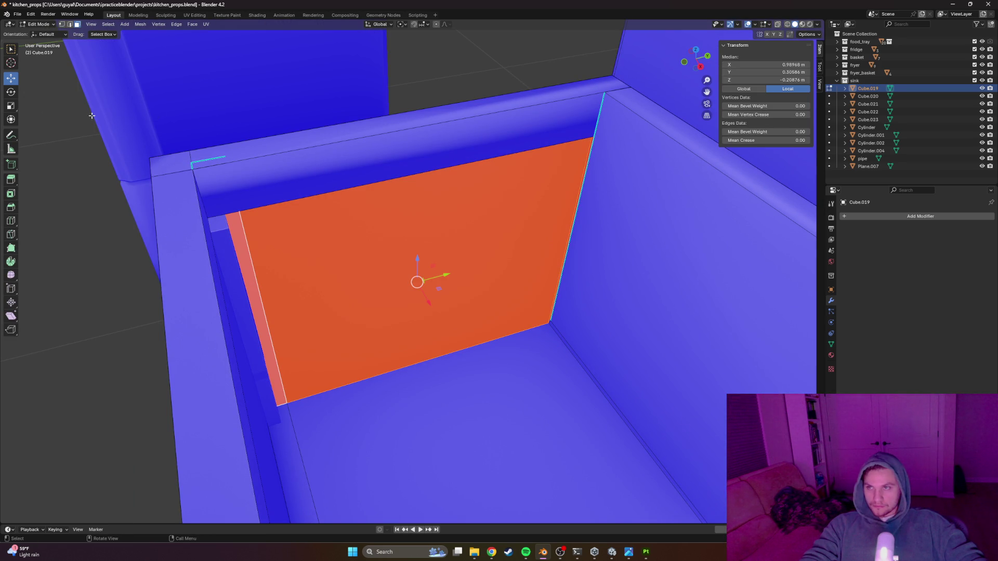
left_click(108, 24)
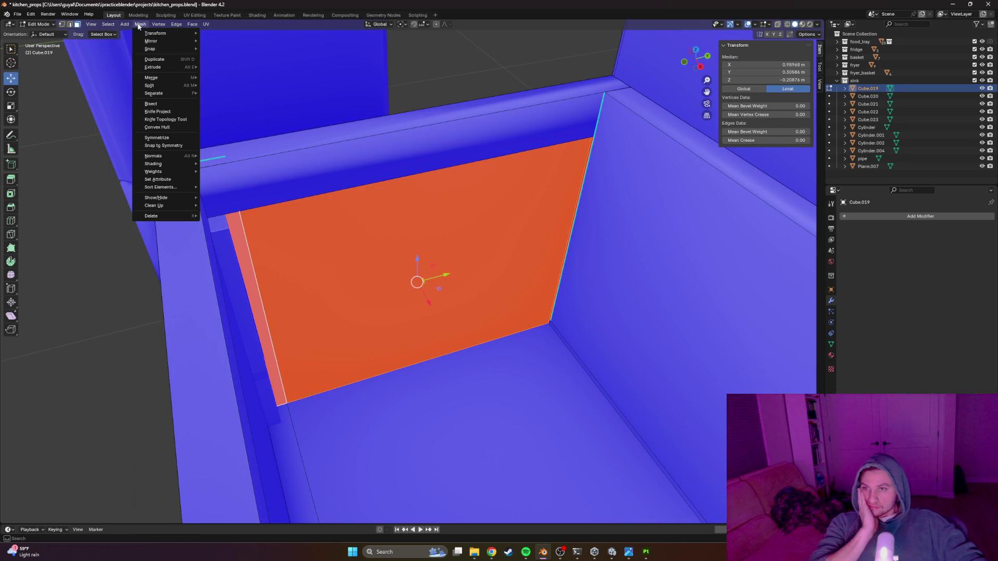
mouse_move(161, 154)
left_click(224, 162)
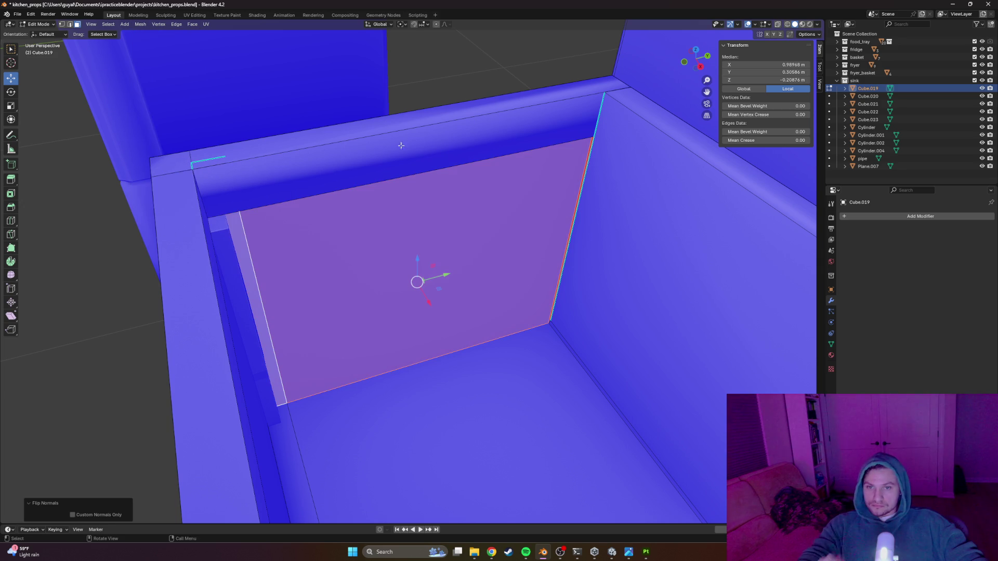
left_click(582, 173)
left_click(587, 162)
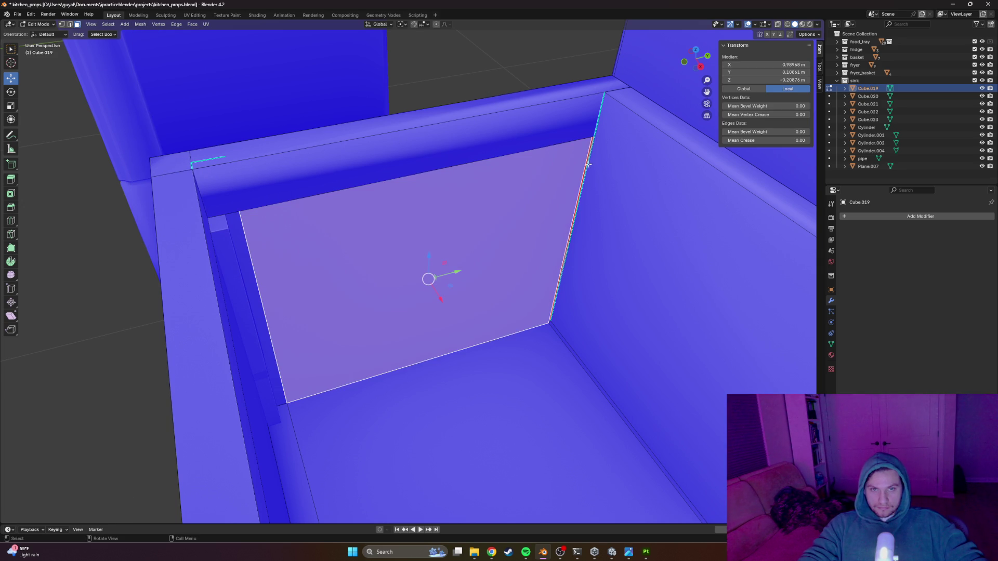
left_click(586, 160)
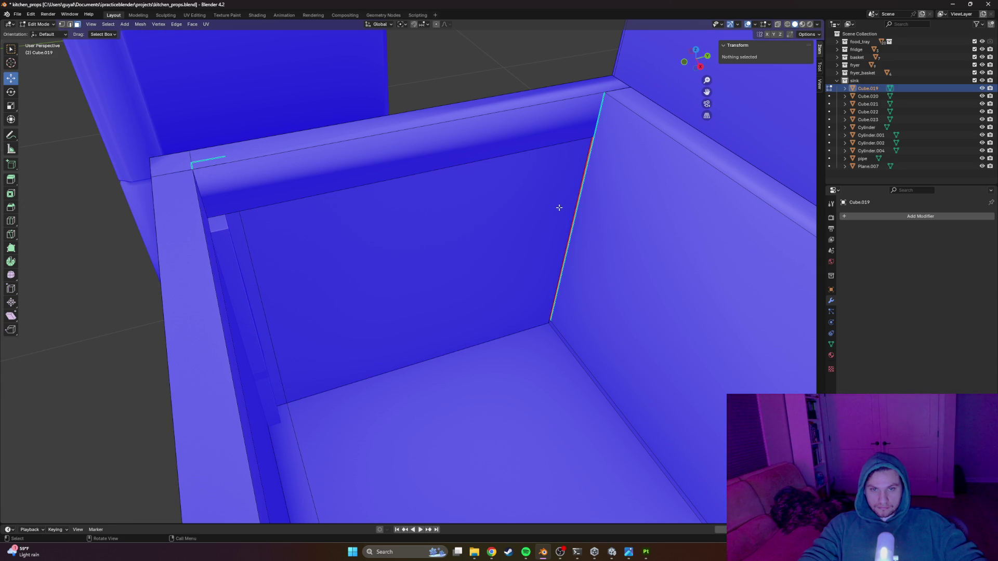
Step: In wireframe view, select the top and bottom vertices of the inner corner edge
scroll(554, 263, "up", 6)
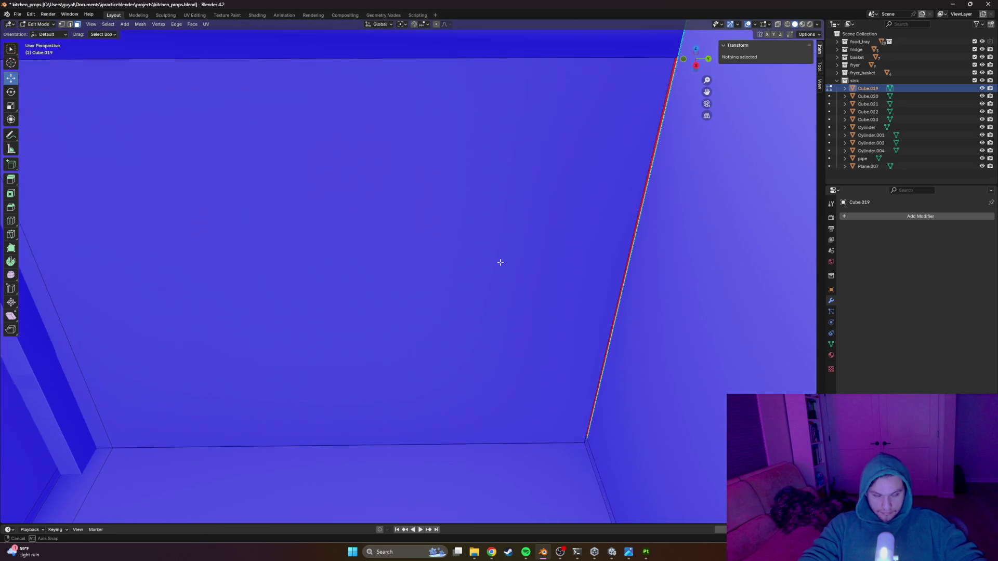
left_click(547, 238)
scroll(545, 219, "down", 3)
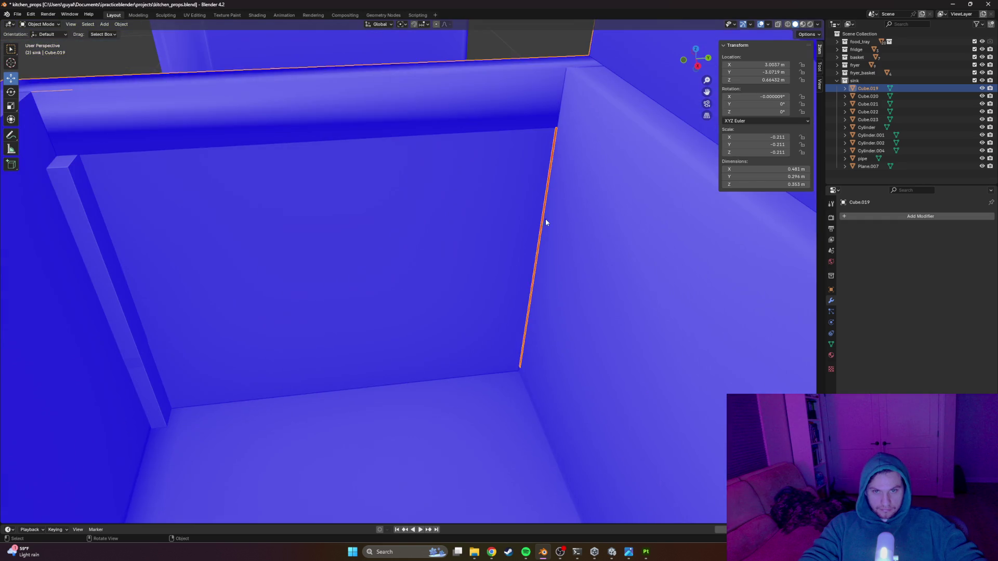
left_click(523, 200)
key("shift+z")
scroll(505, 200, "up", 2)
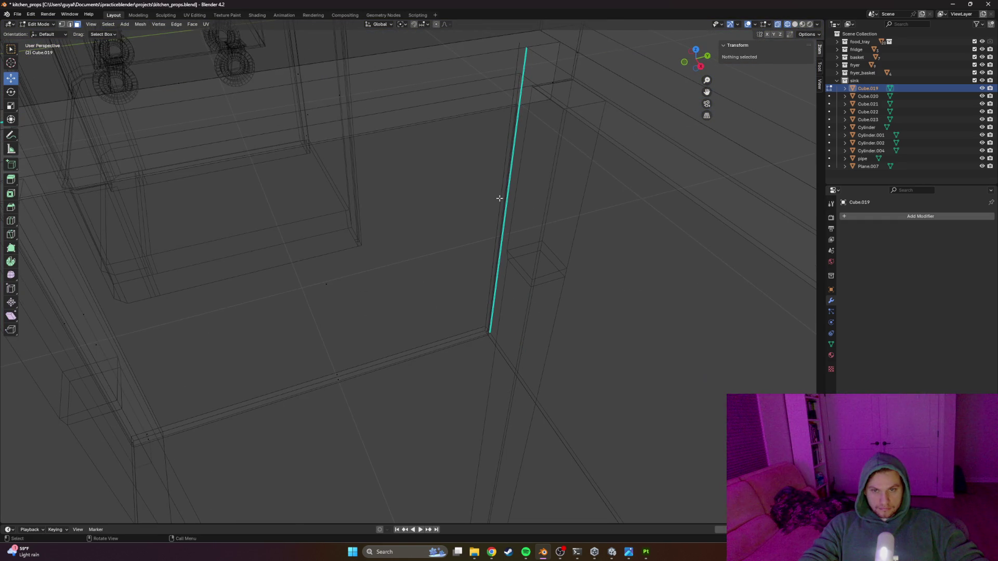
left_click(517, 103)
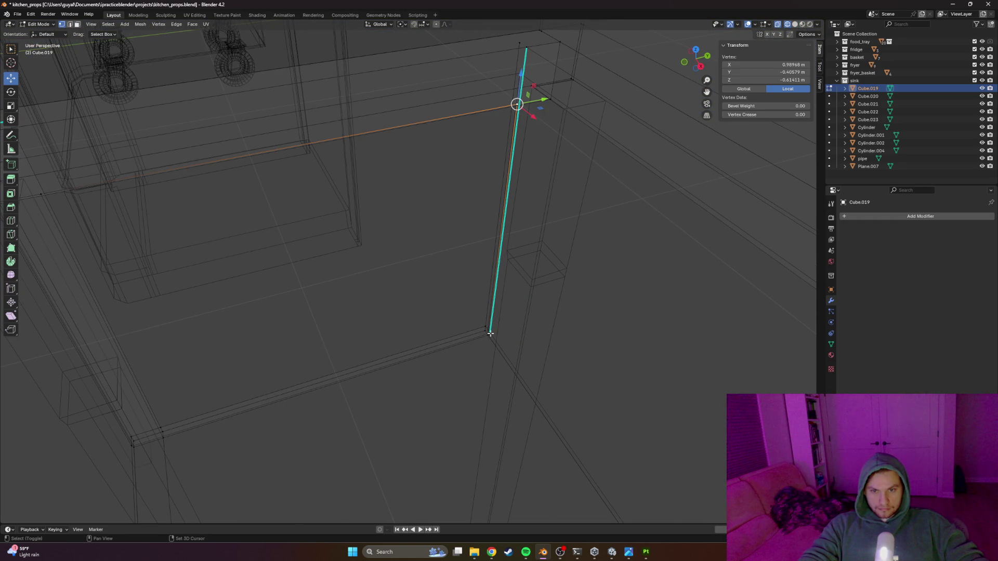
left_click(513, 371, "shift")
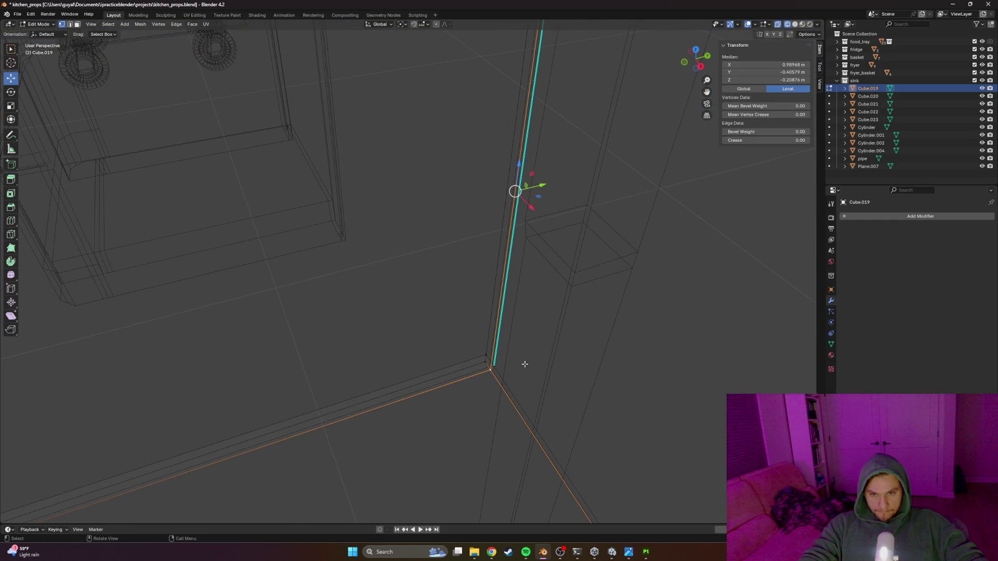
Step: Move the corner edge about 0.0023 m along Y, then return to object mode
key("z")
left_click(457, 204)
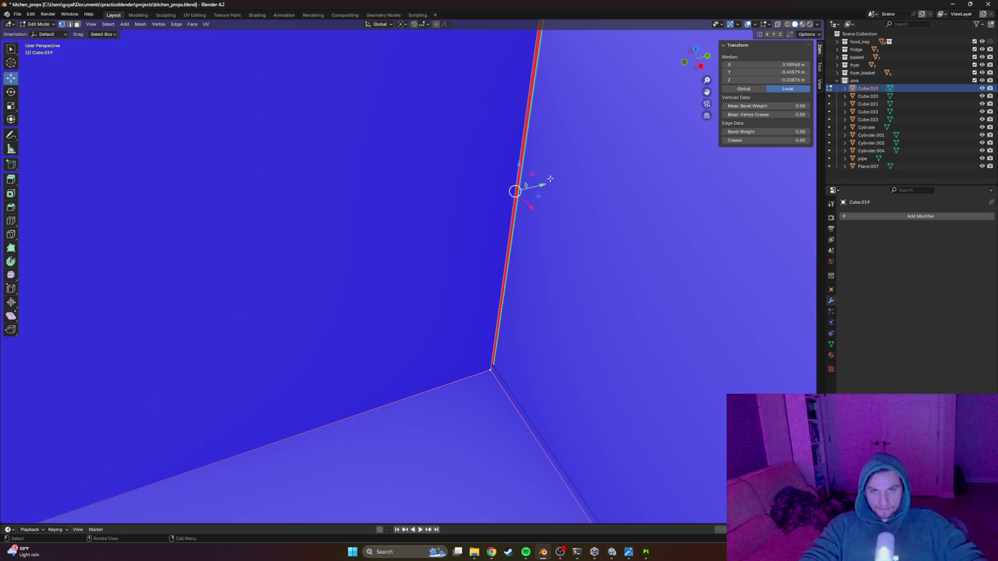
left_click_drag(541, 187, 546, 186)
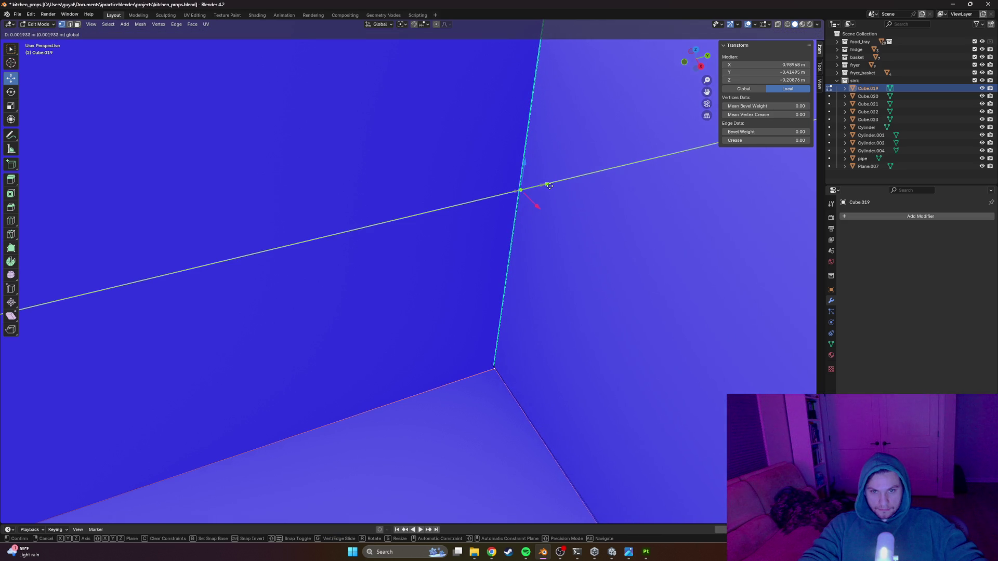
left_click_drag(550, 185, 550, 185)
scroll(549, 185, "down", 10)
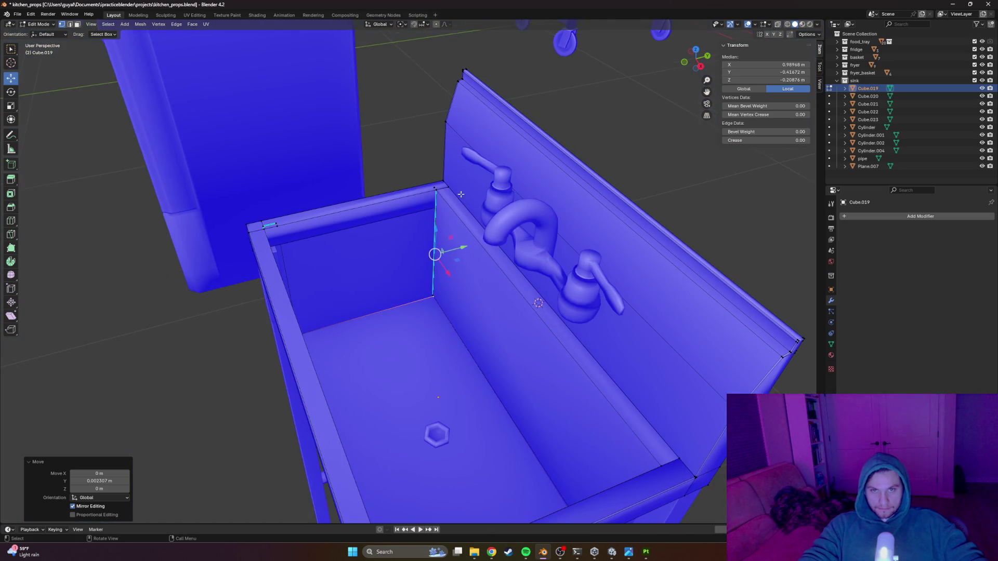
left_click(405, 109)
scroll(431, 135, "down", 3)
key("Tab")
key("z")
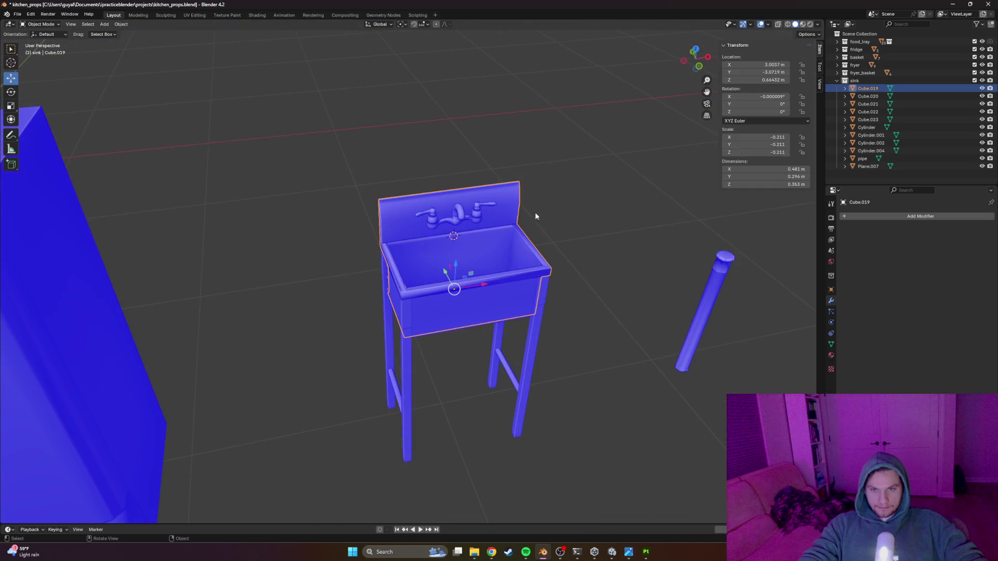
left_click(587, 180)
key("z")
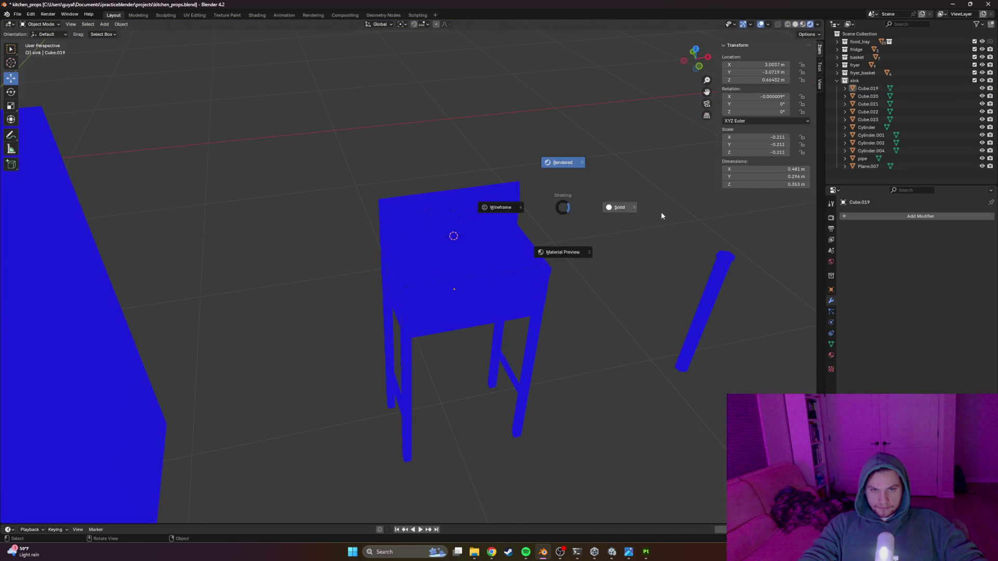
left_click(659, 211)
mouse_move(582, 138)
left_mouse_down()
mouse_move(428, 379)
mouse_move(284, 512)
left_mouse_up()
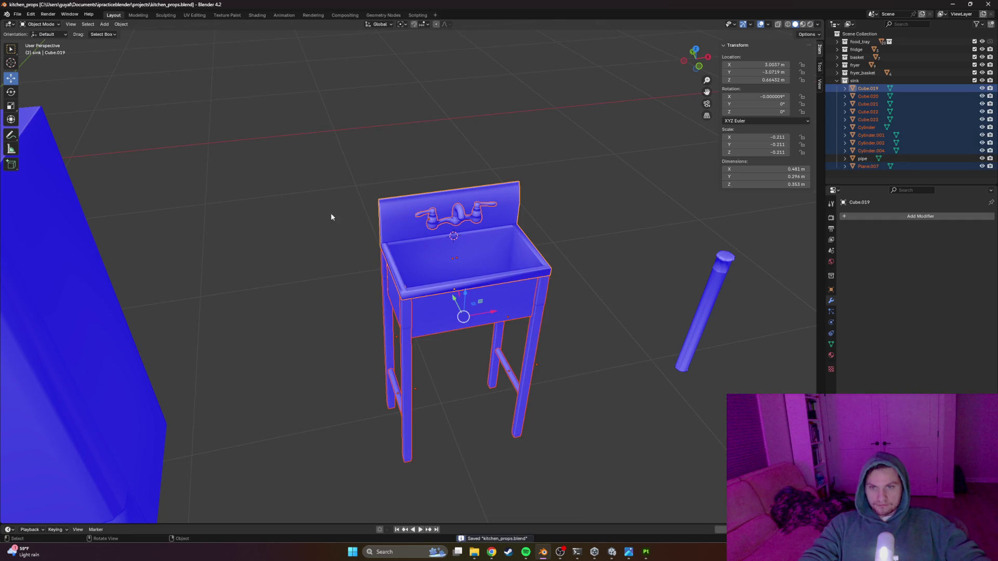
left_click(31, 14)
left_click(535, 135)
scroll(585, 276, "up", 8)
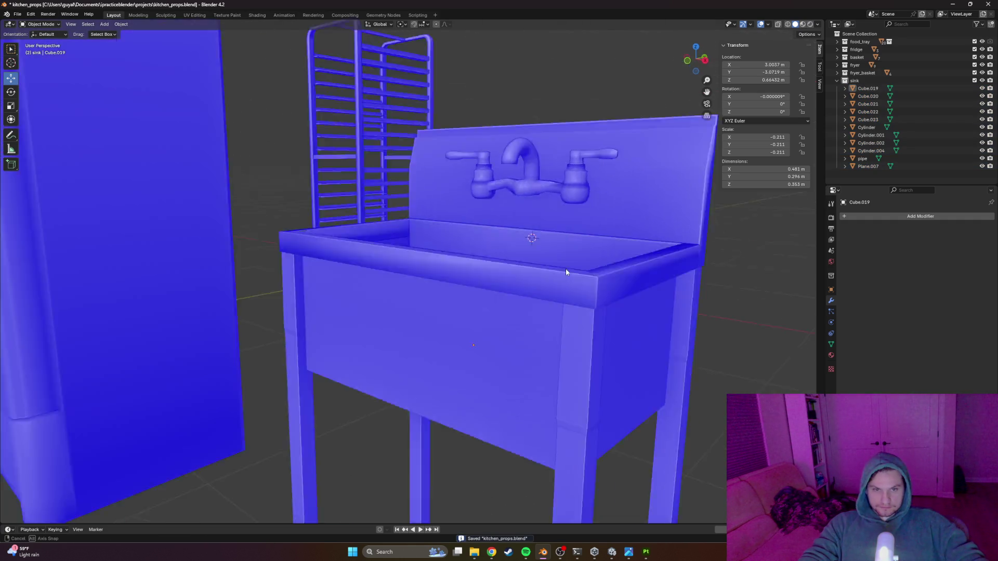
key("KP_8")
key("KP_8")
scroll(545, 272, "up", 5)
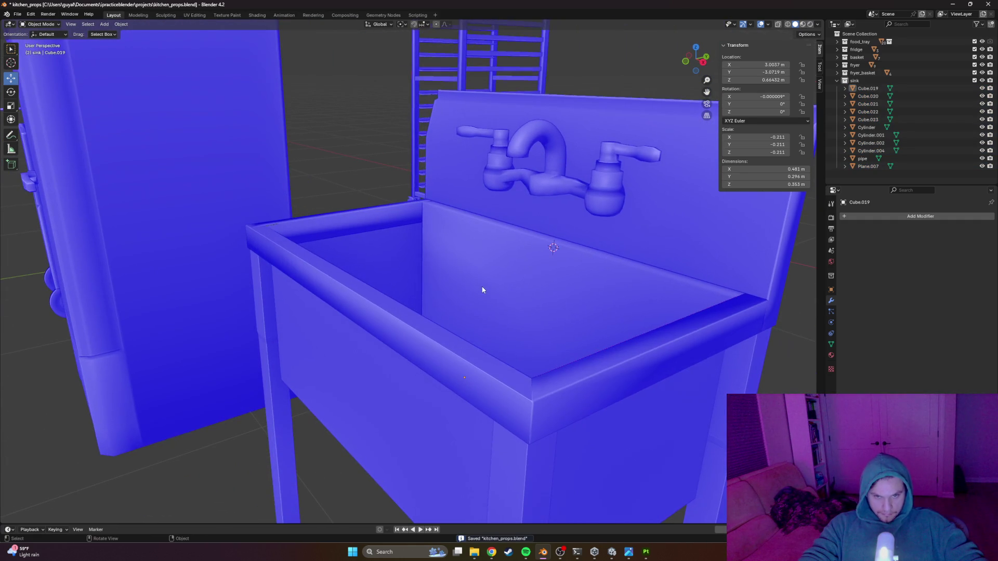
mouse_move(488, 294)
left_mouse_down()
mouse_move(552, 302)
mouse_move(392, 267)
mouse_move(314, 281)
left_mouse_up()
scroll(392, 267, "up", 6)
left_click(364, 258)
Step: Enter Edit Mode on the basin mesh and zoom in on its inner corner
key("Tab")
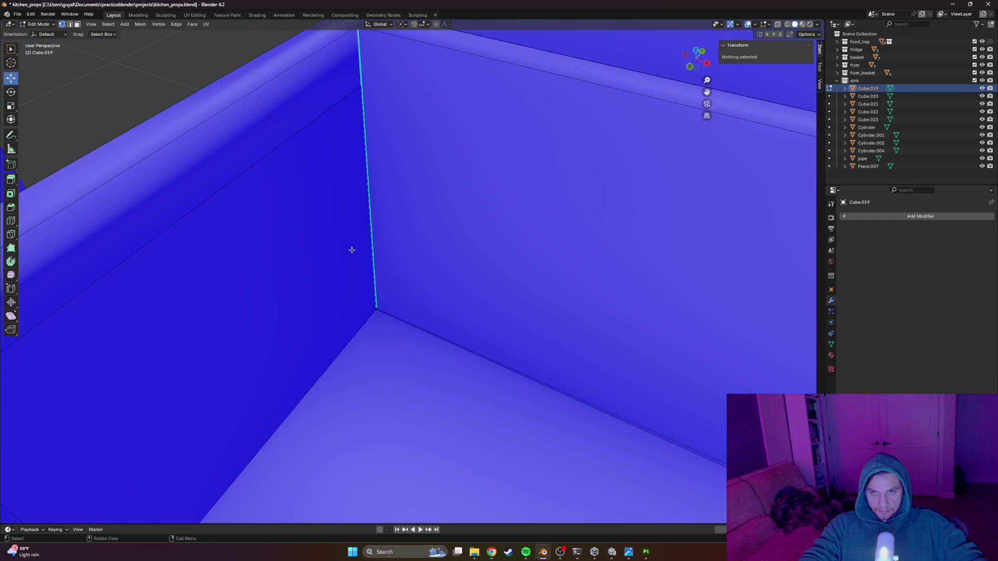
scroll(354, 237, "up", 1)
key("Tab")
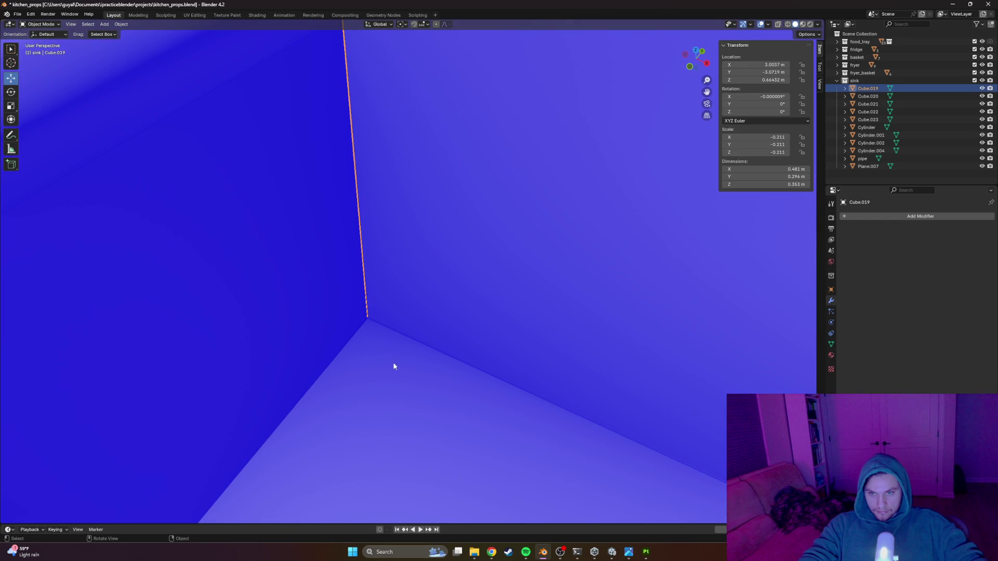
key("Tab")
scroll(380, 354, "down", 3)
scroll(323, 290, "up", 3)
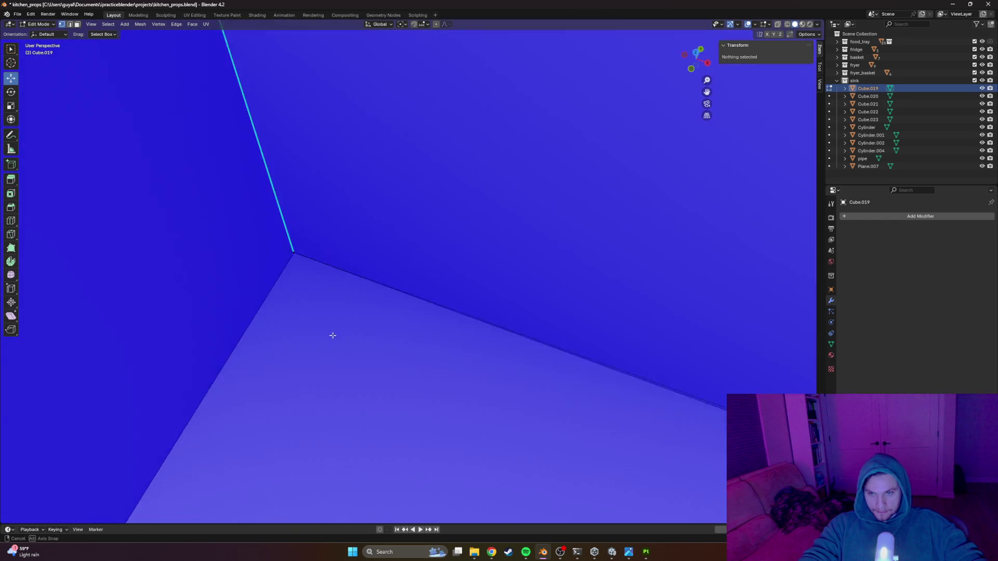
scroll(294, 288, "down", 5)
scroll(327, 217, "up", 6)
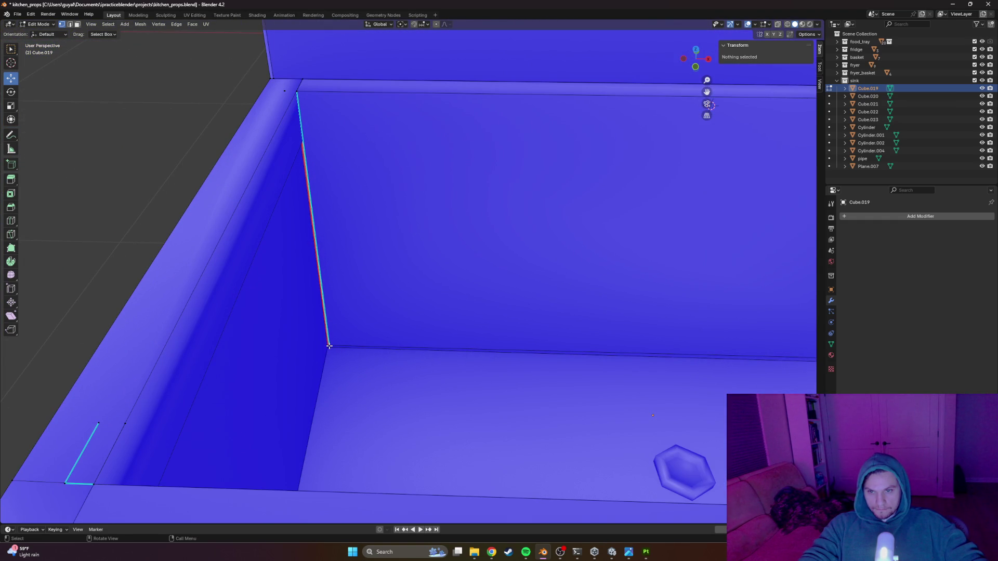
Step: Slide the basin's inner corner edge along X in wireframe to close the gap
left_click(329, 345)
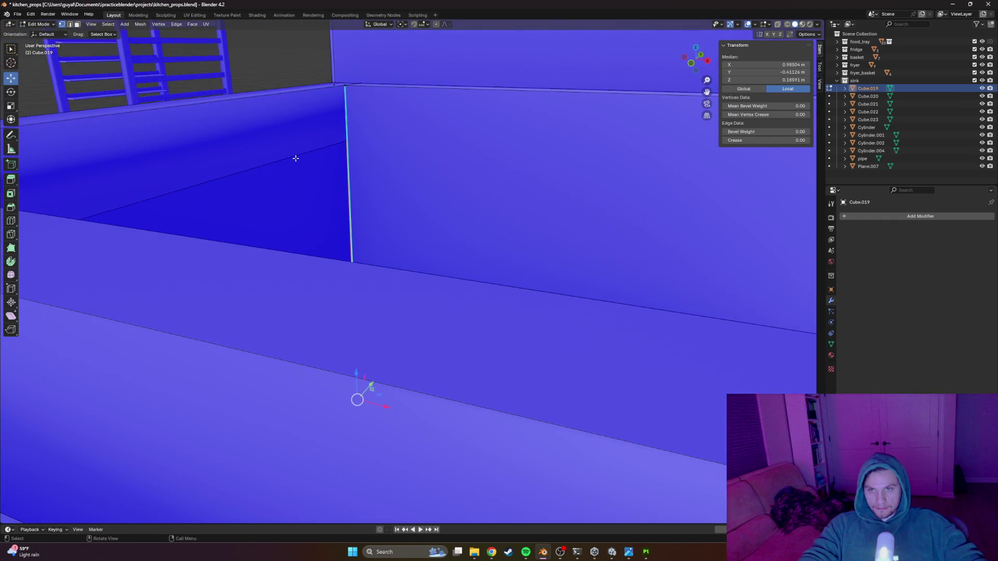
key("z")
left_click(262, 146)
mouse_move(338, 139)
left_mouse_down()
mouse_move(365, 147)
mouse_move(288, 141)
left_mouse_up()
left_click_drag(326, 281, 341, 295)
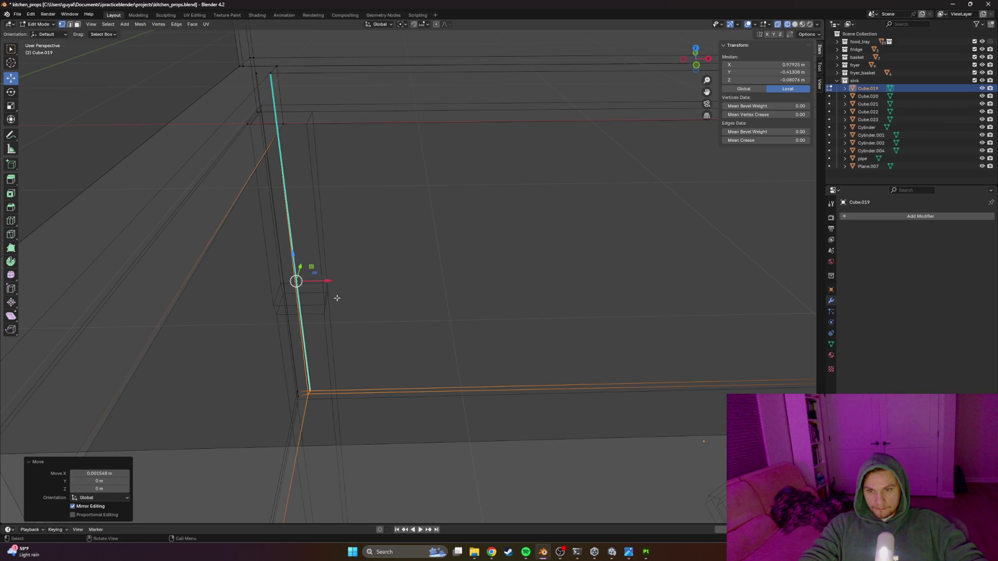
key("z")
left_click(426, 294)
key("Tab")
Step: Nudge the bottom corner vertex of the basin along X
scroll(388, 295, "up", 5)
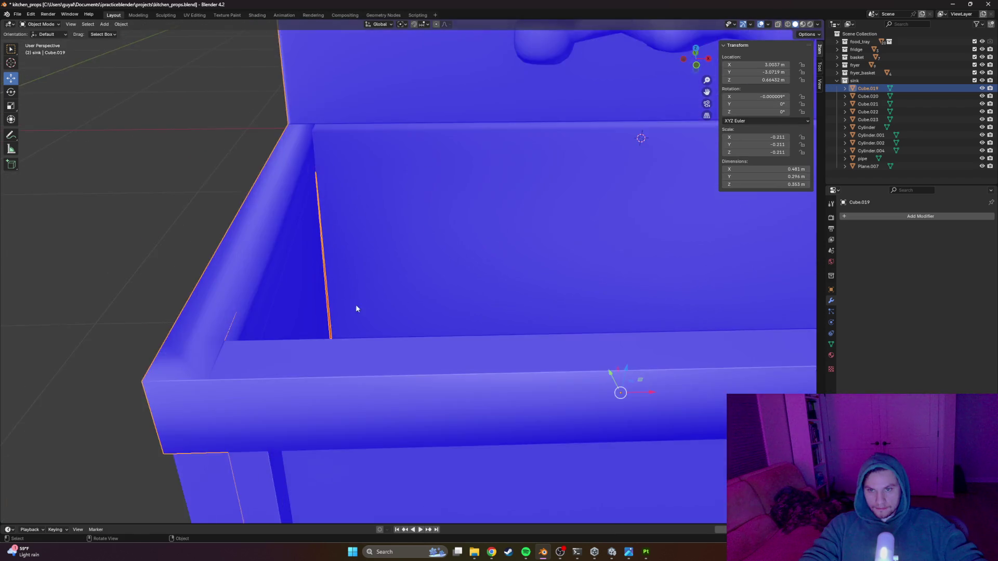
key("Tab")
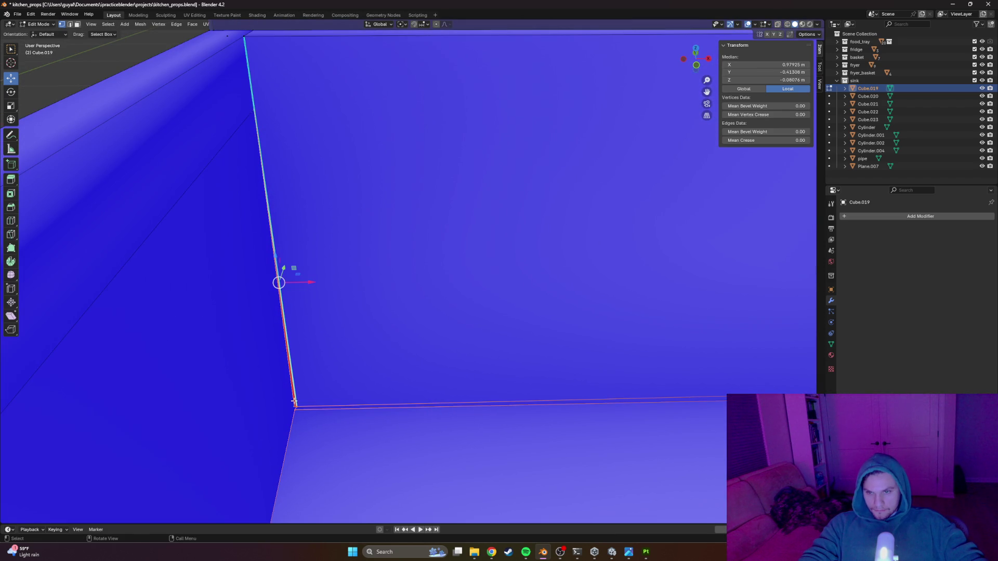
left_click(296, 406)
left_click_drag(315, 406, 317, 407)
scroll(329, 357, "down", 8)
key("Tab")
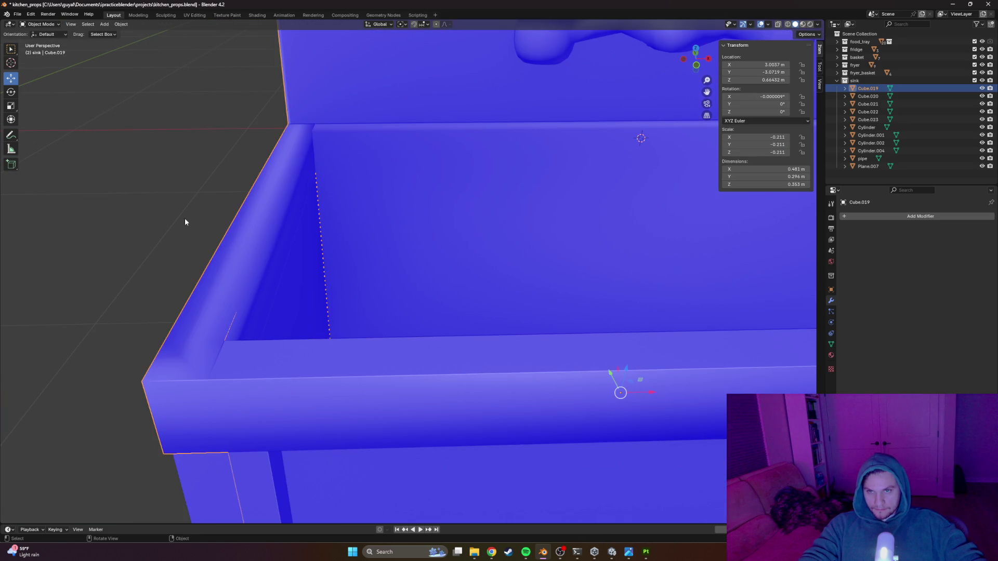
Step: Nudge the remaining corner vertices, including the top corner vertex, along X
scroll(233, 239, "up", 2)
scroll(265, 270, "up", 3)
left_click(344, 286)
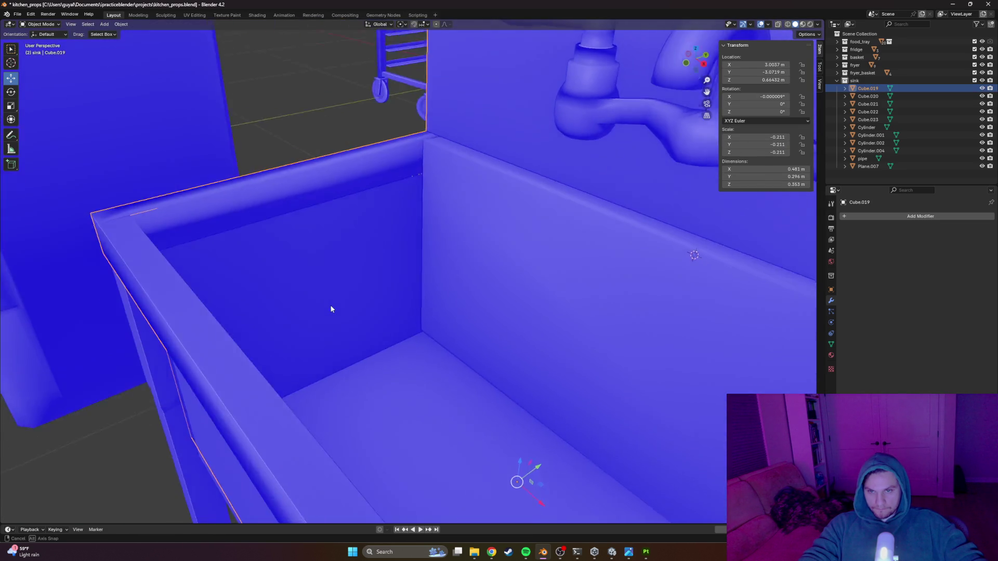
scroll(394, 300, "down", 3)
scroll(419, 310, "up", 4)
key("Tab")
left_click_drag(365, 348, 362, 348)
left_click(316, 123)
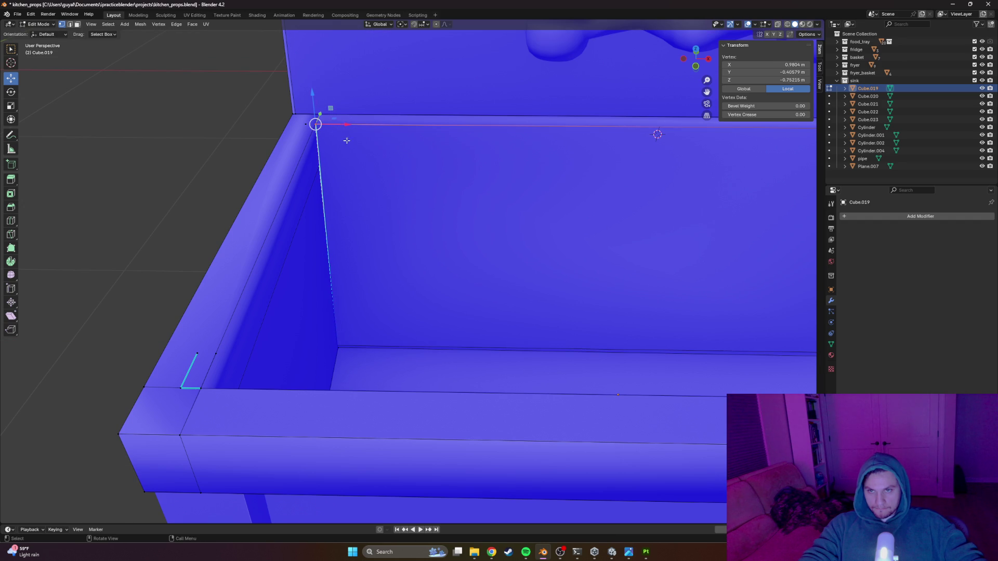
left_click_drag(345, 125, 343, 124)
scroll(343, 124, "down", 8)
key("Tab")
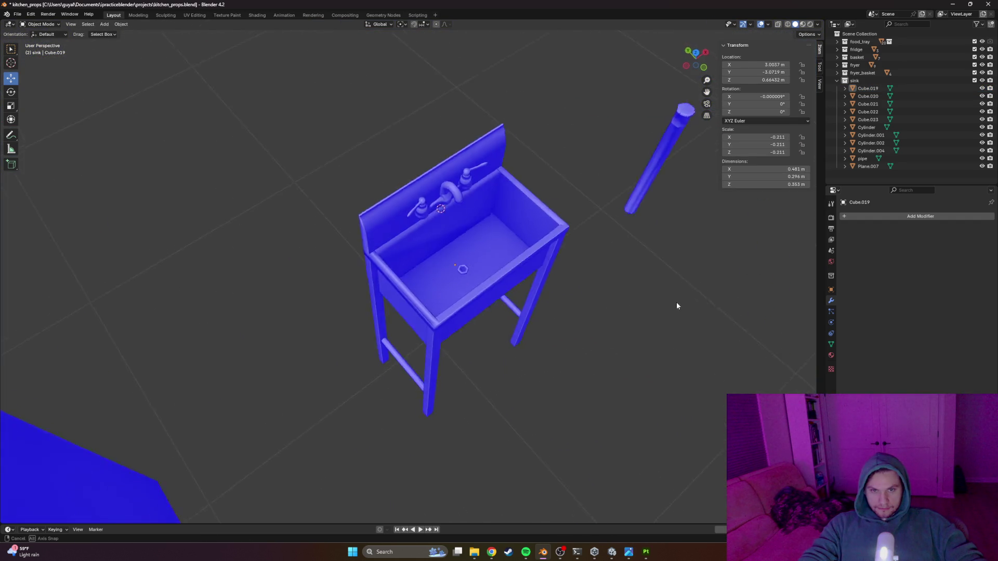
Step: Save kitchen_props and export the box-selected sink parts as sink.fbx
key("ctrl+s")
scroll(551, 166, "down", 5)
left_click_drag(530, 148, 345, 410)
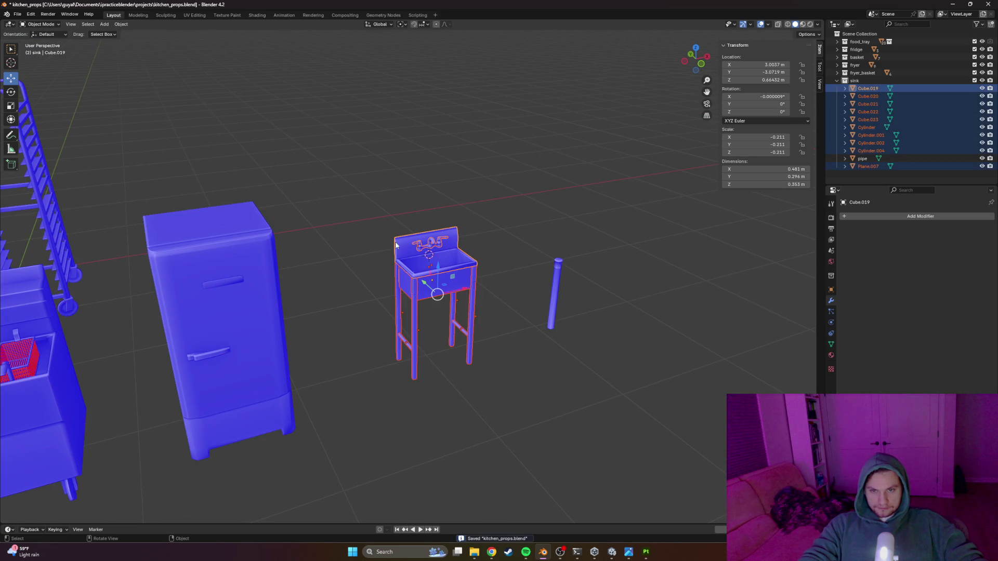
left_click(17, 14)
mouse_move(39, 133)
left_click(125, 202)
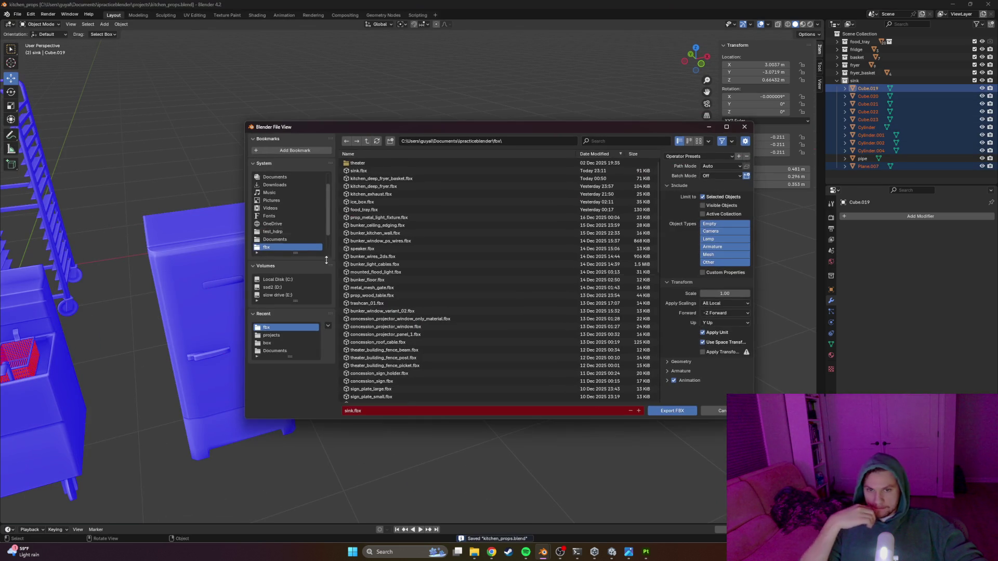
left_click(669, 414)
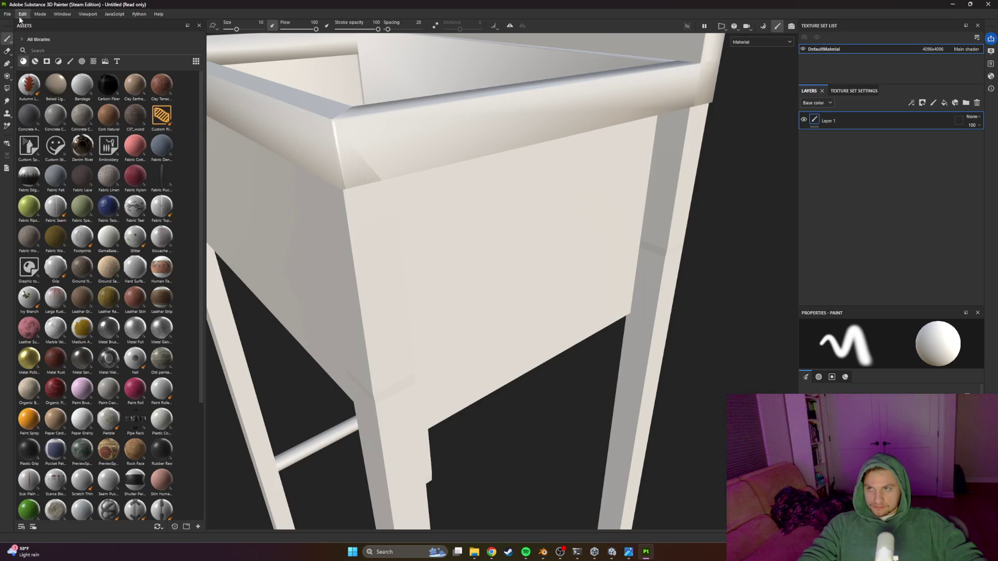
Step: Inspect the updated sink mesh in Substance Painter, then return to Blender
left_click(23, 14)
left_click(85, 50)
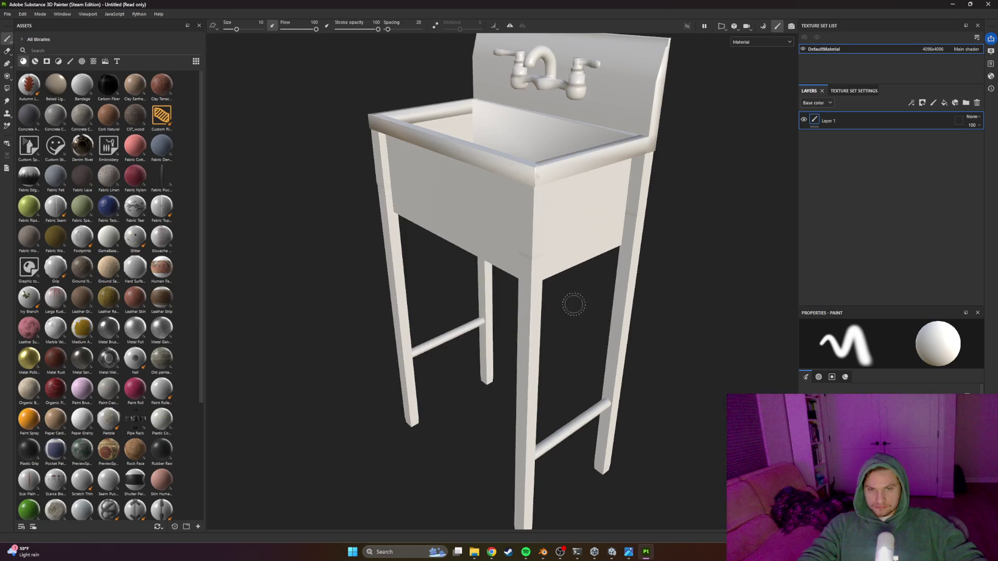
mouse_move(403, 226)
left_mouse_down()
mouse_move(681, 227)
mouse_move(394, 207)
mouse_move(342, 191)
left_mouse_up()
key("alt+Tab")
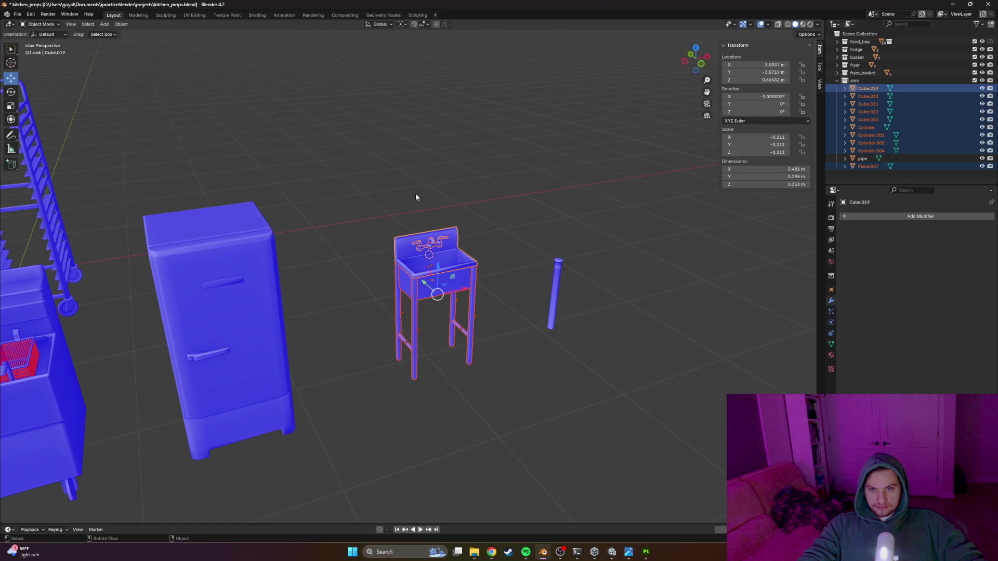
Step: In the UV Editing workspace, unwrap the entire sink mesh with Smart UV Project
left_click(194, 15)
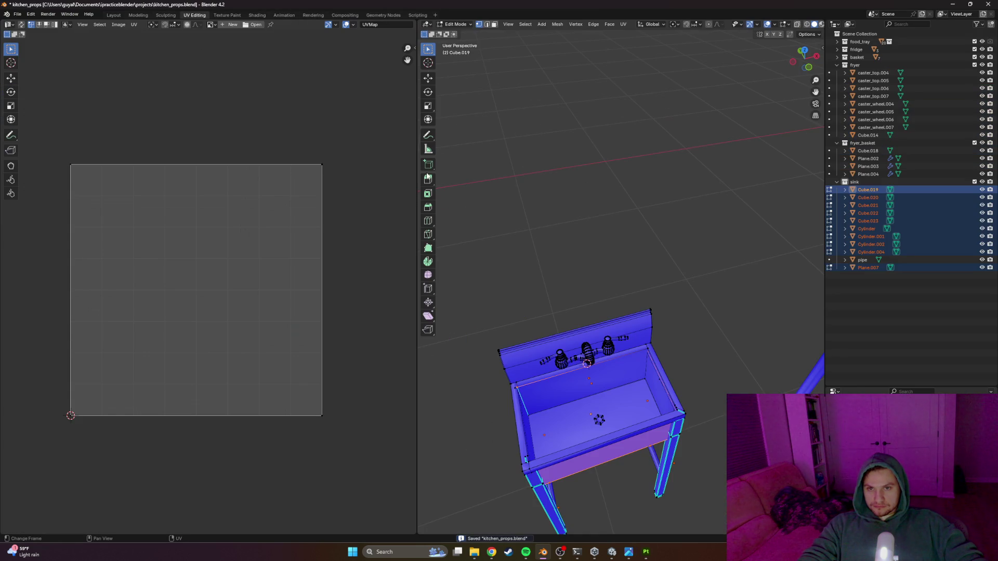
key("a")
key("i")
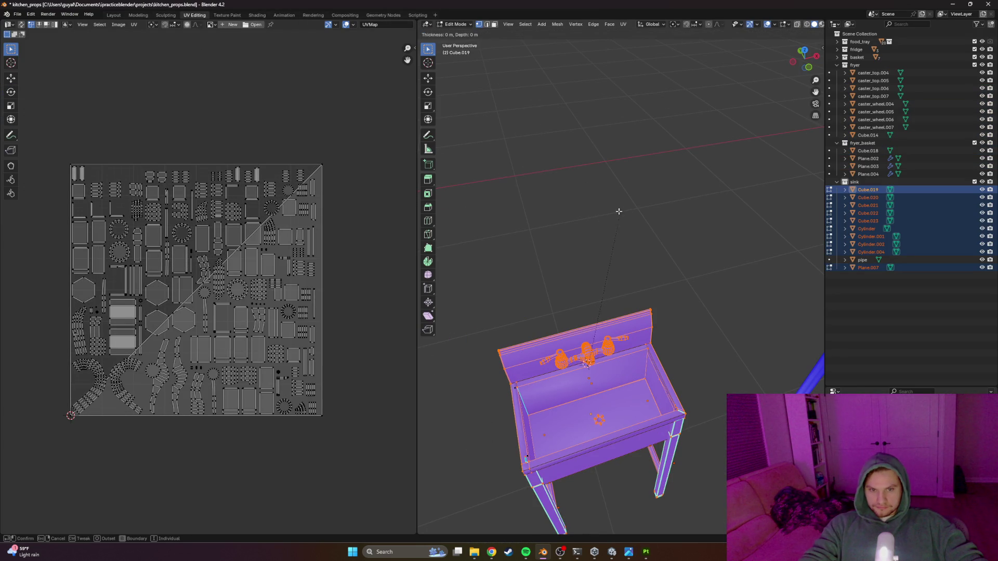
key("Escape")
key("u")
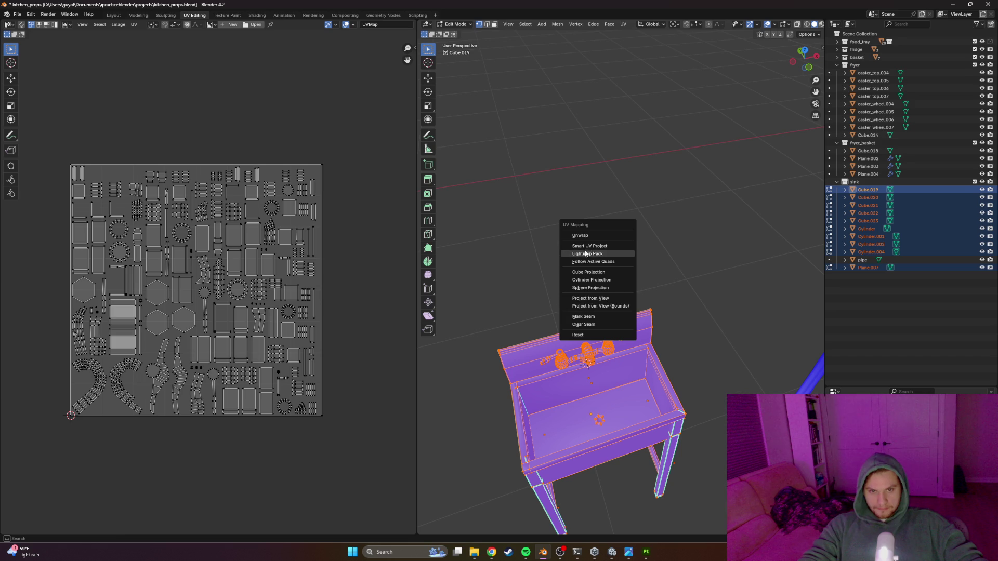
left_click(590, 246)
left_click(586, 316)
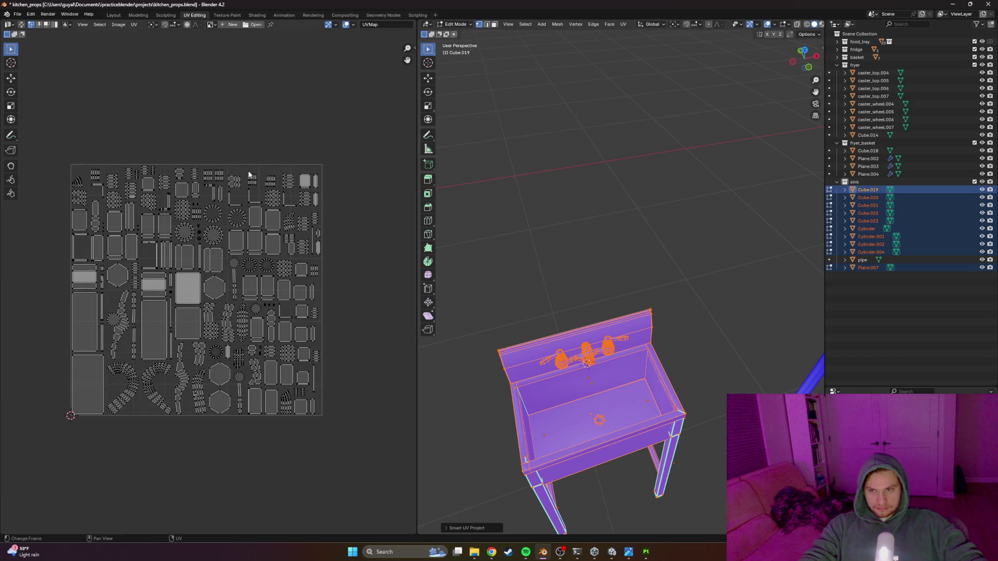
Step: Save kitchen_props.blend and box-select all sink parts, including Cube.022
left_click(17, 14)
mouse_move(47, 129)
left_click(119, 133)
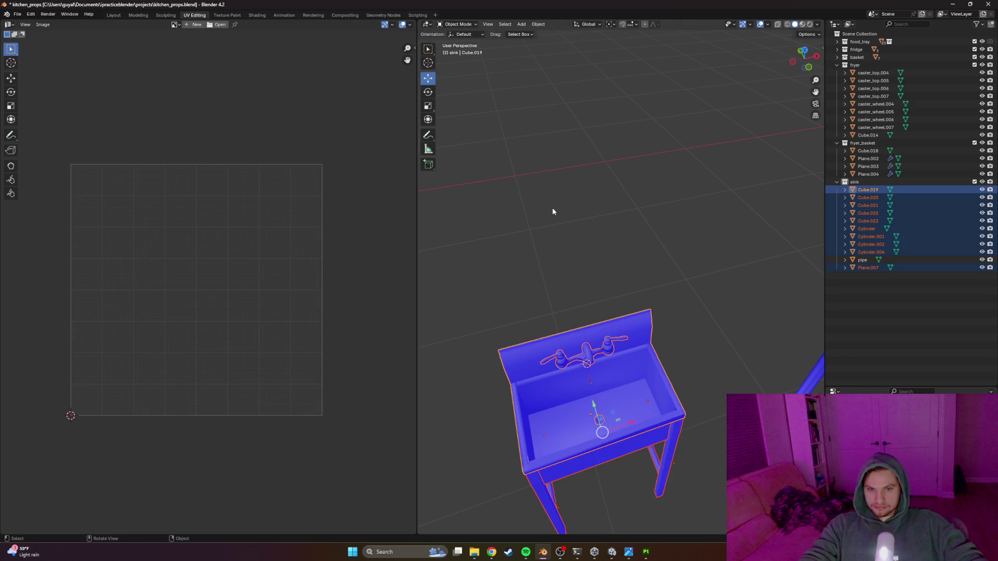
left_click(618, 404)
key("alt+a")
mouse_move(640, 250)
left_mouse_down()
mouse_move(546, 528)
mouse_move(488, 533)
left_mouse_up()
scroll(719, 292, "down", 6)
key("alt+a")
left_click_drag(646, 250, 572, 382)
scroll(640, 317, "up", 8)
scroll(618, 329, "down", 8)
left_click(17, 14)
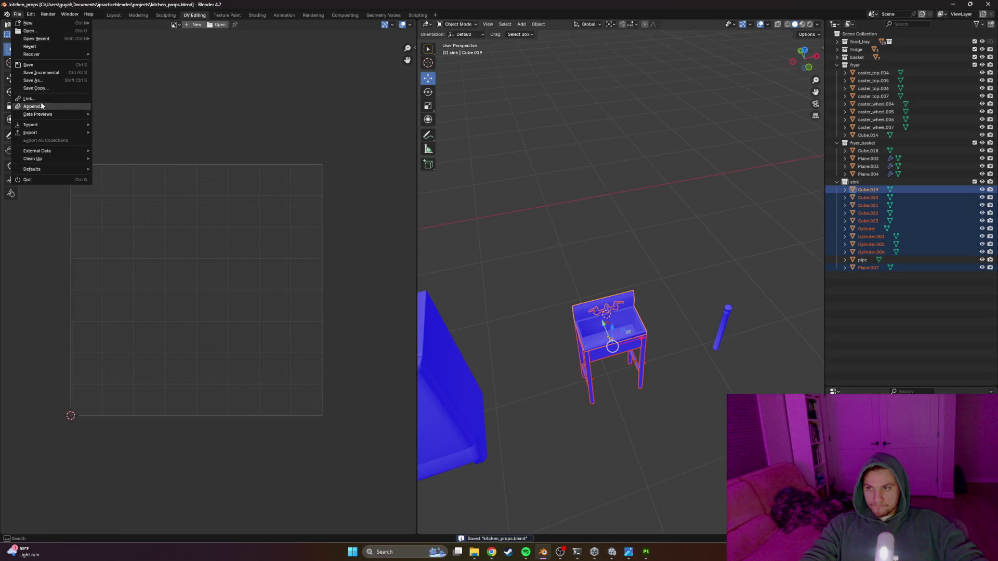
Step: Re-export the sink parts to sink.fbx and view the refreshed mesh from above in Painter
mouse_move(37, 134)
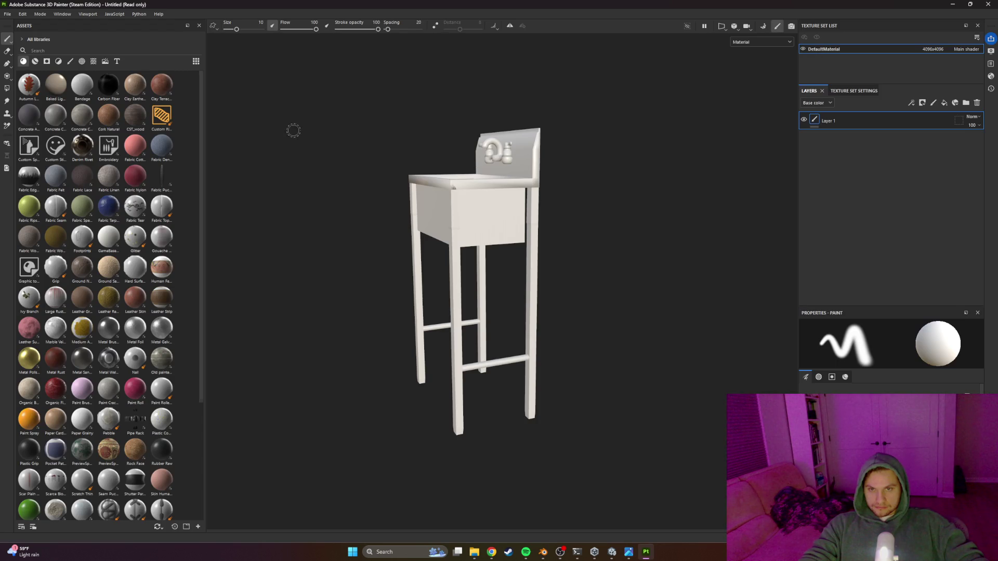
mouse_move(293, 130)
left_mouse_down()
mouse_move(537, 229)
mouse_move(551, 245)
left_mouse_up()
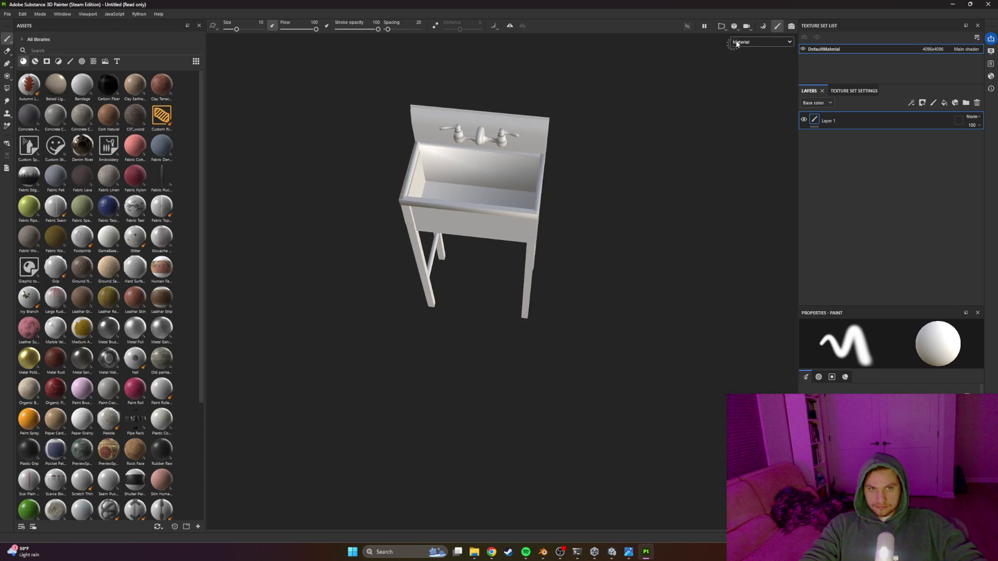
Step: Bake the sink's normal, ID, ambient occlusion, curvature, position and thickness maps with the default bakers
left_click(23, 14)
left_click_drag(467, 249, 493, 265)
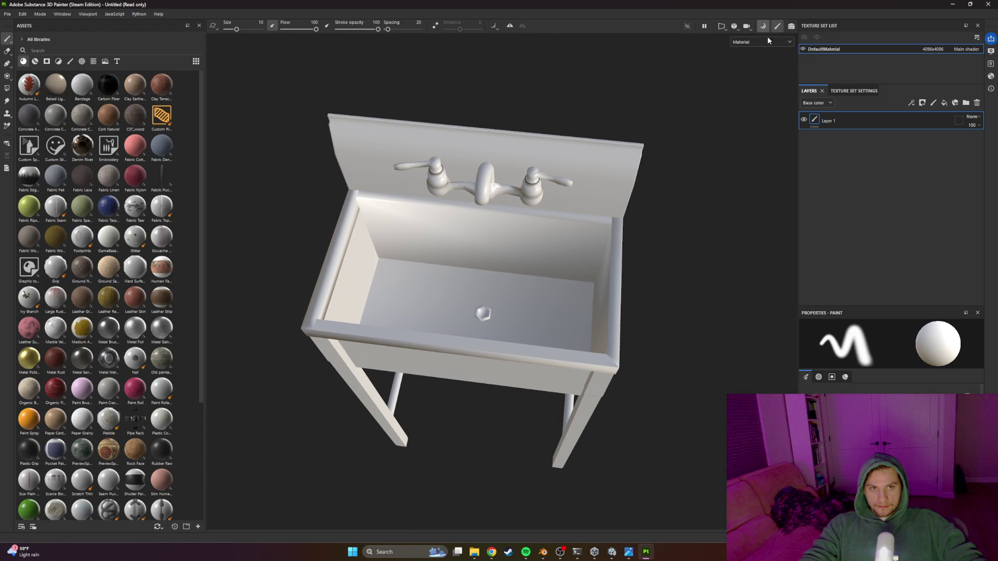
left_click(764, 27)
left_click(602, 512)
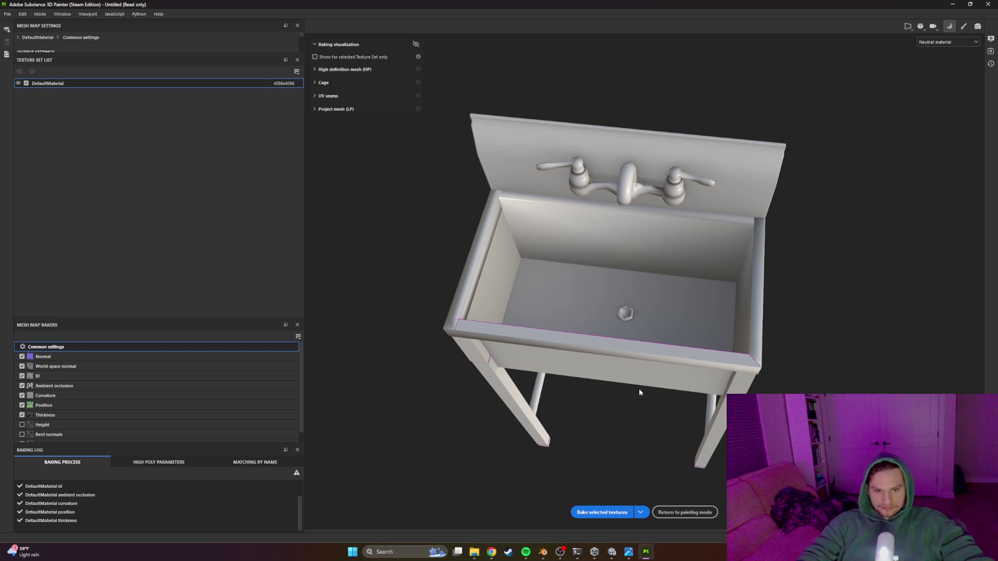
left_click(524, 552)
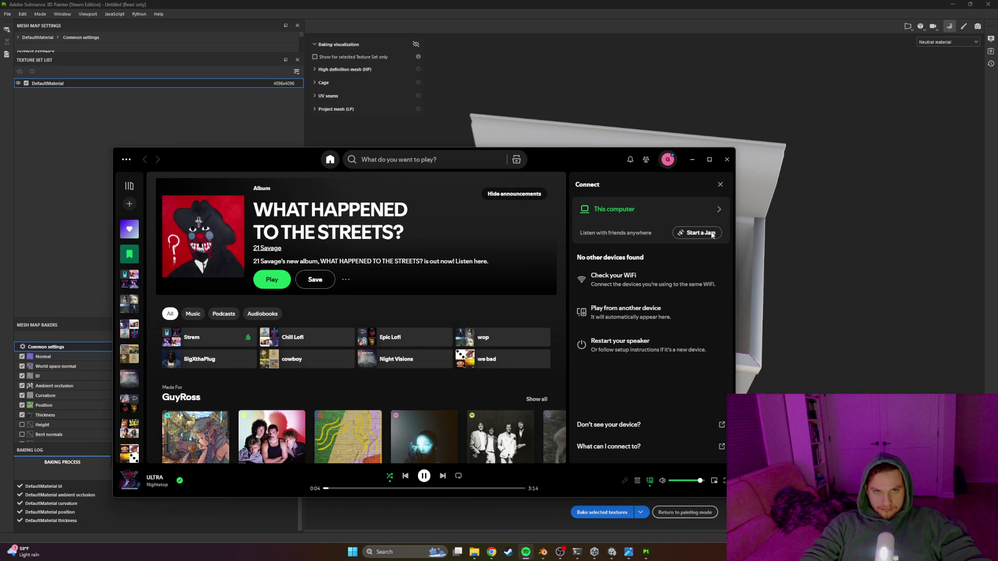
Step: Minimise the Spotify player and bring Blender's UV Editing view of the sink back
left_click(695, 161)
mouse_move(627, 362)
left_mouse_down()
mouse_move(609, 357)
mouse_move(484, 216)
mouse_move(455, 207)
mouse_move(572, 232)
mouse_move(532, 297)
mouse_move(612, 328)
mouse_move(474, 257)
mouse_move(617, 270)
mouse_move(566, 276)
mouse_move(631, 258)
mouse_move(684, 287)
mouse_move(713, 279)
mouse_move(569, 266)
mouse_move(832, 275)
mouse_move(868, 288)
mouse_move(755, 314)
mouse_move(811, 307)
mouse_move(869, 316)
mouse_move(871, 291)
mouse_move(675, 283)
left_mouse_up()
key("alt+Tab")
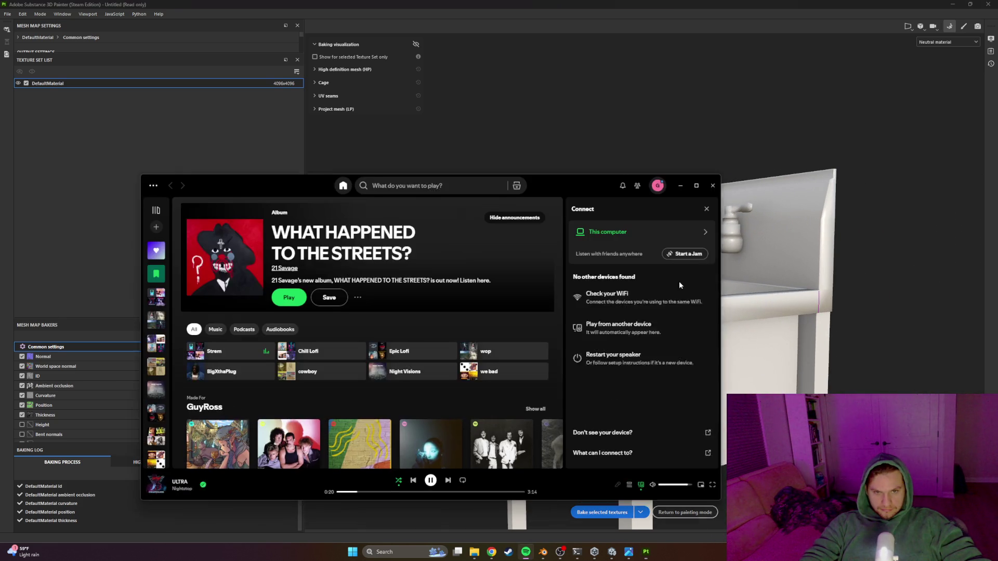
key("alt+Tab")
key("Tab")
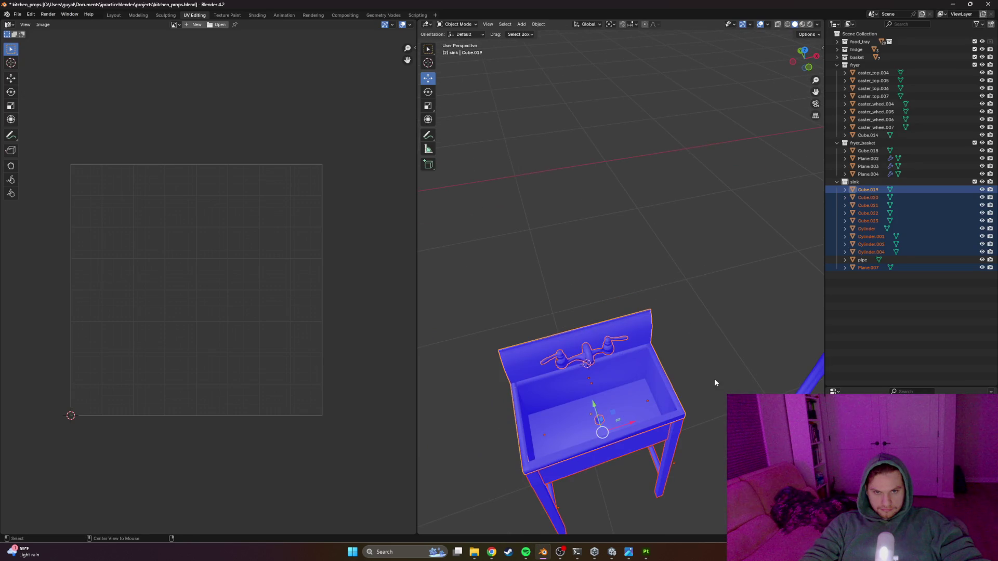
Step: Save kitchen_props.blend and switch to the Layout workspace
left_click_drag(724, 336, 704, 312)
key("ctrl+s")
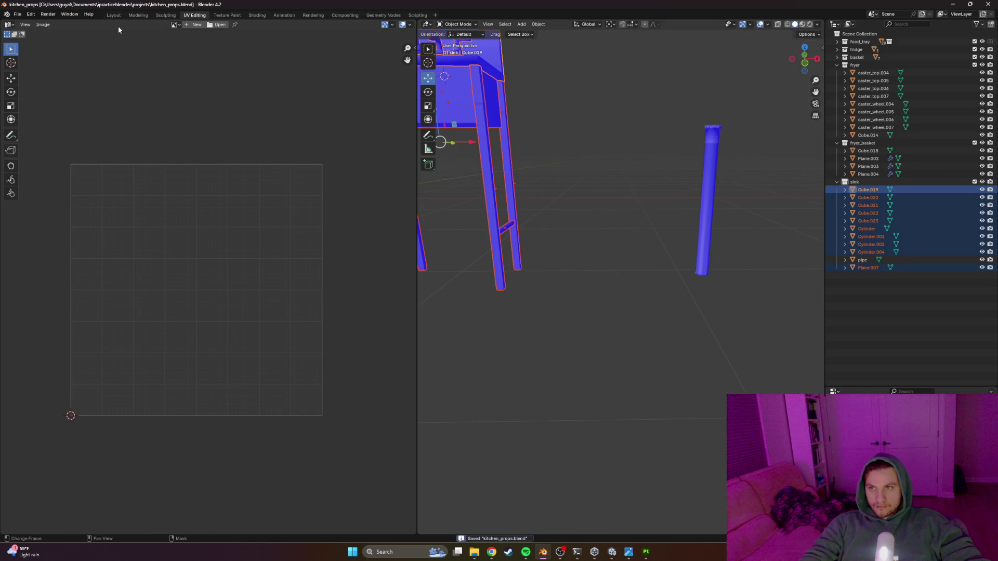
left_click(113, 15)
Step: Enter Edit Mode on the sink body and dissolve a corner vertex on the rim
scroll(522, 241, "up", 8)
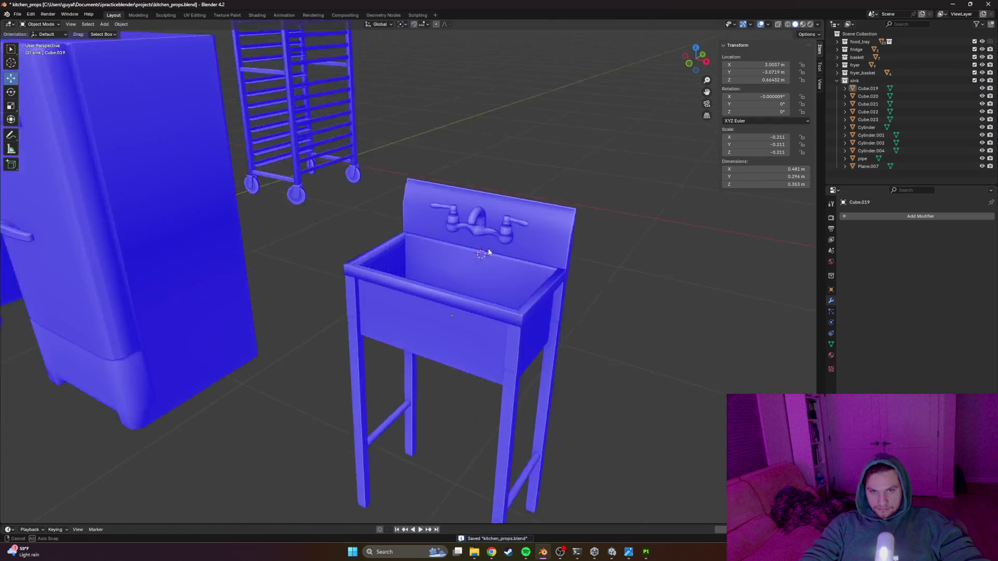
left_click(407, 351)
key("Tab")
scroll(411, 312, "down", 3)
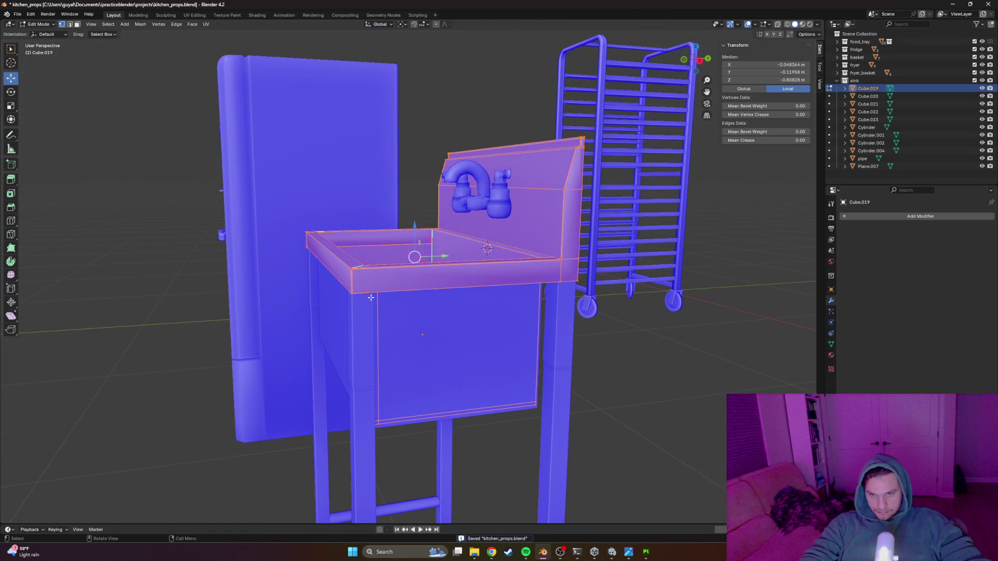
left_click(369, 292)
scroll(370, 307, "up", 3)
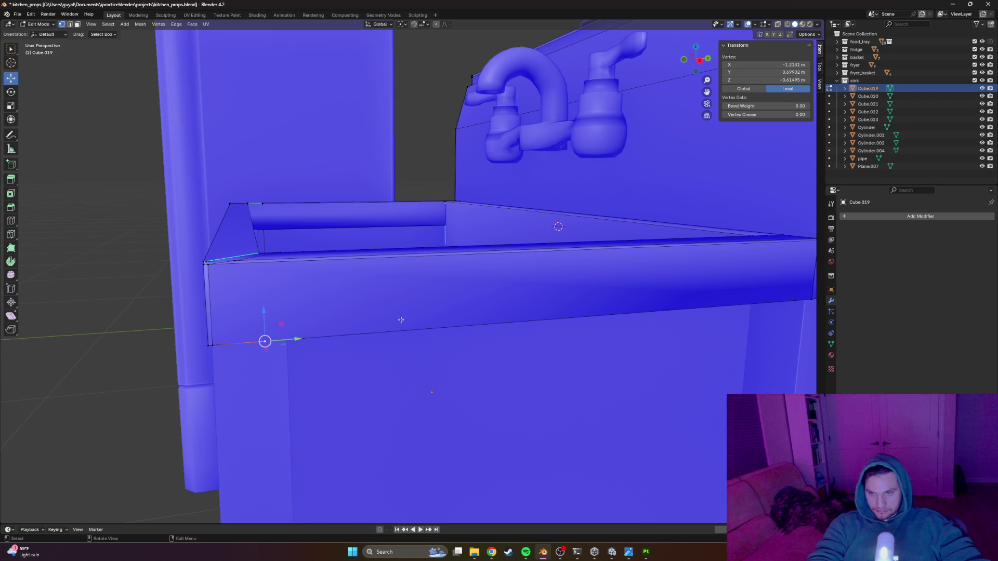
key("x")
left_click(372, 356)
Step: Save the file, then dissolve a stray vertex on the sink rim
scroll(380, 234, "down", 5)
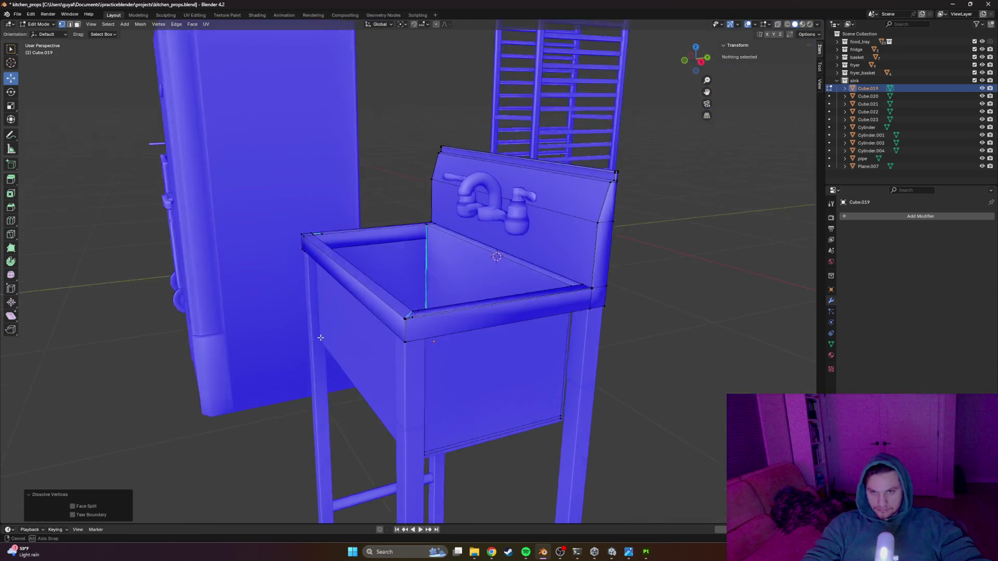
key("ctrl+s")
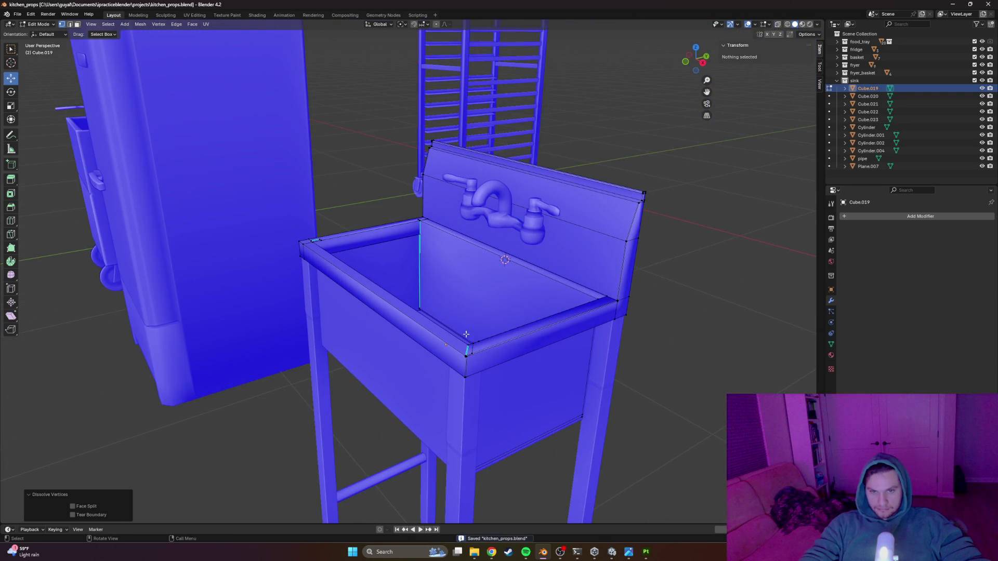
left_click(473, 337)
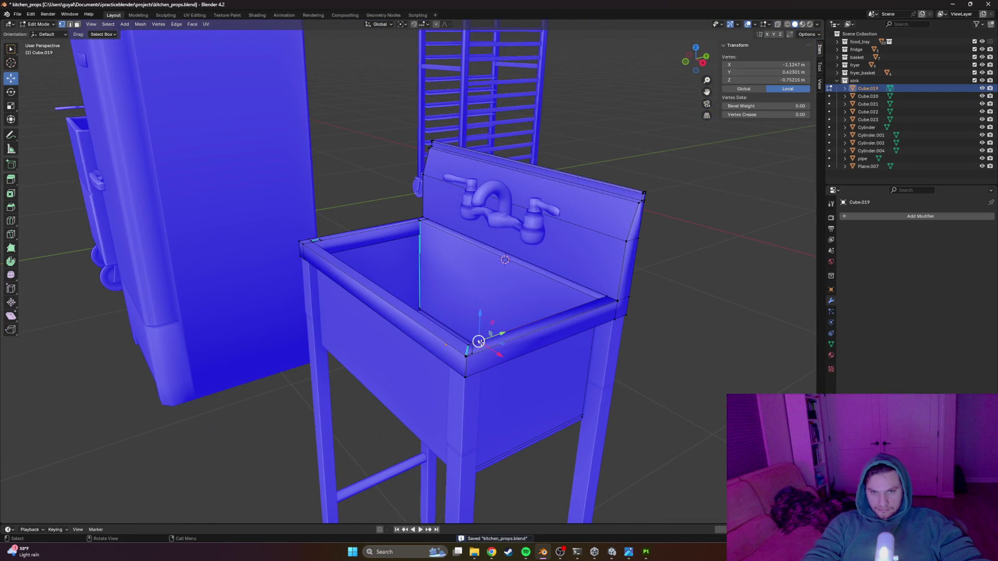
key("x")
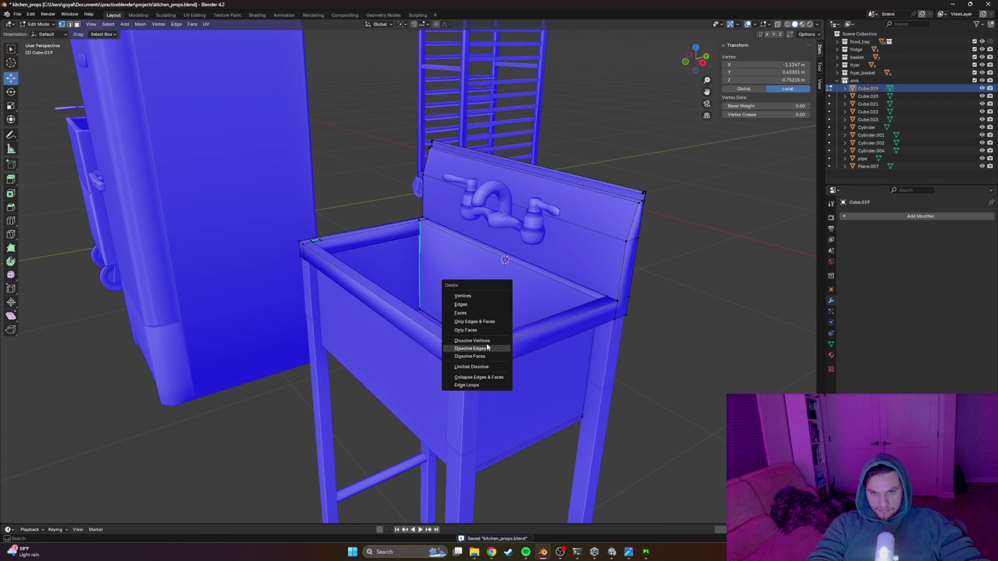
left_click(483, 341)
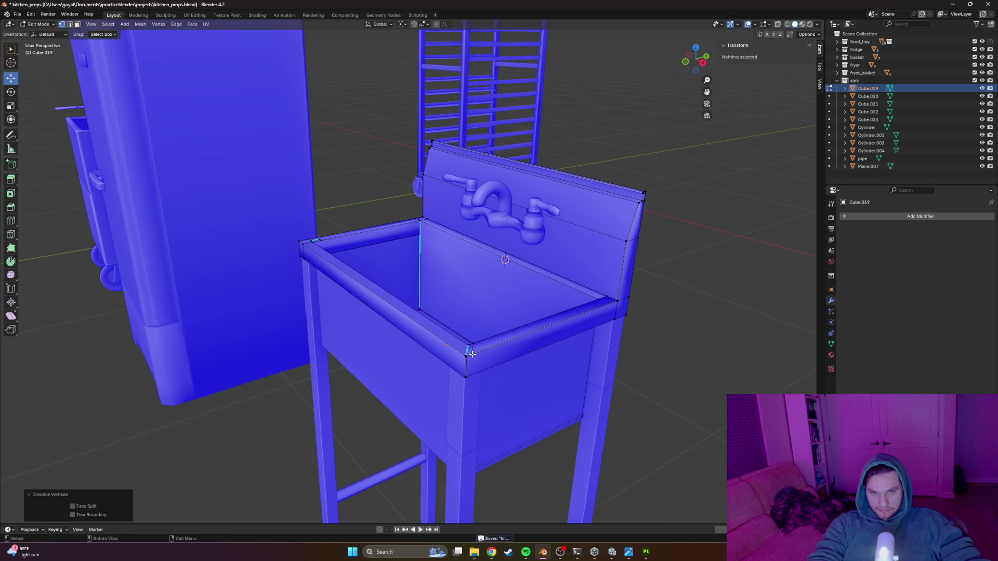
Step: Dissolve the extra edge at the sink's front rim corner
left_click(472, 353)
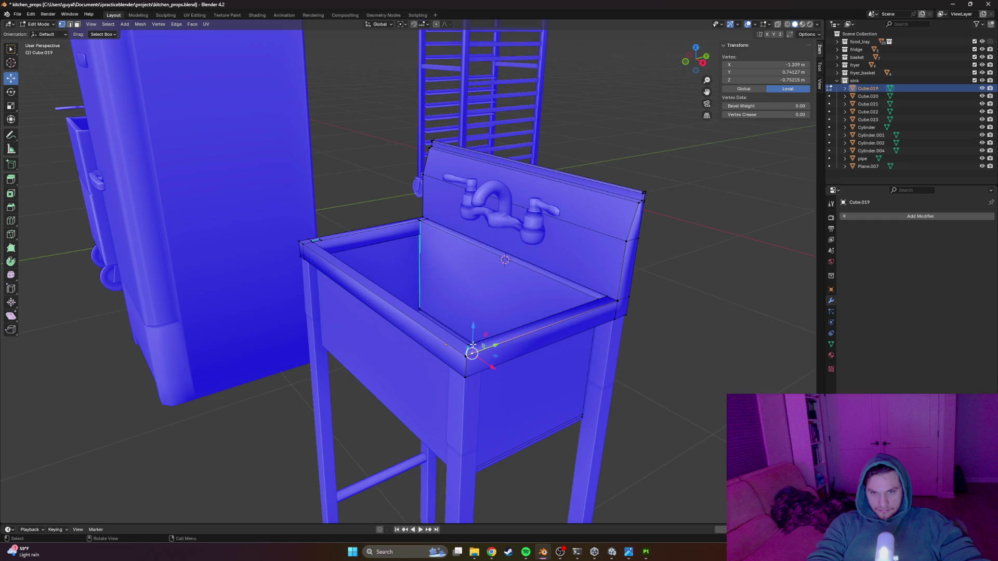
scroll(473, 350, "up", 5)
left_click(514, 377)
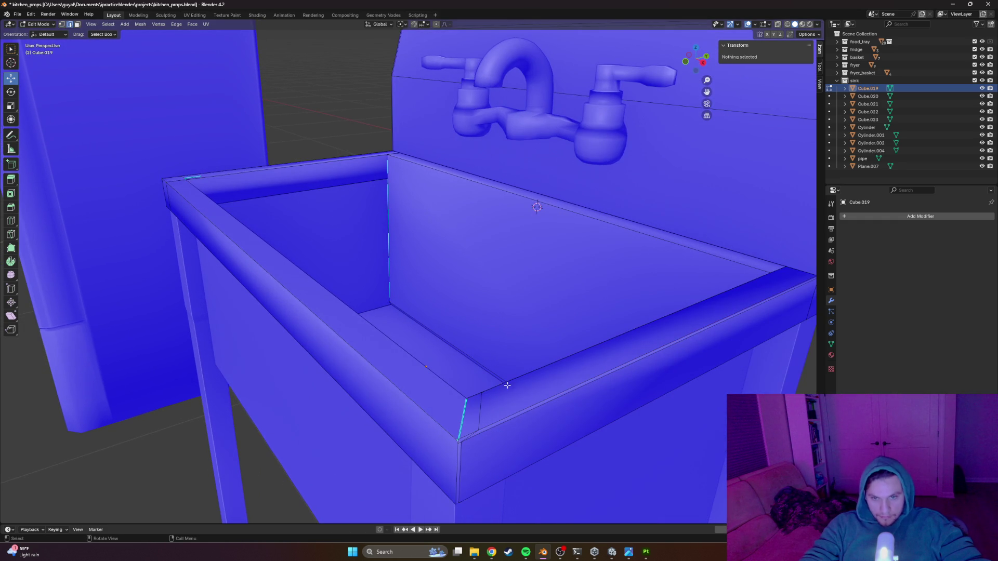
left_click(463, 440)
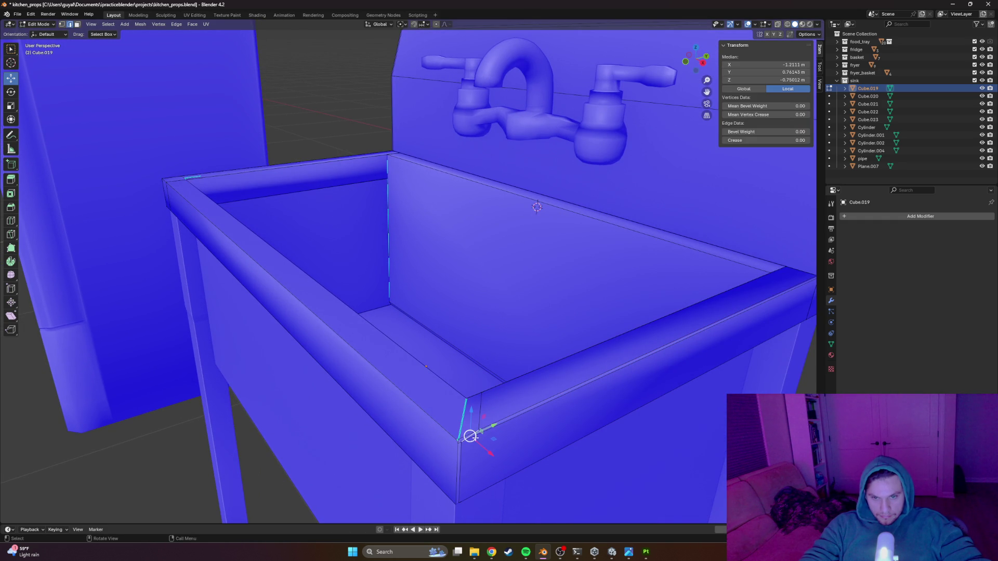
key("x")
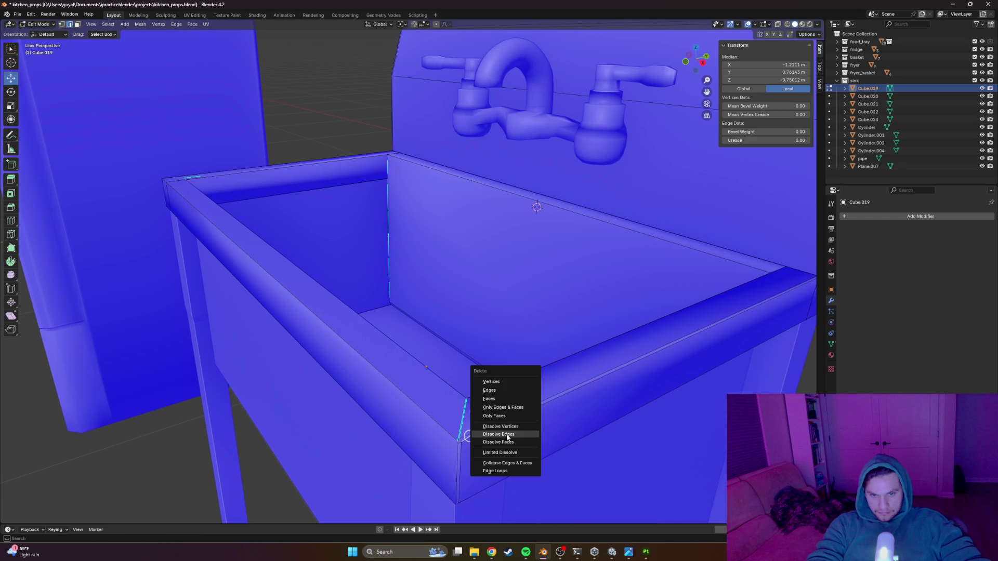
left_click(498, 434)
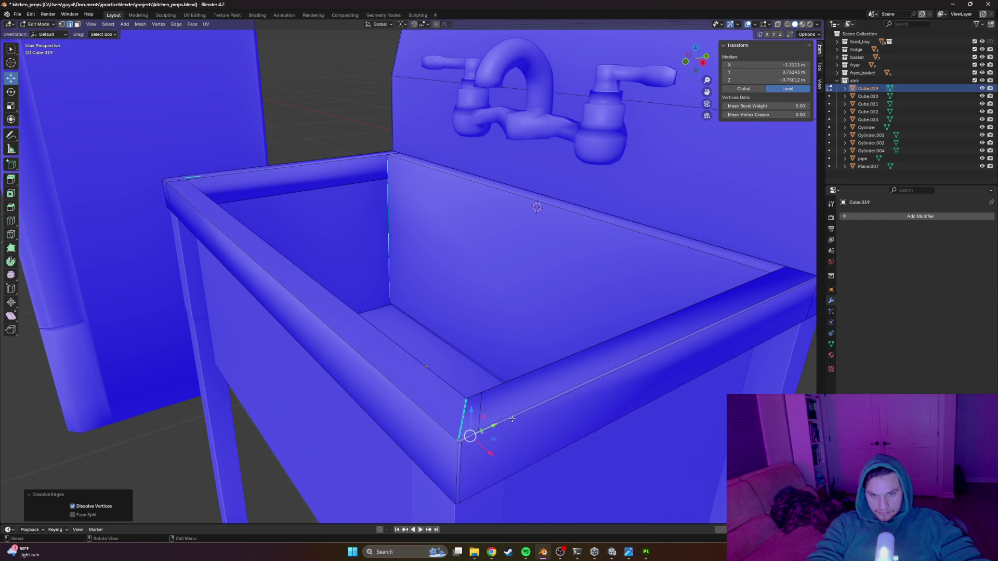
Step: Dissolve the remaining corner edge on the rim and return to Object Mode
left_click(467, 426)
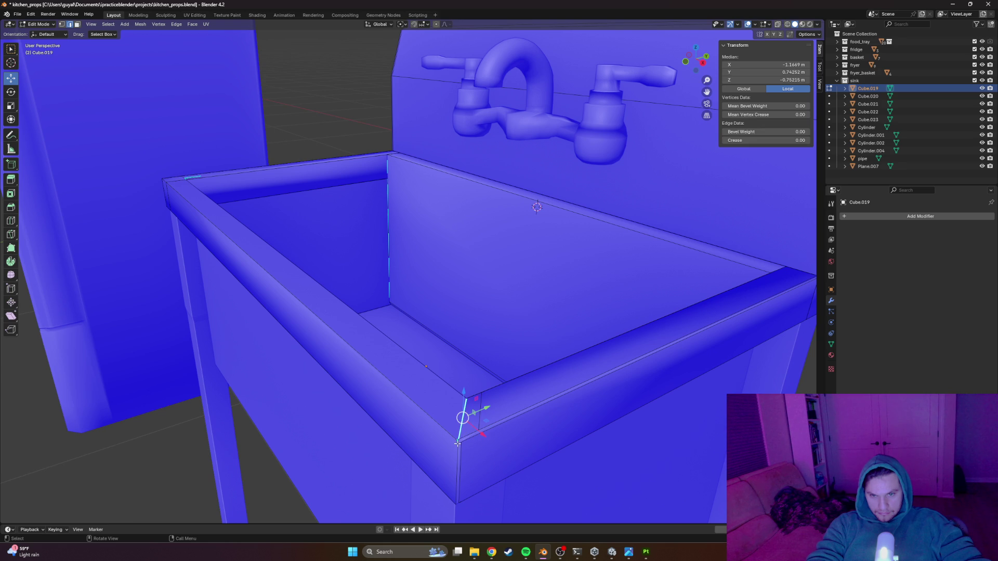
left_click_drag(457, 441, 473, 442)
key("x")
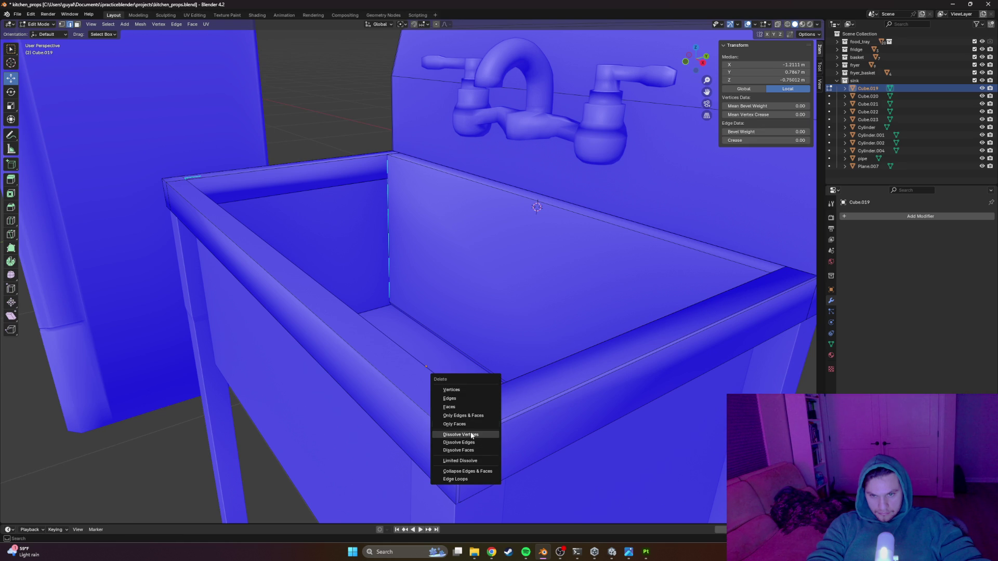
left_click(473, 441)
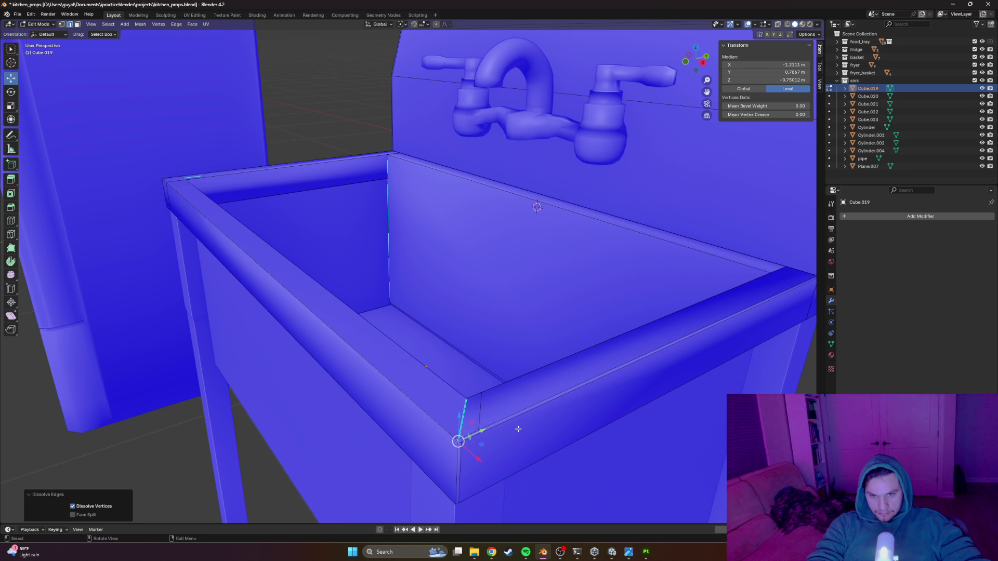
scroll(518, 429, "down", 8)
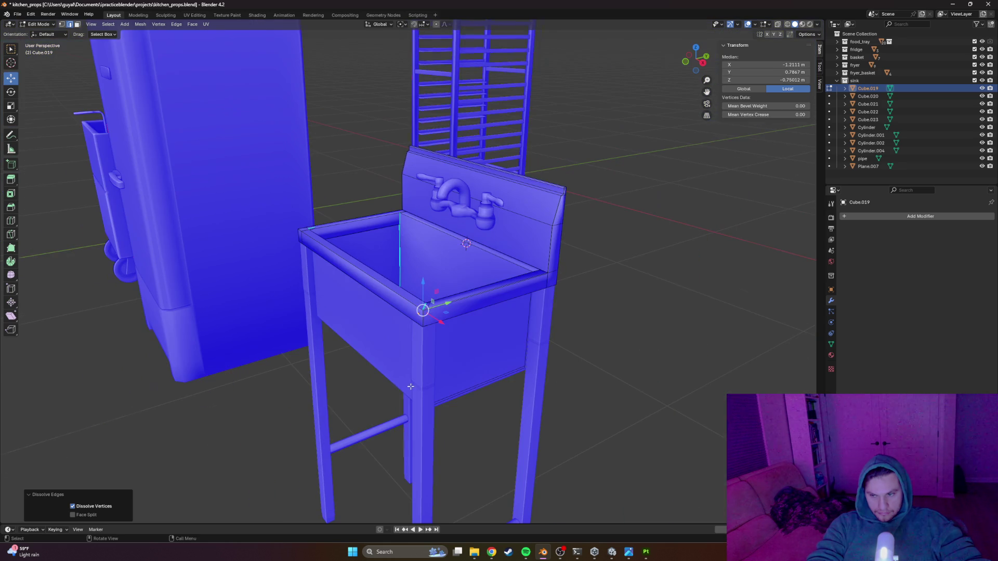
key("Tab")
scroll(529, 373, "down", 3)
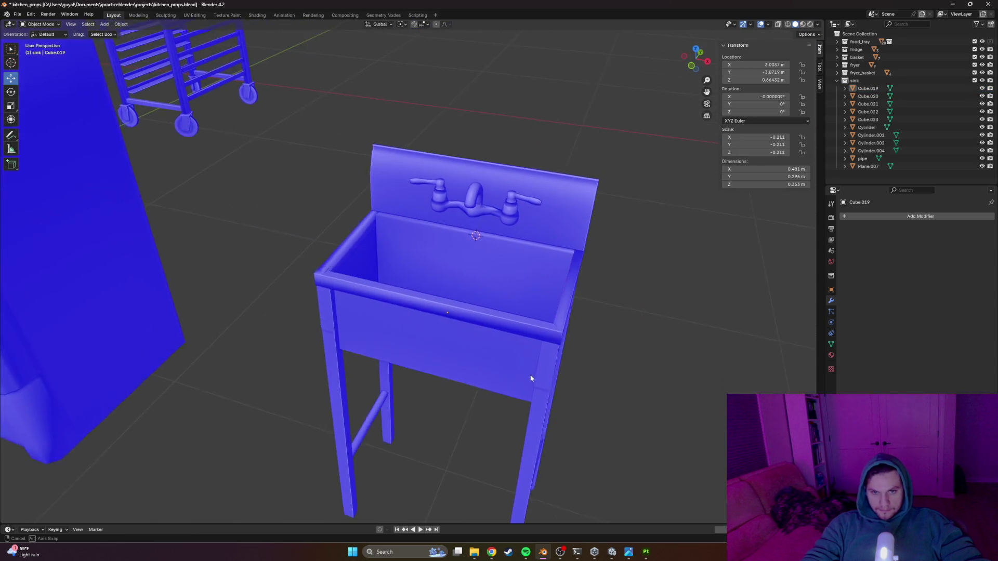
Step: Box-select all of the sink's parts and save the blend file
scroll(489, 319, "down", 3)
key("shift+b")
left_click_drag(380, 400, 349, 448)
key("ctrl+s")
Step: Export the selected sink parts as sink.fbx into the fbx folder
left_click(17, 14)
mouse_move(35, 133)
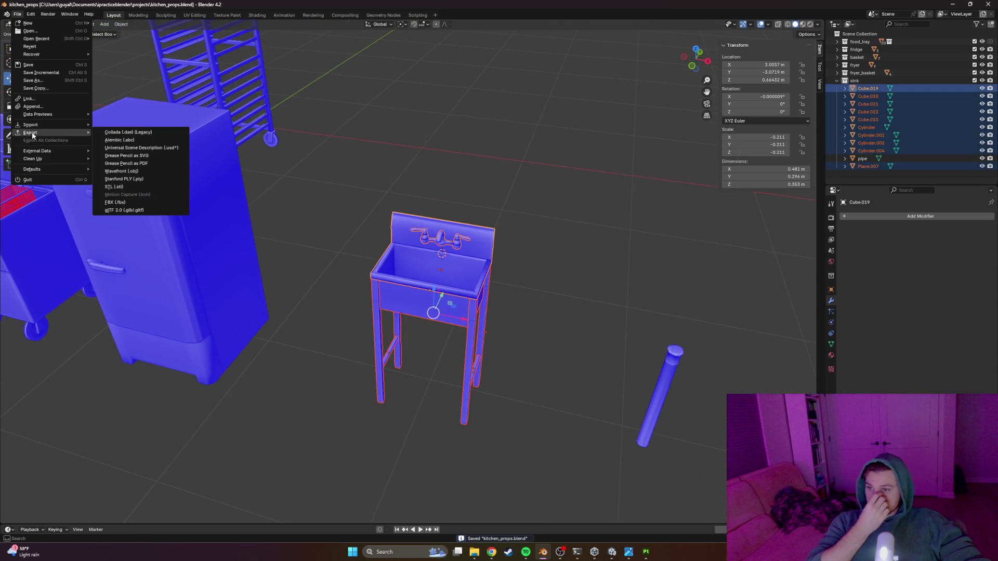
left_click(130, 197)
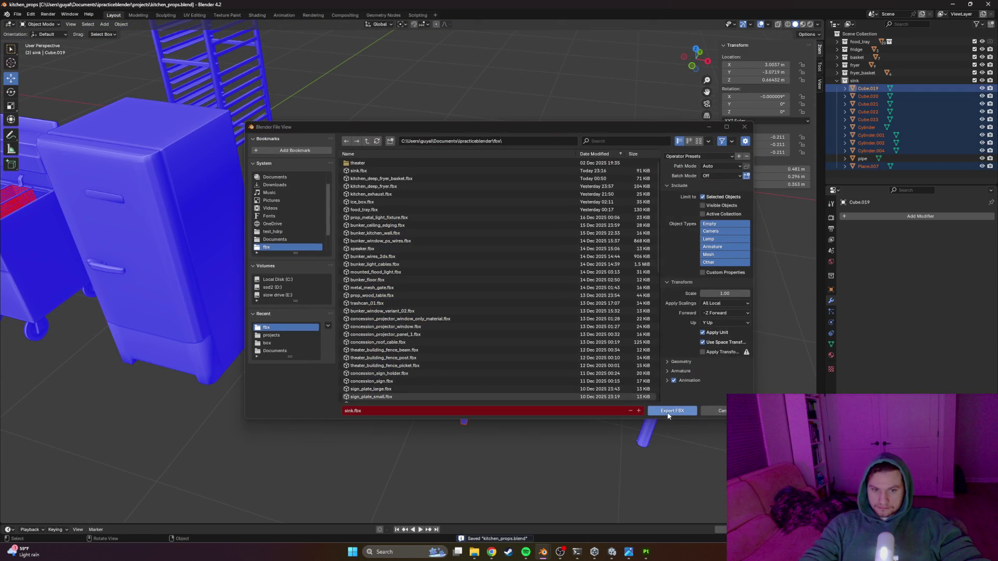
left_click(672, 410)
key("alt+Tab")
key("alt+Tab")
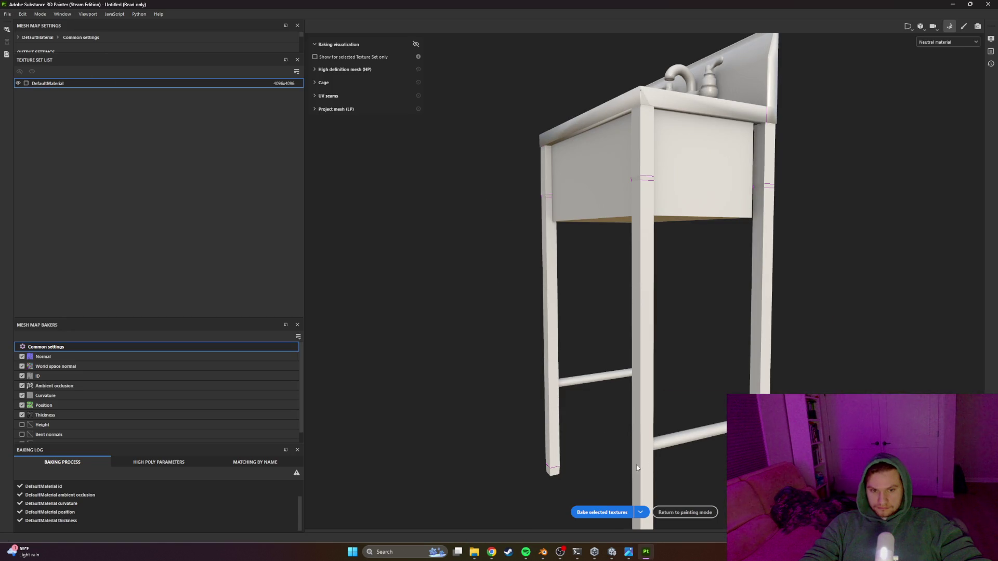
Step: Bake the updated sink's mesh maps and return to painting mode
left_click(603, 513)
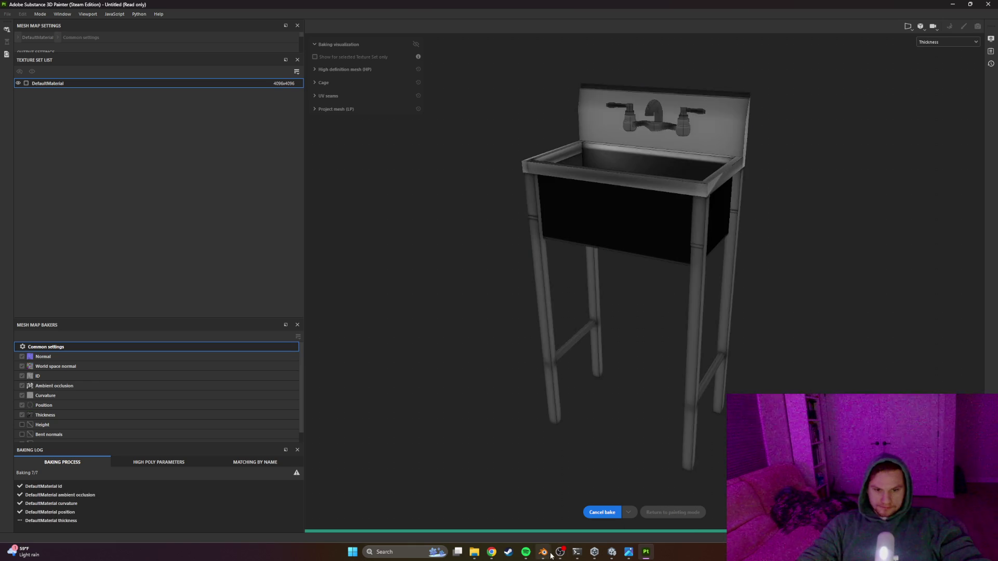
left_click(685, 512)
mouse_move(540, 312)
left_mouse_down()
mouse_move(538, 250)
mouse_move(408, 110)
mouse_move(350, 105)
mouse_move(697, 122)
mouse_move(620, 112)
left_mouse_up()
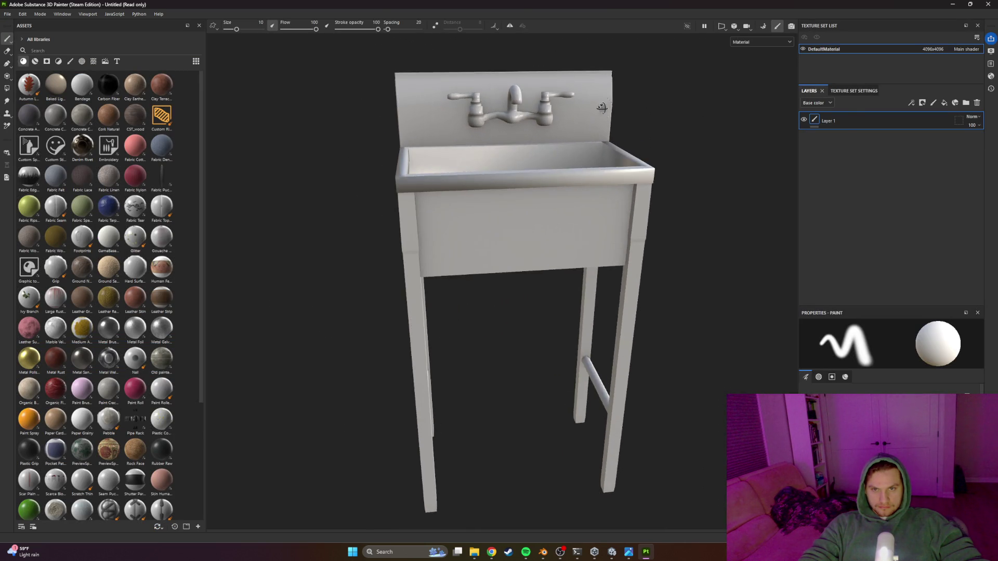
Step: Back in Blender, put sink Cube.019 into Edit Mode and start a loop cut
key("alt+Tab")
scroll(558, 251, "up", 3)
mouse_move(626, 297)
left_mouse_down()
mouse_move(574, 281)
mouse_move(438, 279)
left_mouse_up()
key("Tab")
key("ctrl+r")
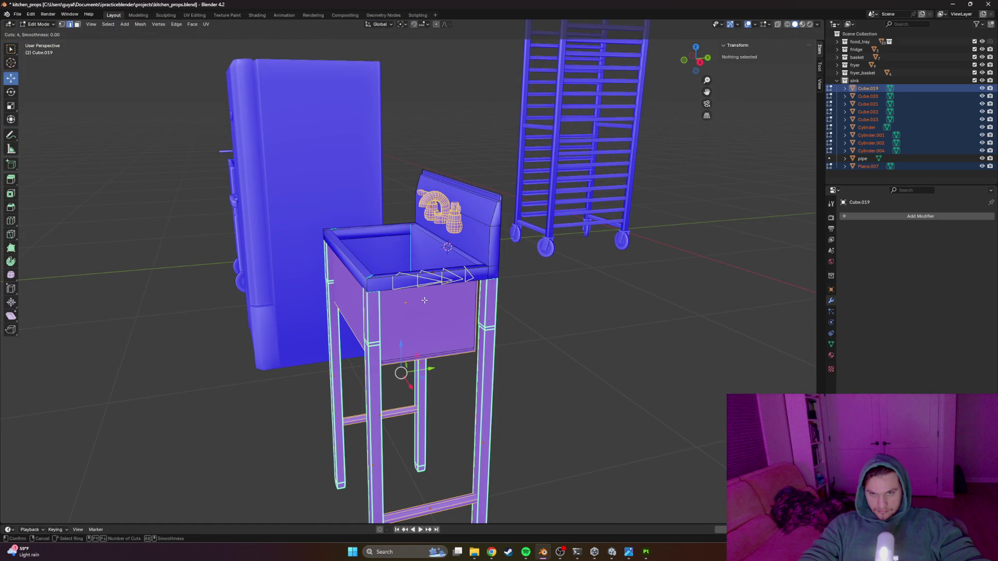
Step: Redo the loop cut around the sink's upper rim, keeping it centred
right_click(427, 286)
scroll(442, 286, "up", 8)
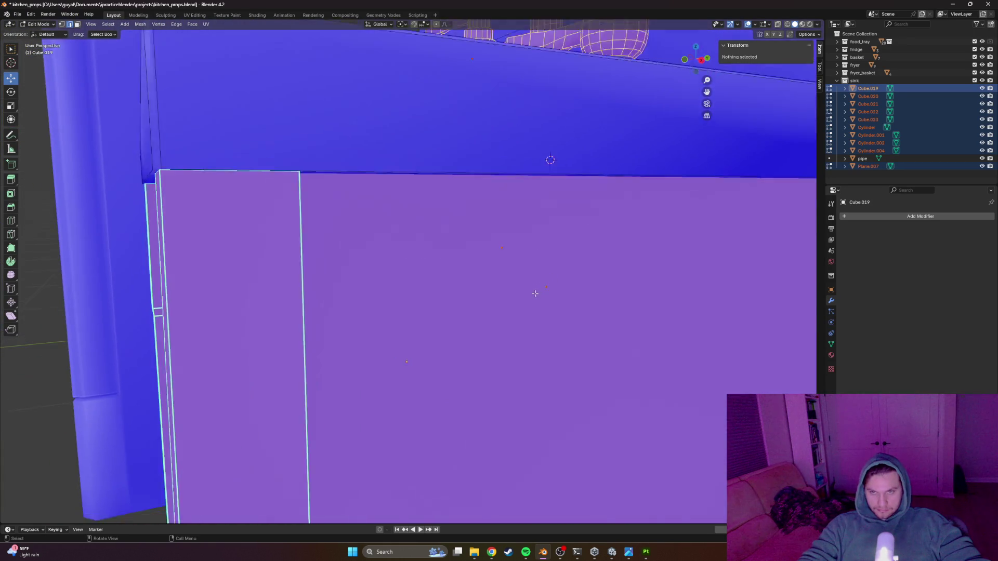
key("Tab")
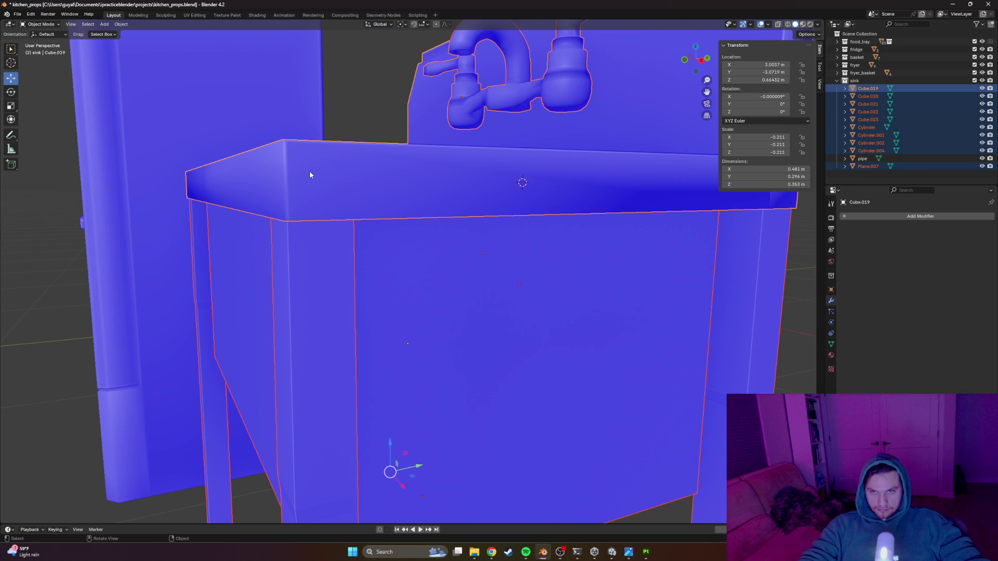
key("Tab")
key("ctrl+r")
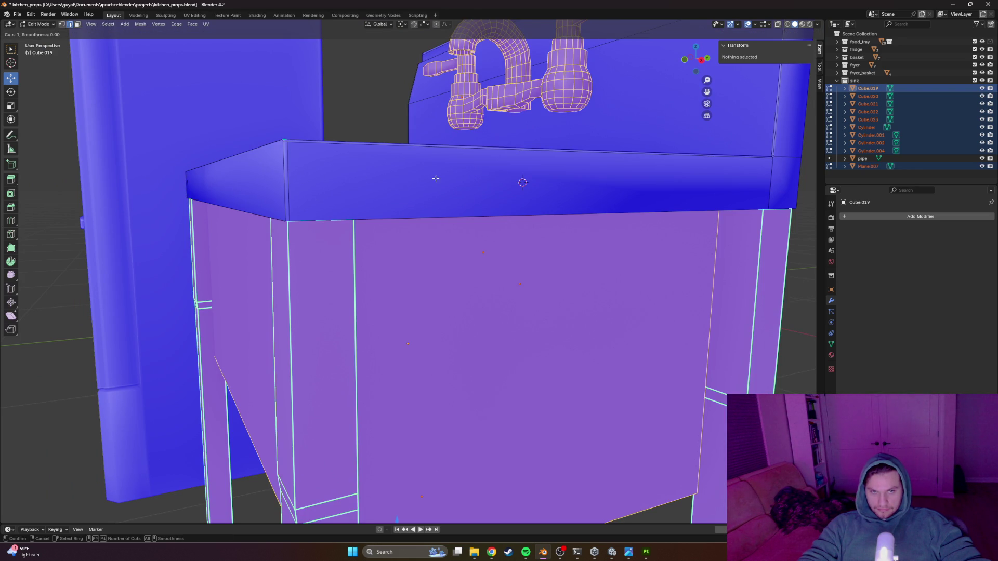
left_click(798, 175)
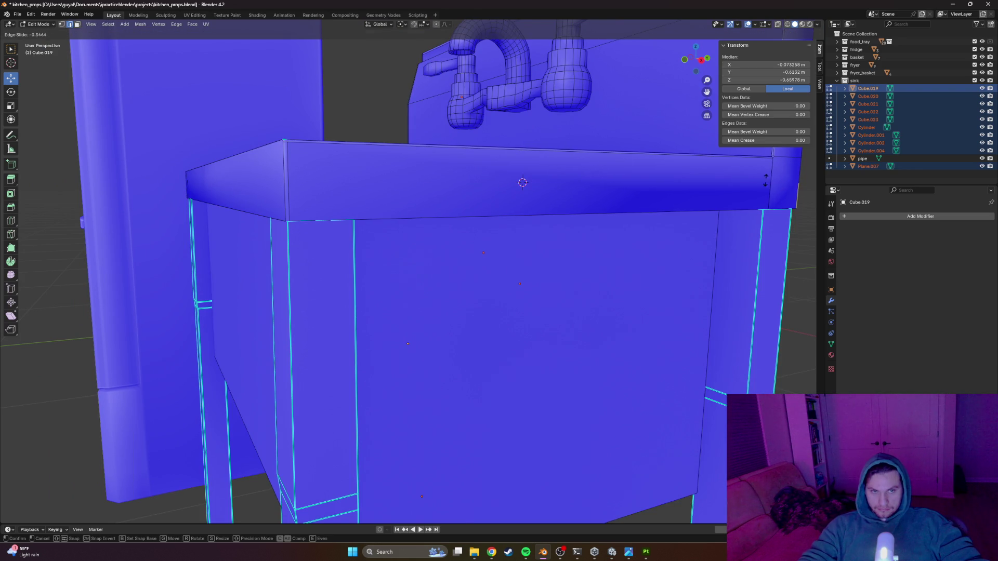
right_click(766, 179)
scroll(765, 179, "down", 3)
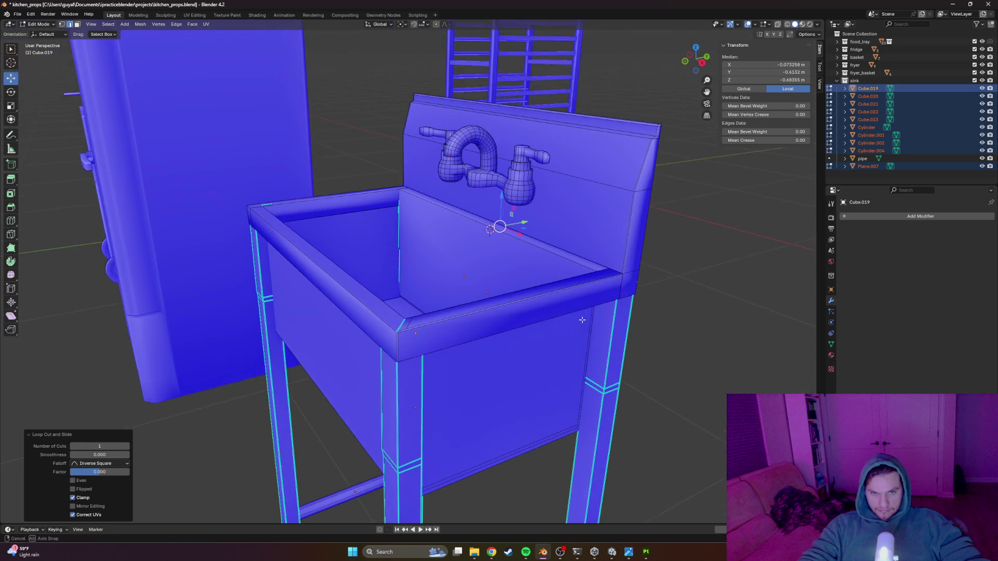
Step: Frame the whole sink and faucet in Substance Painter's viewport
left_click_drag(582, 320, 583, 316)
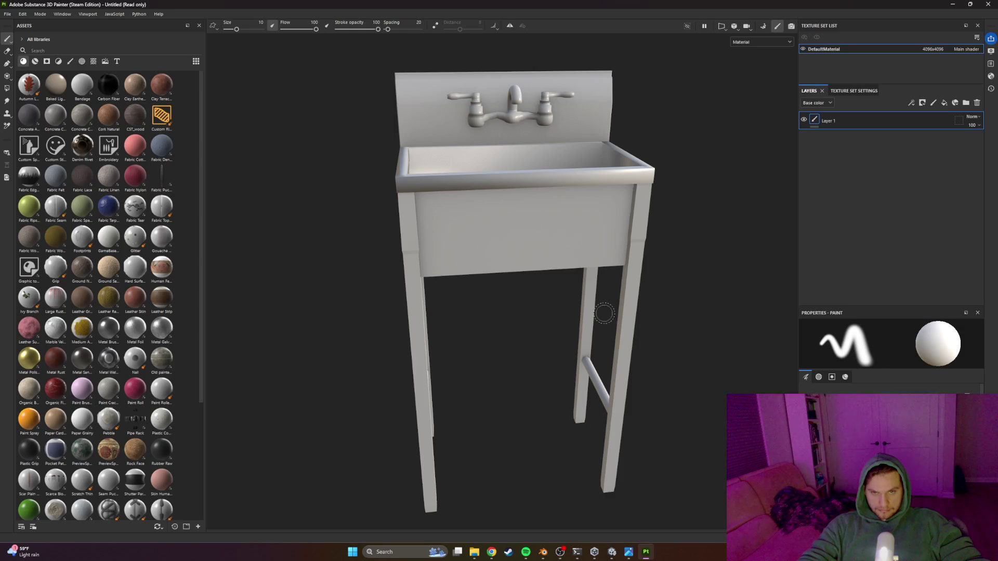
mouse_move(546, 277)
left_mouse_down()
mouse_move(479, 202)
mouse_move(354, 199)
mouse_move(414, 279)
mouse_move(608, 233)
mouse_move(551, 200)
mouse_move(536, 285)
mouse_move(512, 258)
mouse_move(595, 201)
mouse_move(330, 225)
mouse_move(250, 194)
mouse_move(260, 183)
mouse_move(445, 213)
mouse_move(501, 245)
left_mouse_up()
scroll(512, 259, "up", 5)
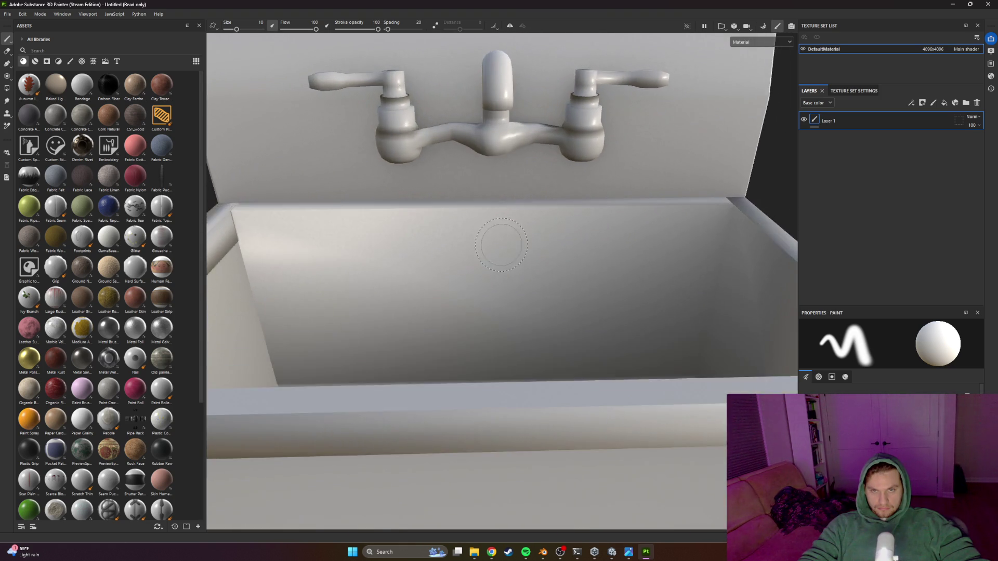
key("f")
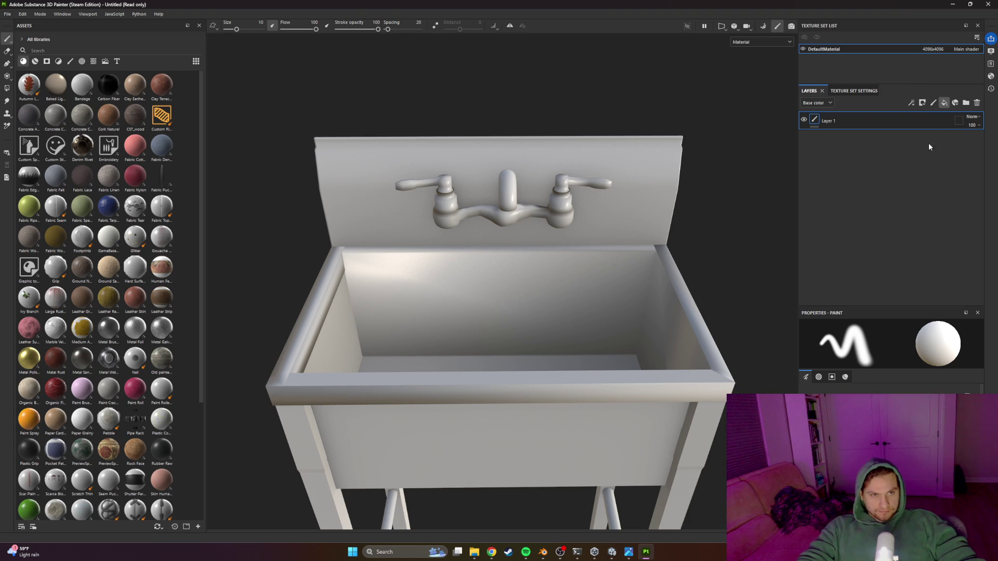
Step: Add a fill layer and delete the old Layer 1
left_click(943, 102)
left_click(849, 140)
key("Delete")
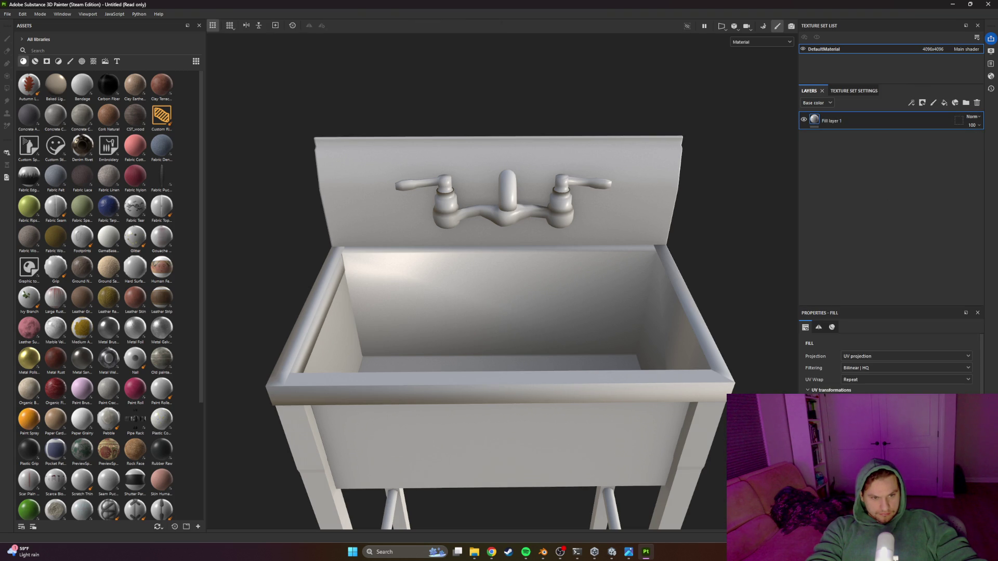
Step: Show the fill layer's Material settings and orbit to check the metallic sink
left_click(817, 326)
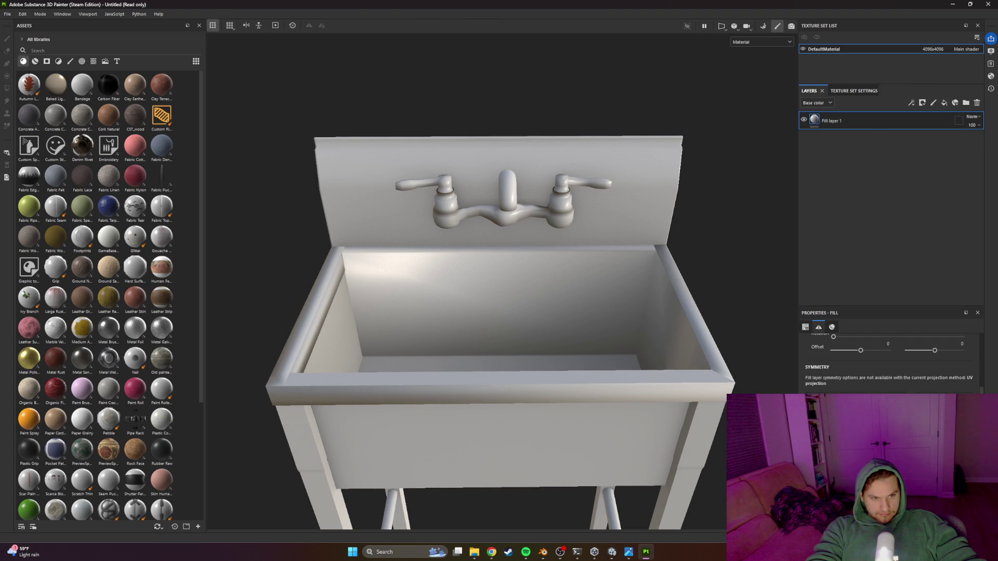
left_click(831, 327)
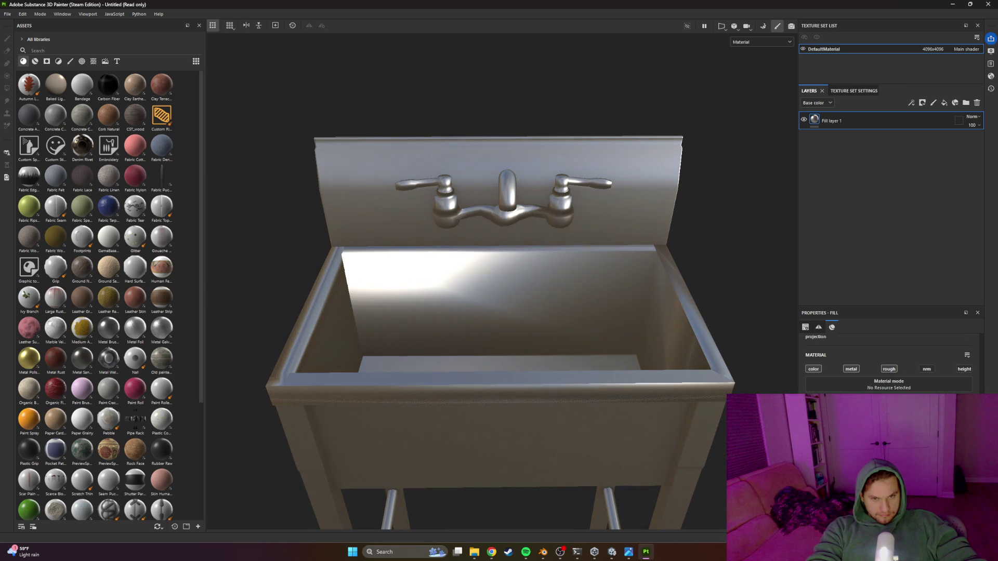
scroll(629, 359, "down", 5)
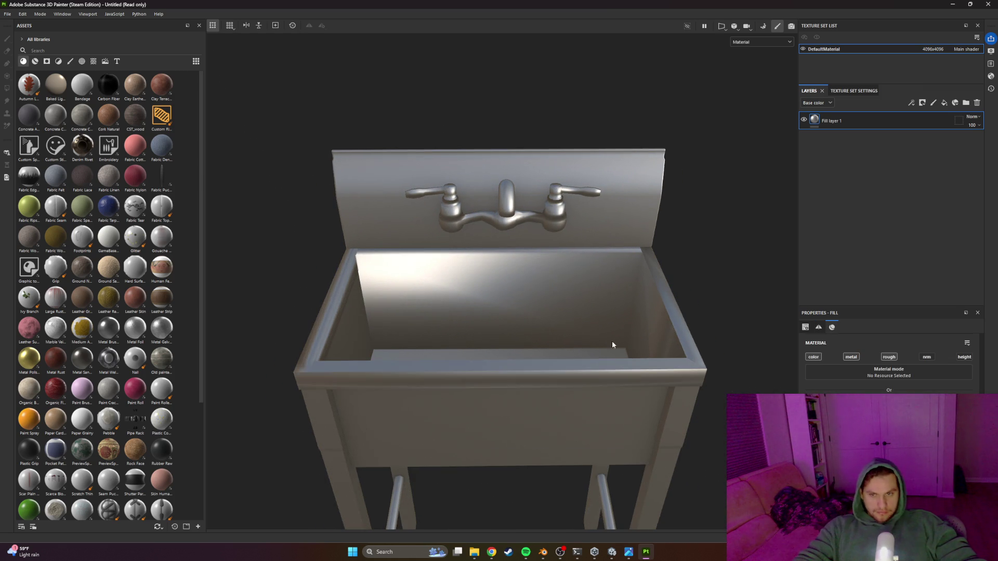
mouse_move(571, 229)
left_mouse_down()
mouse_move(657, 225)
mouse_move(479, 256)
mouse_move(494, 291)
mouse_move(558, 339)
left_mouse_up()
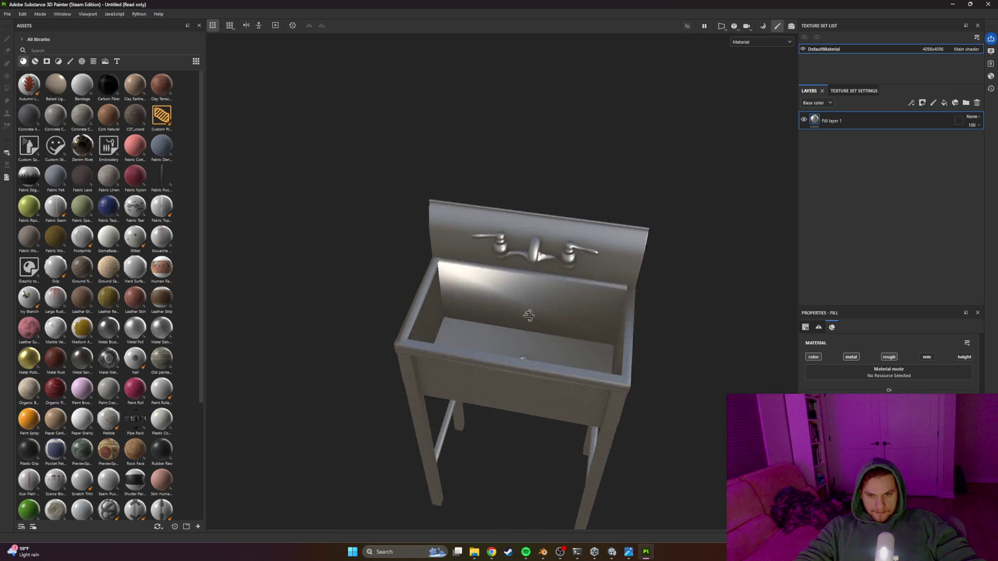
scroll(511, 312, "up", 5)
mouse_move(510, 312)
left_mouse_down()
mouse_move(343, 271)
mouse_move(551, 267)
left_mouse_up()
key("alt+Tab")
key("alt+Tab")
key("alt+Tab")
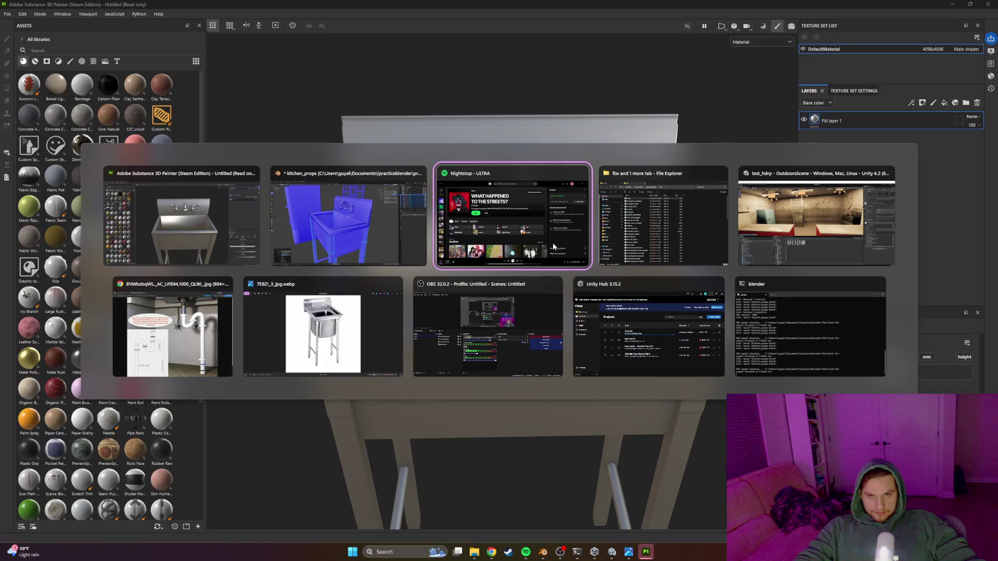
left_click(339, 280)
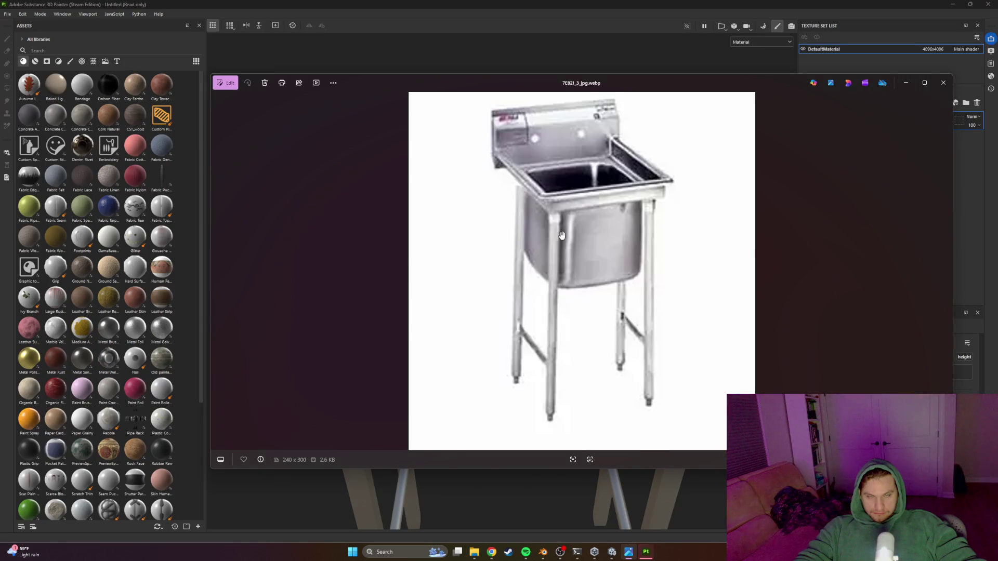
key("alt+Tab")
key("alt+Tab")
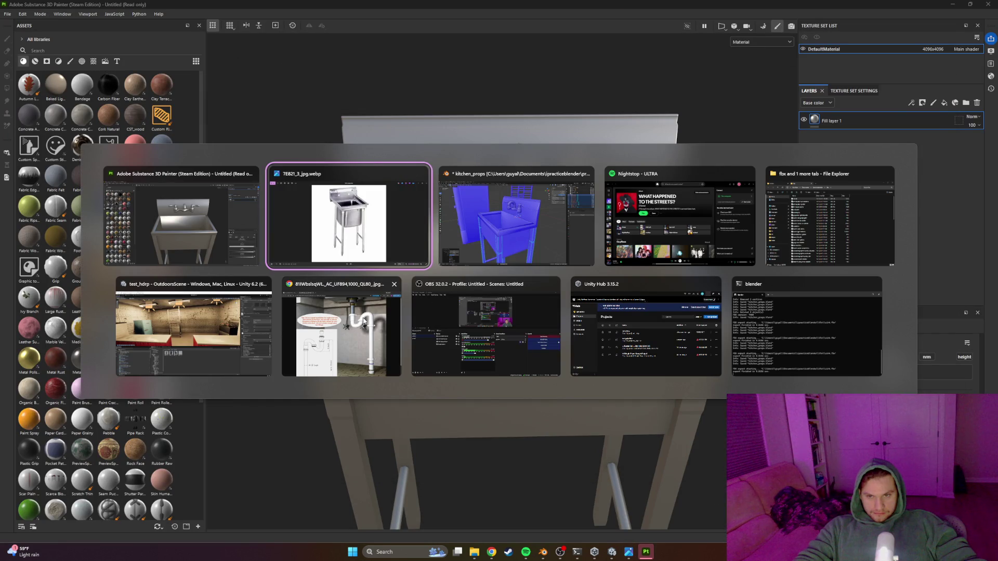
left_click(385, 294)
left_click(307, 36)
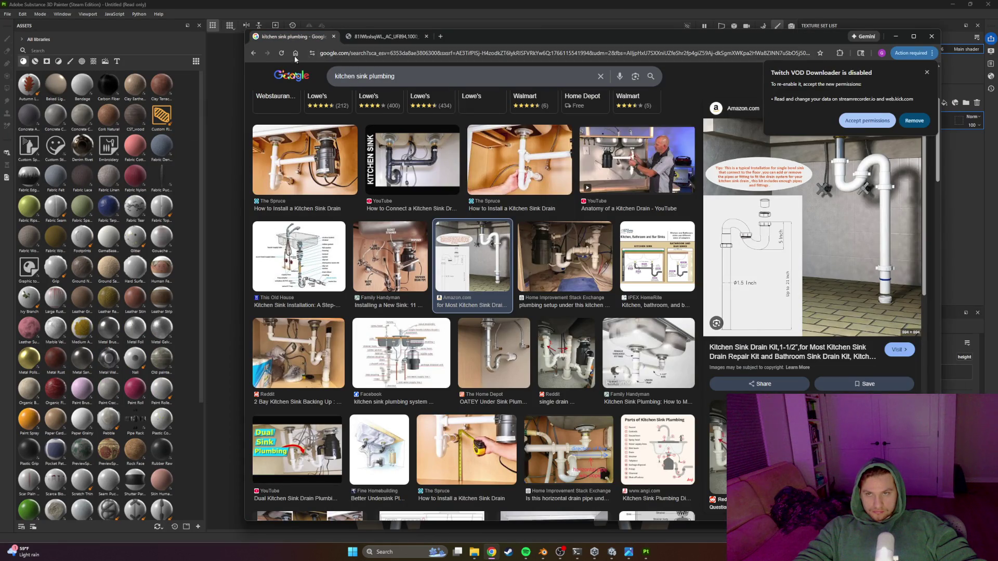
left_click(257, 55)
left_click(257, 56)
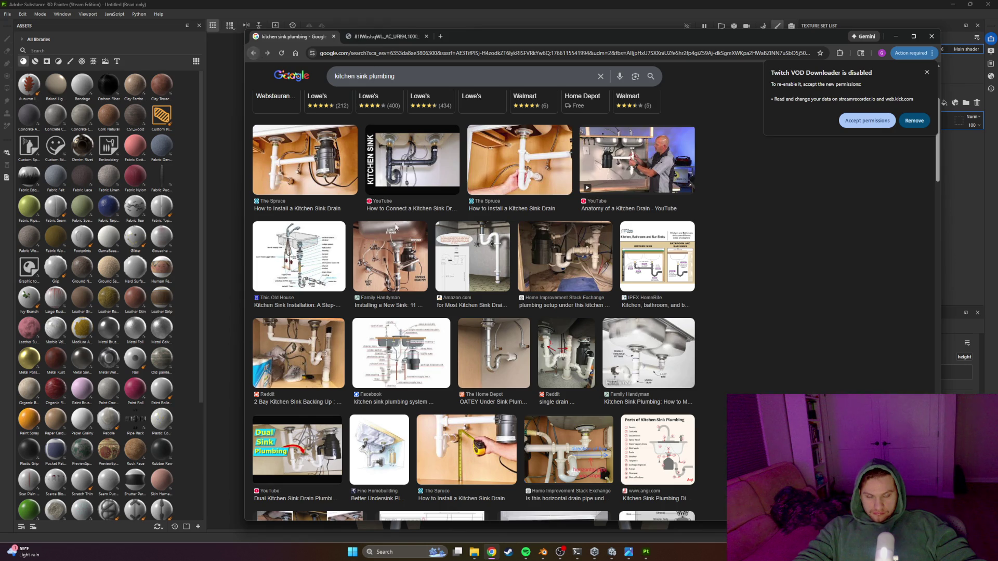
key("alt+Tab")
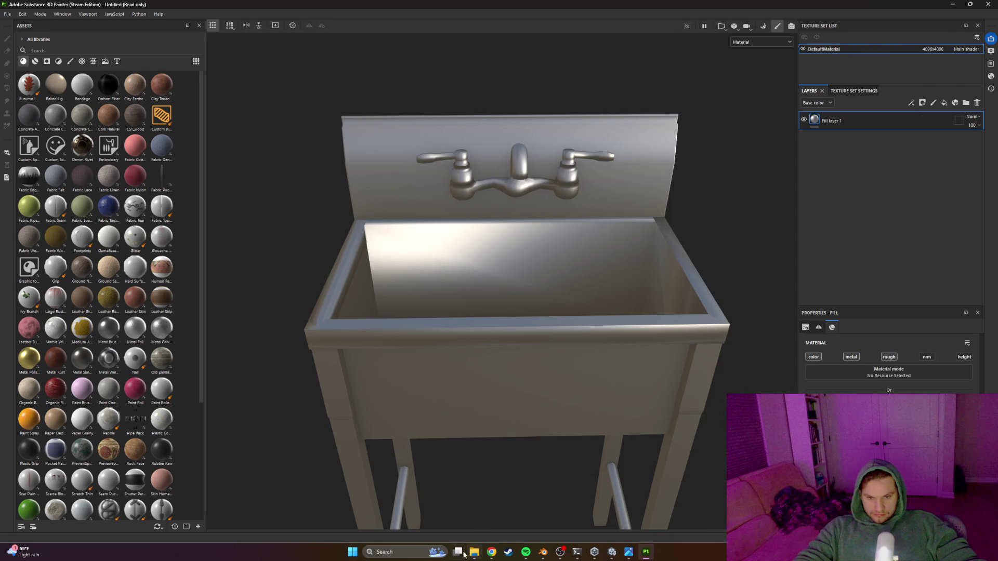
left_click(628, 552)
left_click(935, 272)
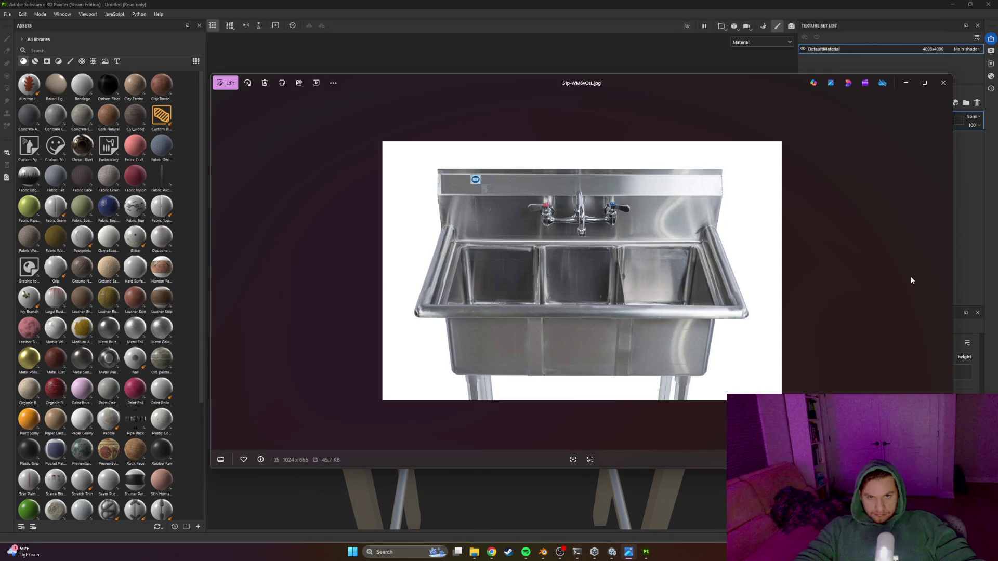
scroll(607, 251, "up", 2)
key("alt+Tab")
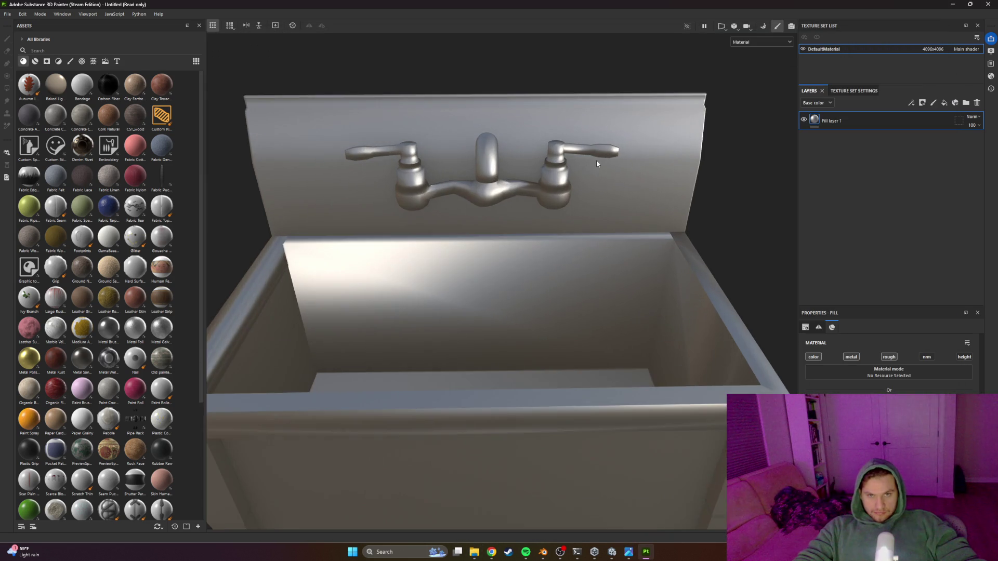
left_click_drag(596, 162, 597, 218, "alt")
key("alt+Tab")
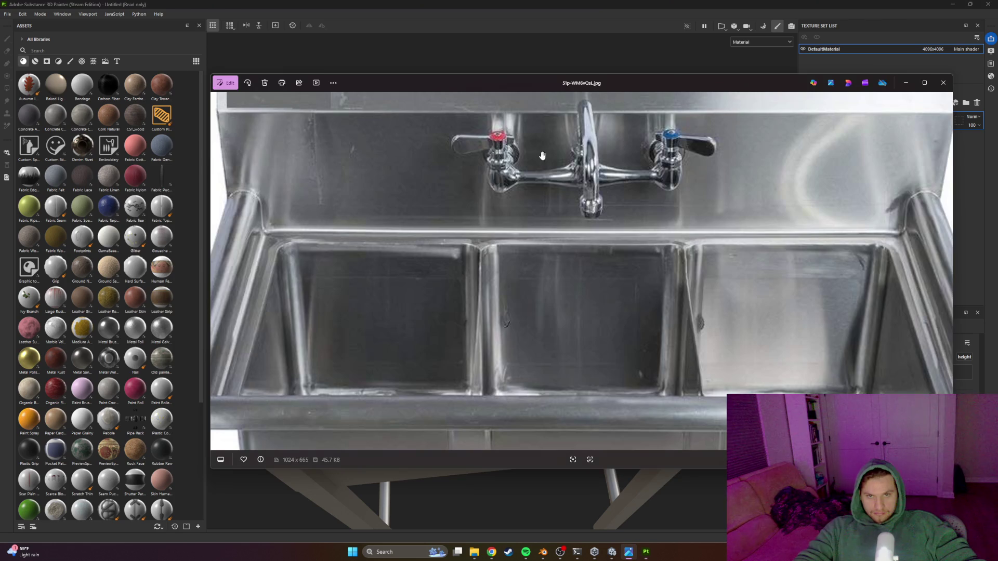
key("alt+Tab")
mouse_move(538, 156)
left_mouse_down("alt")
mouse_move(590, 122)
mouse_move(616, 166)
mouse_move(697, 241)
left_mouse_up("alt")
scroll(550, 136, "up", 3)
key("alt+Tab")
key("alt+Tab")
scroll(631, 184, "down", 3)
scroll(697, 241, "down", 2)
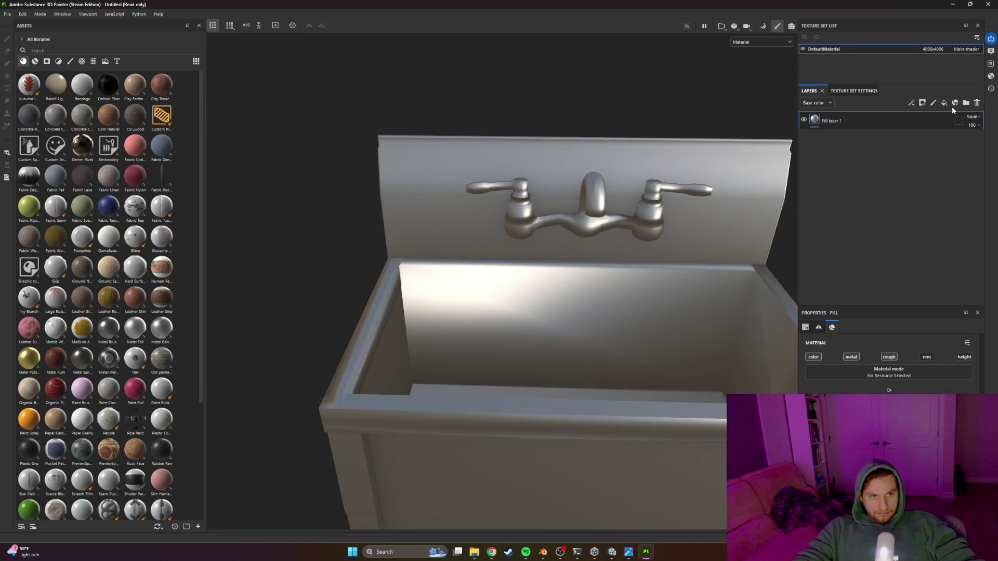
Step: Add a new fill layer named 'dirt' above Fill layer 1
left_click(944, 103)
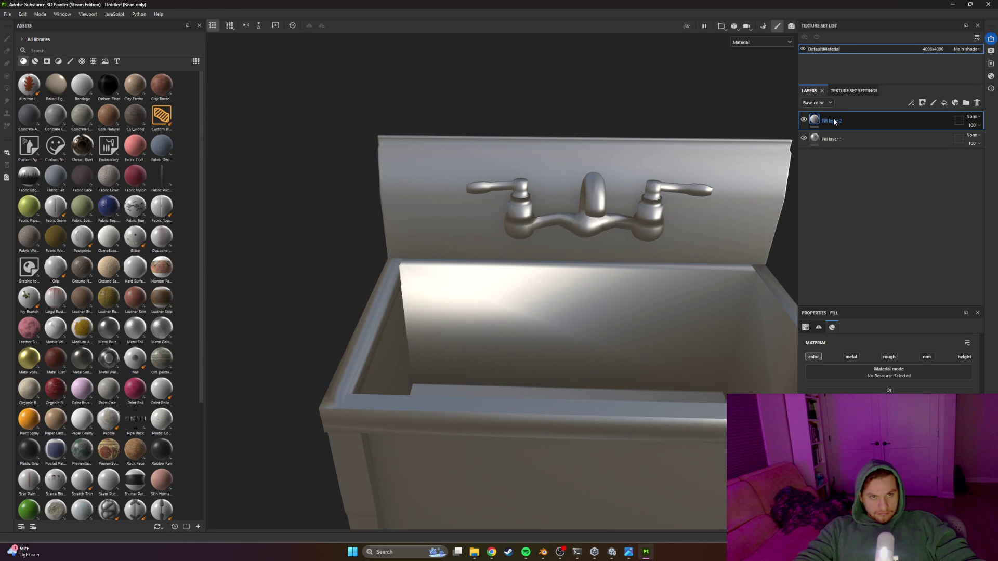
type("dirt")
key("Return")
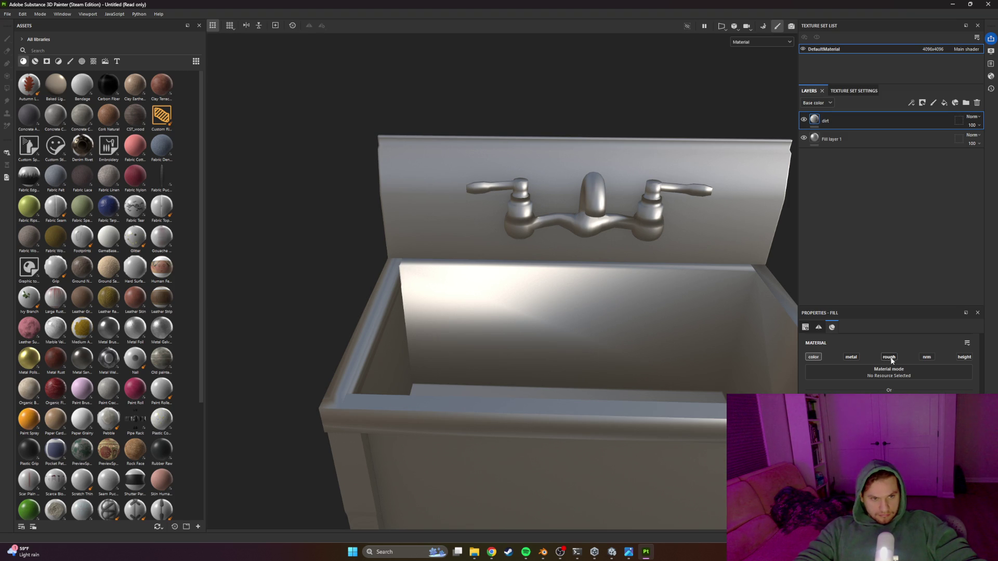
Step: Toggle the dirt layer's roughness and metallic channels and set its base colour to brown
left_click(890, 358)
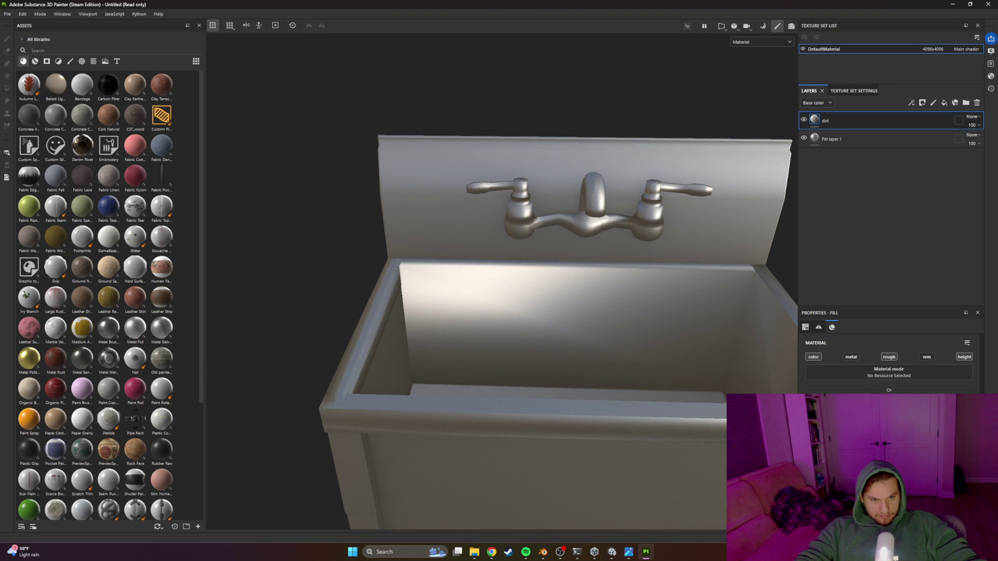
left_click(855, 358)
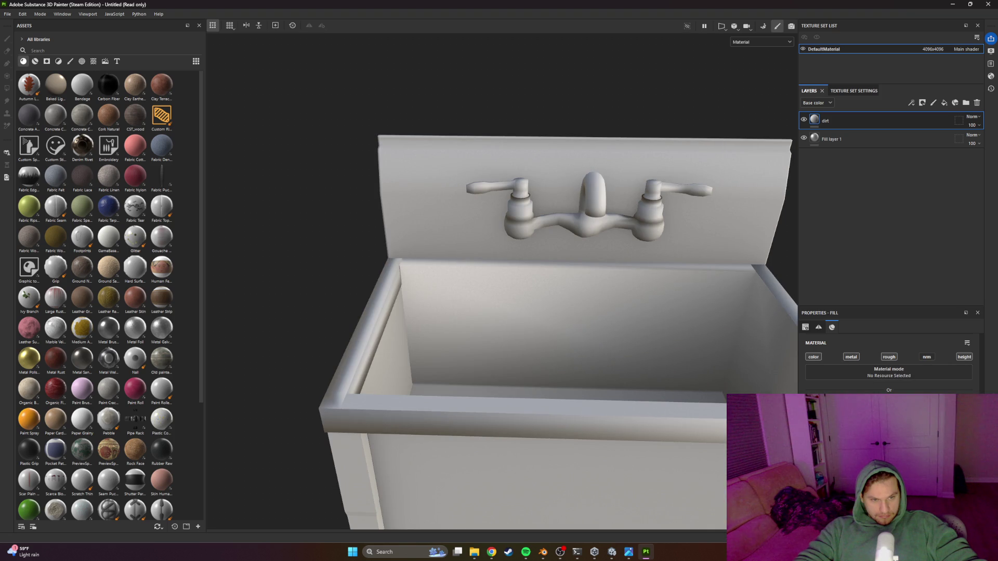
scroll(890, 376, "up", 3)
scroll(890, 377, "down", 3)
scroll(889, 376, "up", 3)
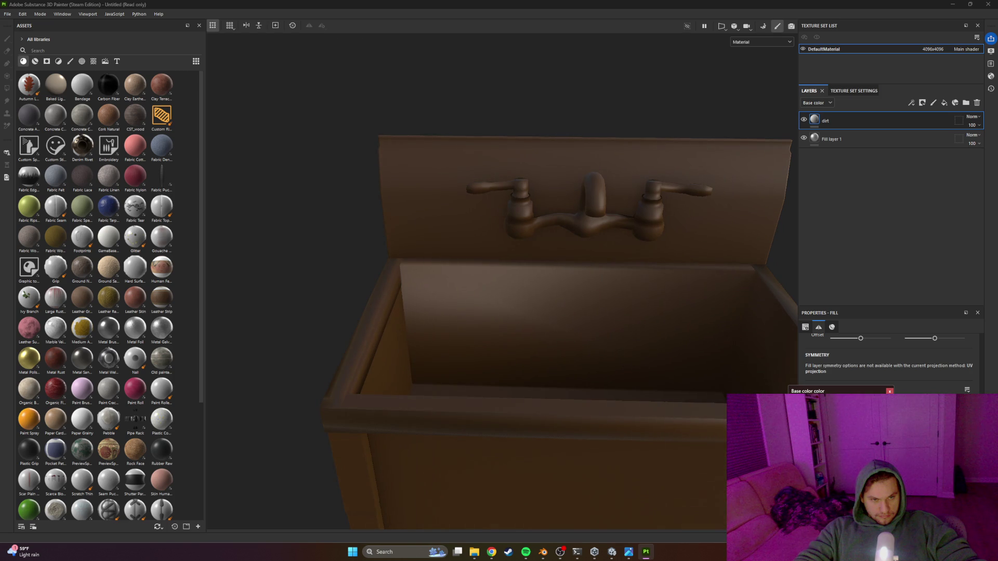
left_click(889, 390)
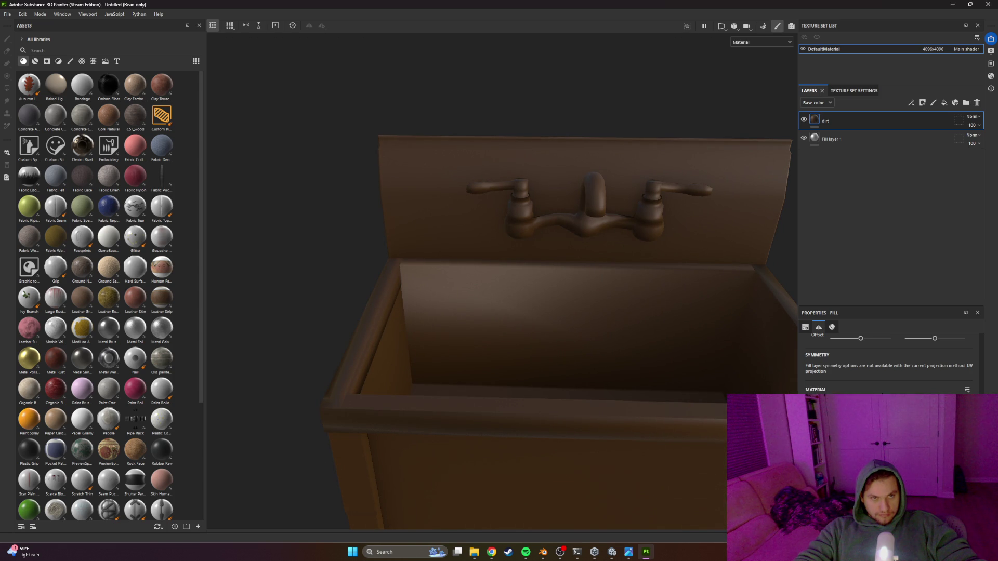
Step: Add a Dirt generator directly to the dirt layer, inspect it, then delete it
left_click(911, 102)
left_click(918, 114)
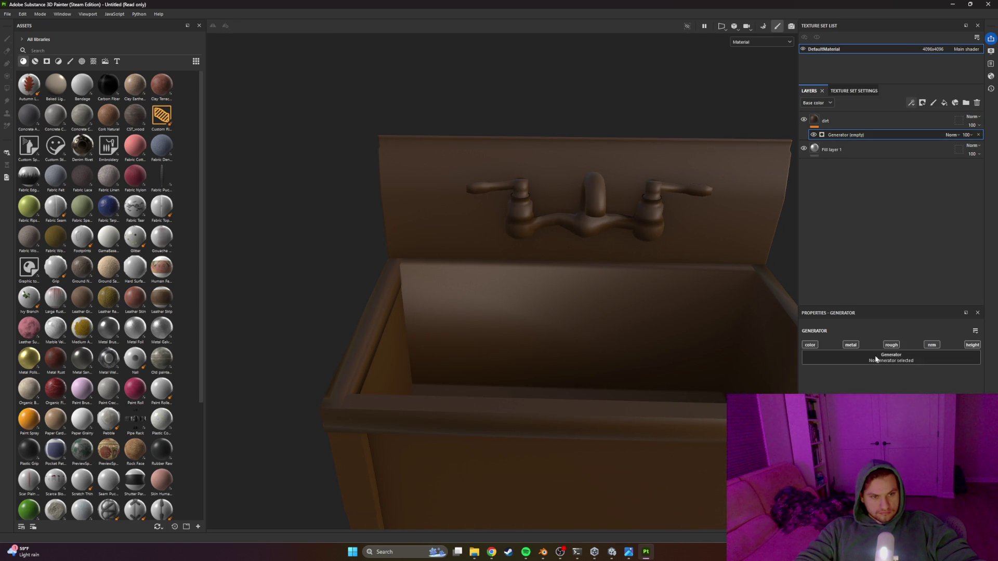
left_click(901, 361)
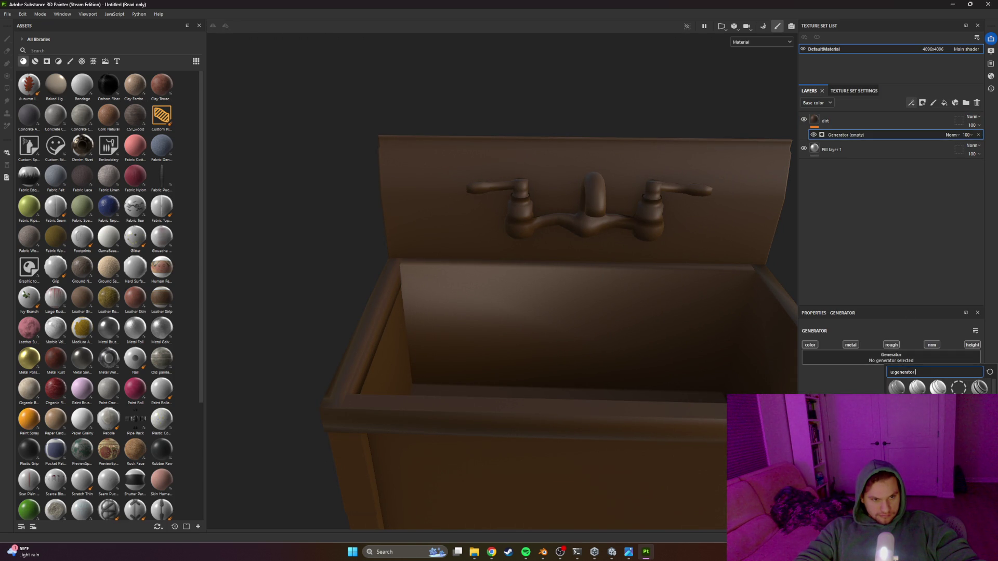
left_click(916, 387)
scroll(689, 345, "down", 3)
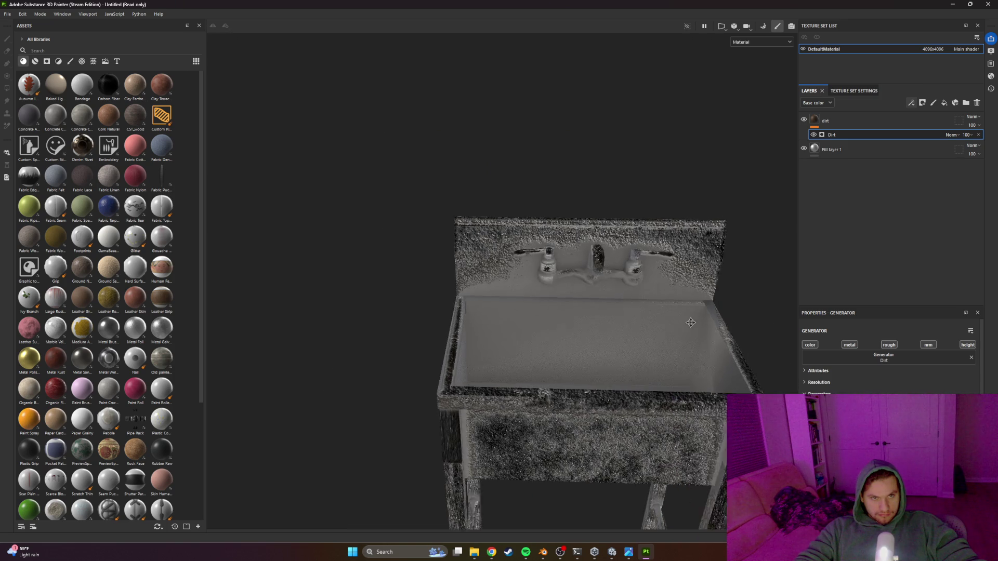
mouse_move(690, 323)
left_mouse_down()
mouse_move(624, 331)
mouse_move(666, 326)
left_mouse_up()
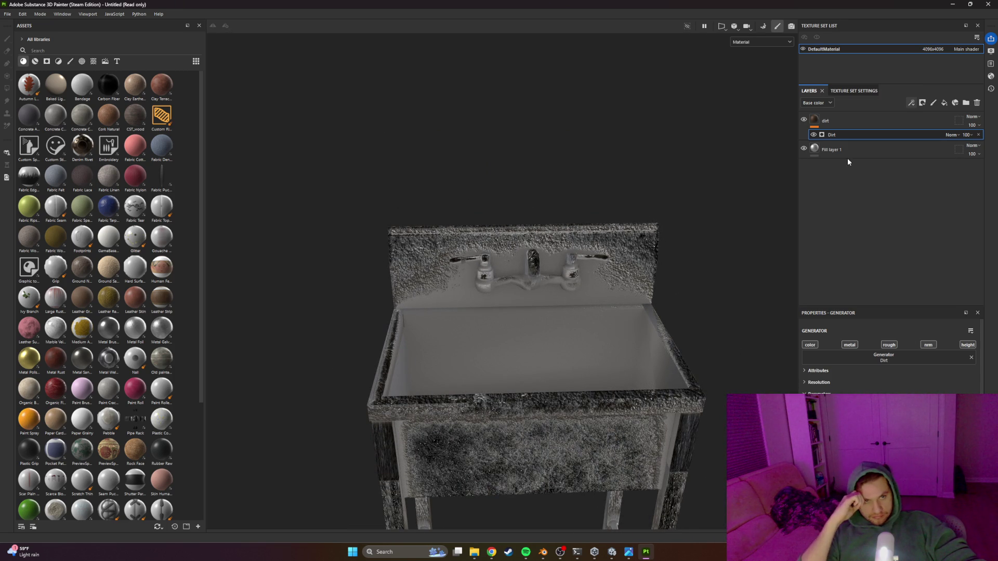
key("Delete")
Step: Give the dirt layer a black mask and add a Dirt generator to it
right_click(839, 121)
left_click(862, 133)
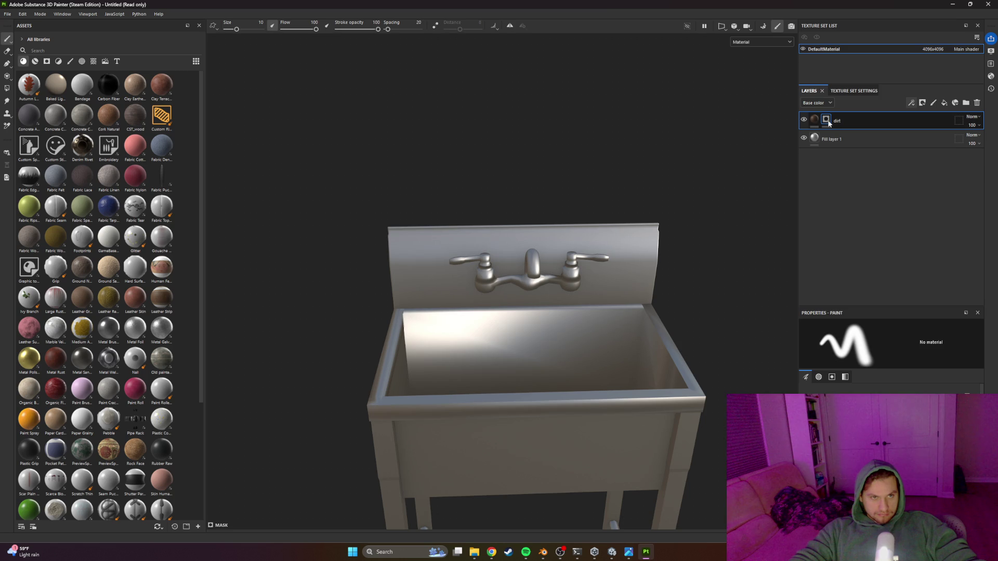
left_click(910, 103)
left_click(928, 115)
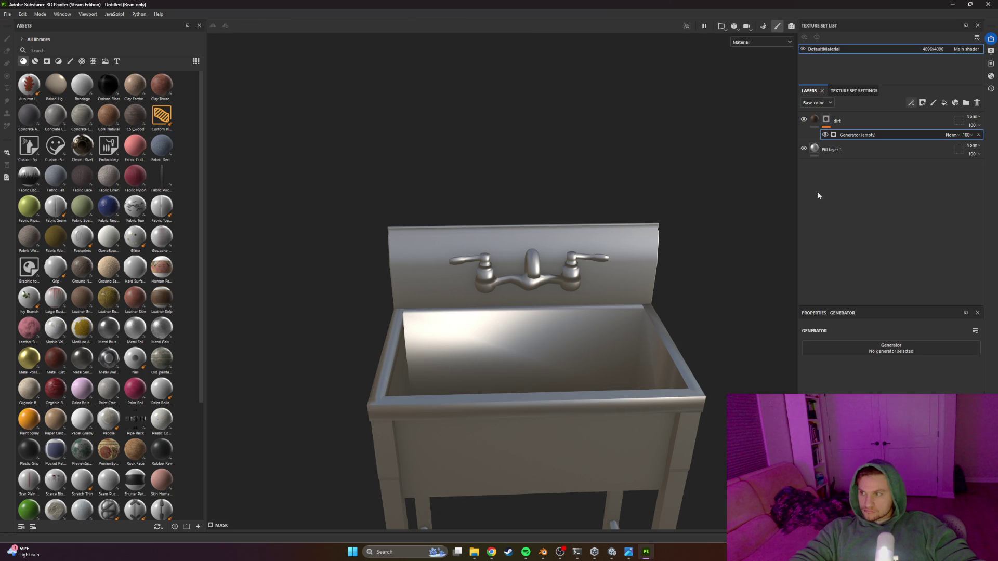
left_click(873, 348)
left_click(896, 408)
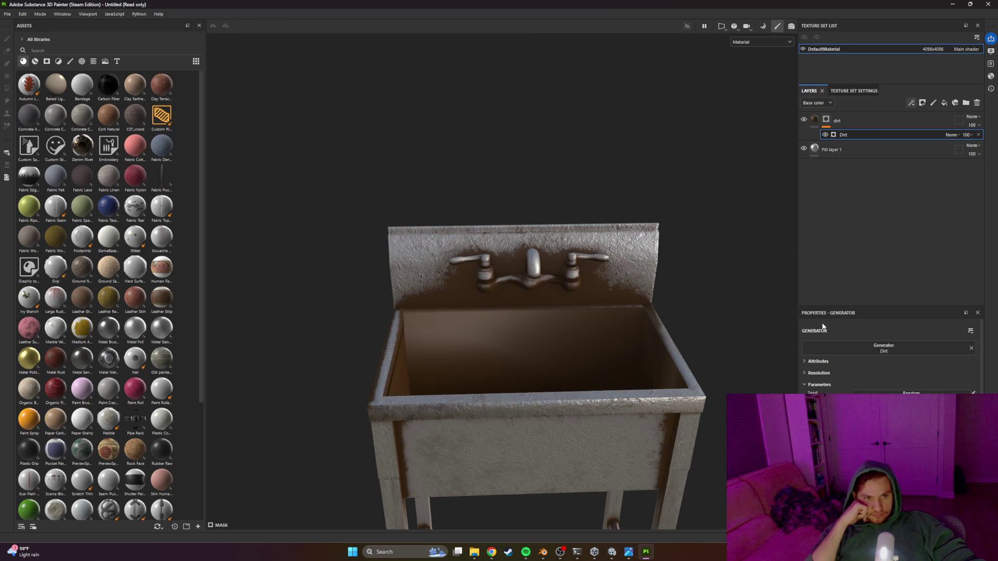
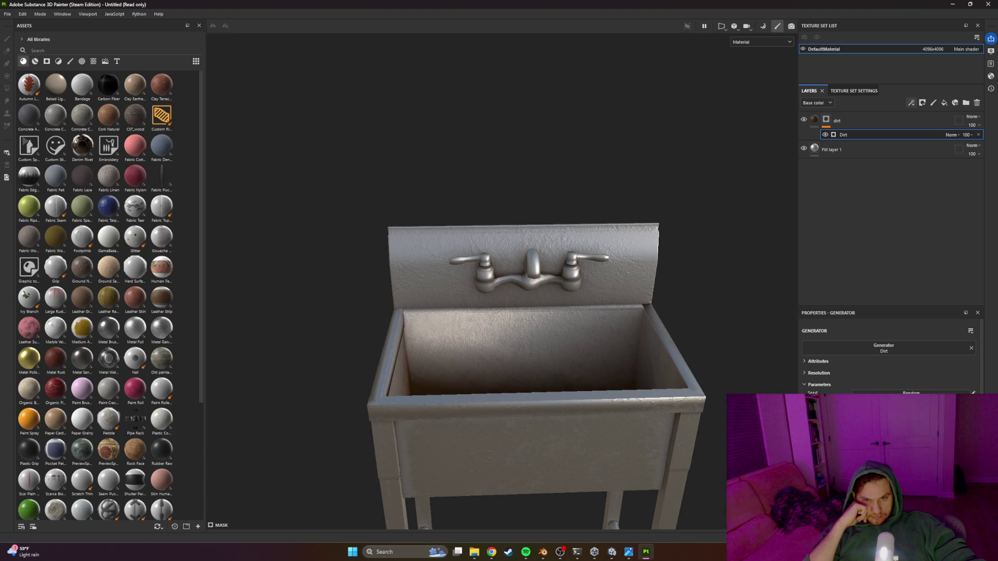
Step: Inspect the sink basin and faucet, toggling the dirt layer off and on to compare
mouse_move(631, 327)
left_mouse_down()
mouse_move(523, 372)
mouse_move(541, 350)
left_mouse_up()
scroll(541, 350, "up", 5)
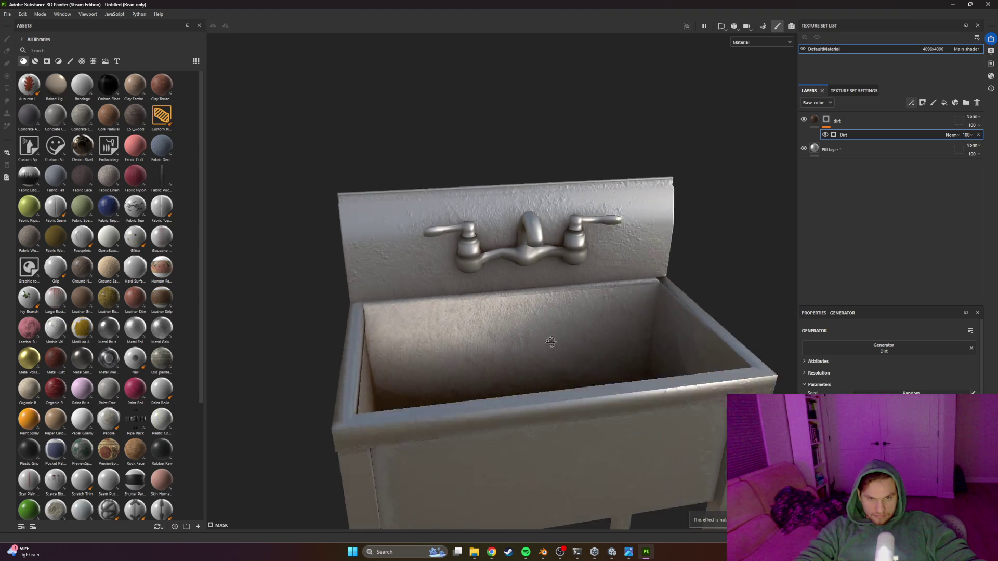
mouse_move(652, 313)
left_mouse_down()
mouse_move(708, 329)
mouse_move(624, 332)
left_mouse_up()
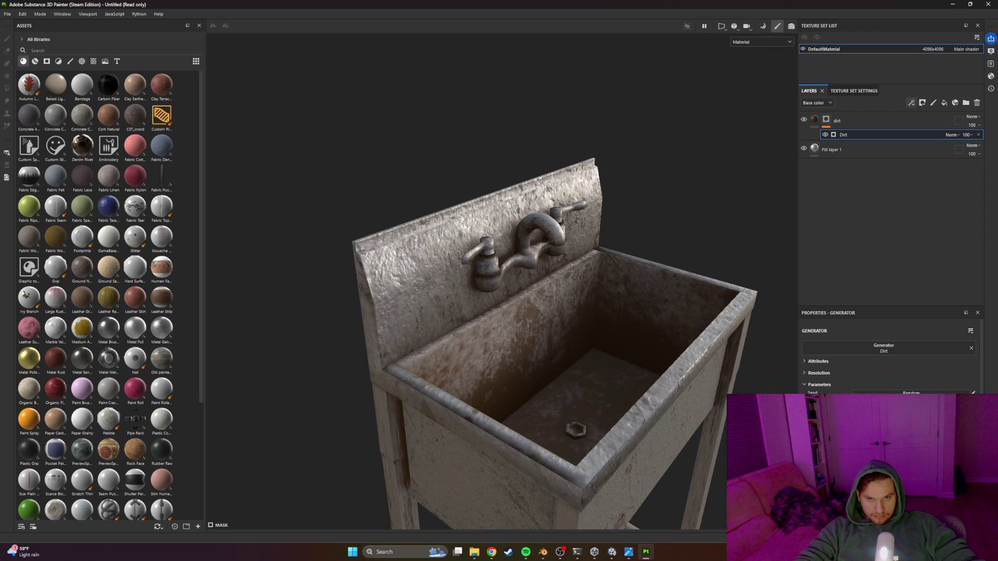
mouse_move(656, 339)
left_mouse_down()
mouse_move(544, 326)
mouse_move(622, 346)
mouse_move(719, 314)
mouse_move(551, 328)
mouse_move(558, 307)
mouse_move(568, 313)
mouse_move(534, 350)
mouse_move(544, 295)
left_mouse_up()
scroll(532, 213, "up", 4)
mouse_move(532, 214)
left_mouse_down()
mouse_move(523, 289)
mouse_move(557, 343)
mouse_move(545, 297)
mouse_move(604, 386)
mouse_move(564, 332)
mouse_move(540, 271)
mouse_move(620, 282)
left_mouse_up()
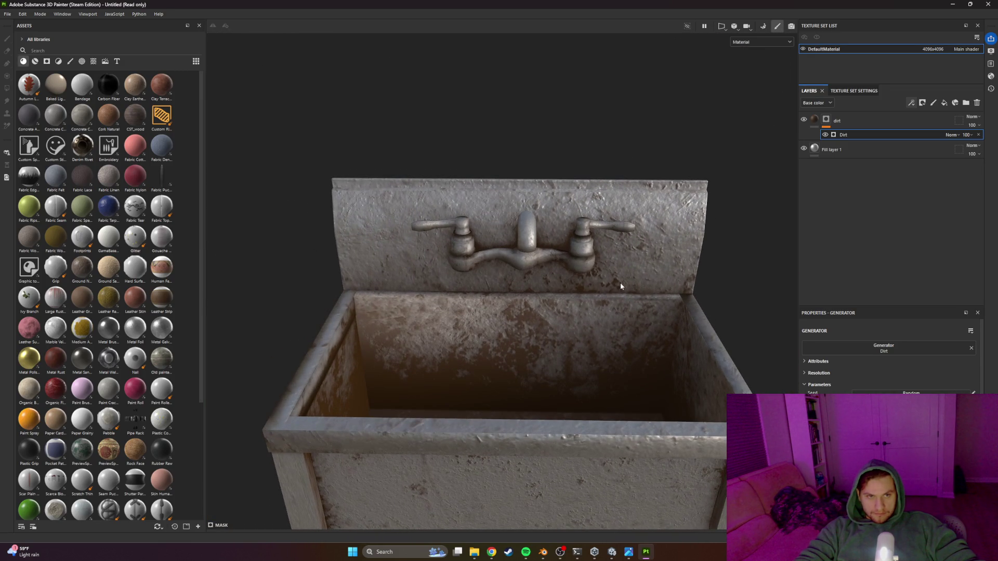
left_click(815, 120)
left_click(804, 121)
left_click(804, 120)
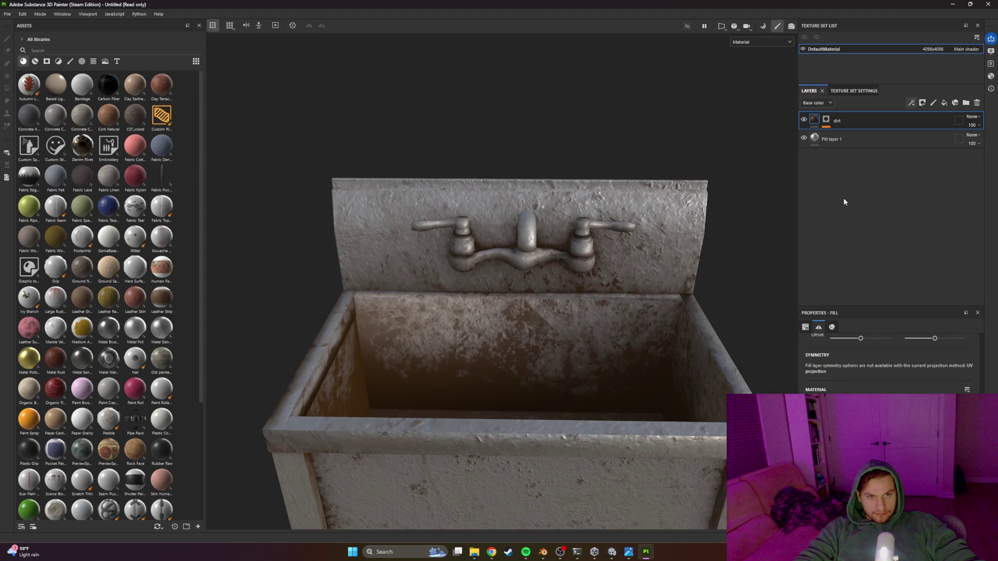
Step: Add a fill layer above the dirt layer and name it 'wear'
left_click(946, 104)
double_click(858, 125)
type("wear")
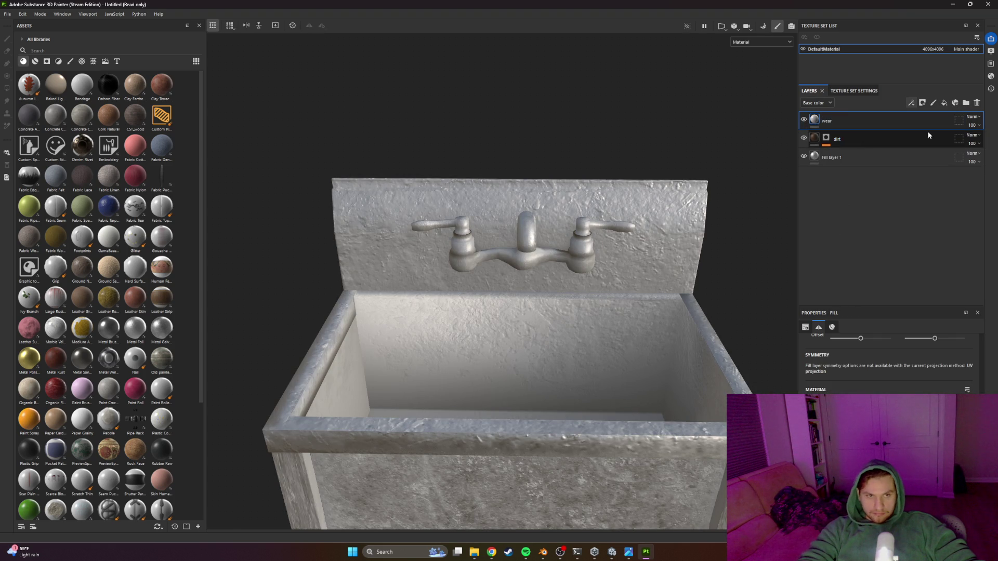
key("Return")
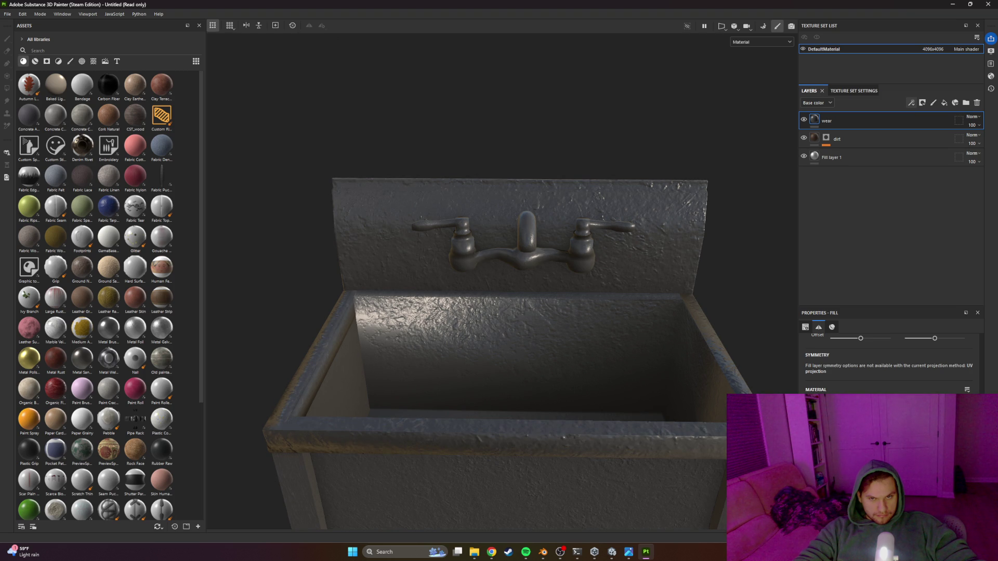
Step: Give the wear layer a black mask with a Metal Edge Wear generator
right_click(819, 116)
left_click(848, 130)
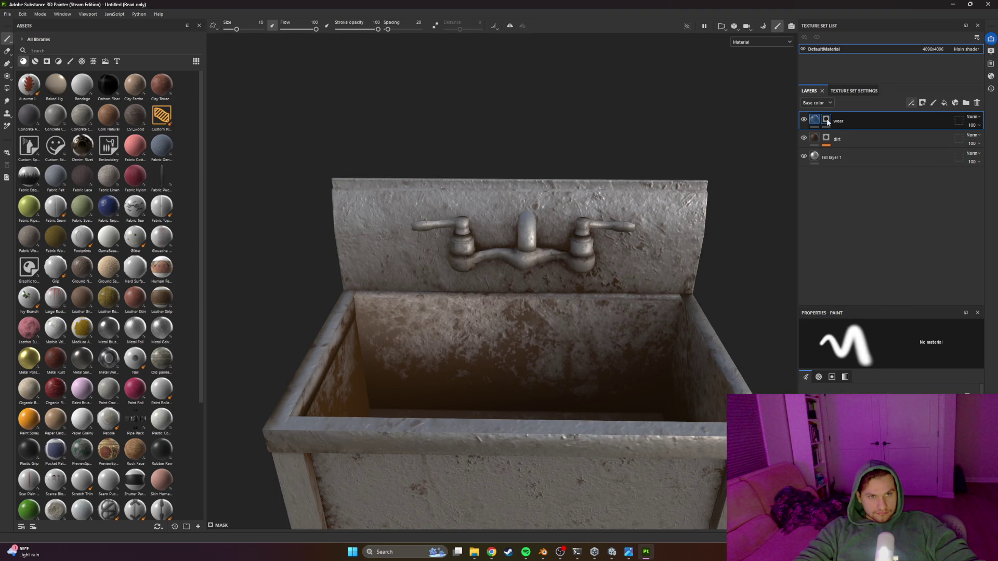
left_click(913, 103)
left_click(917, 111)
left_click(890, 348)
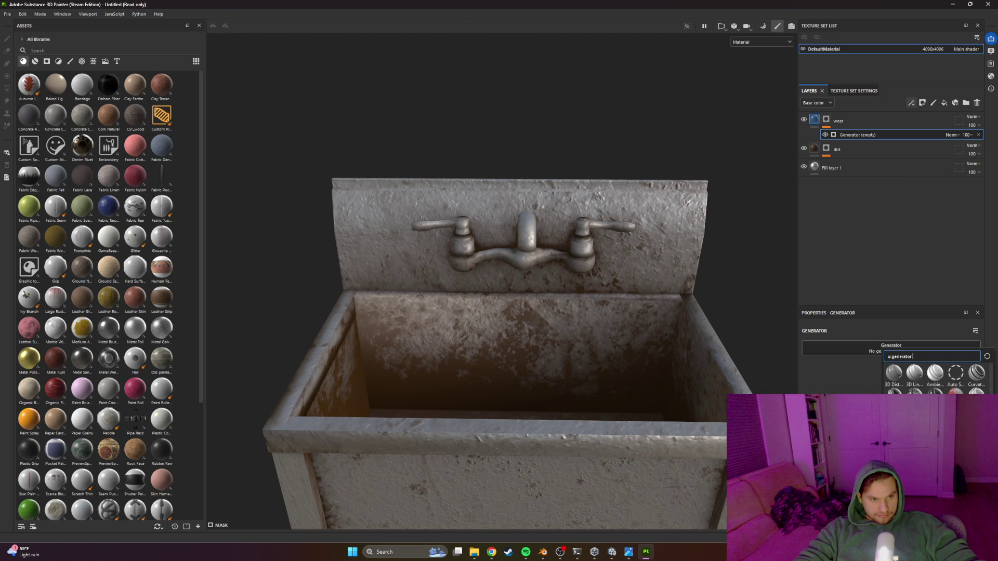
left_click(894, 423)
Step: Hide the dirt layer to view the edge wear alone, then collapse the wear layer's effects
mouse_move(738, 410)
left_mouse_down()
mouse_move(685, 369)
mouse_move(676, 376)
left_mouse_up()
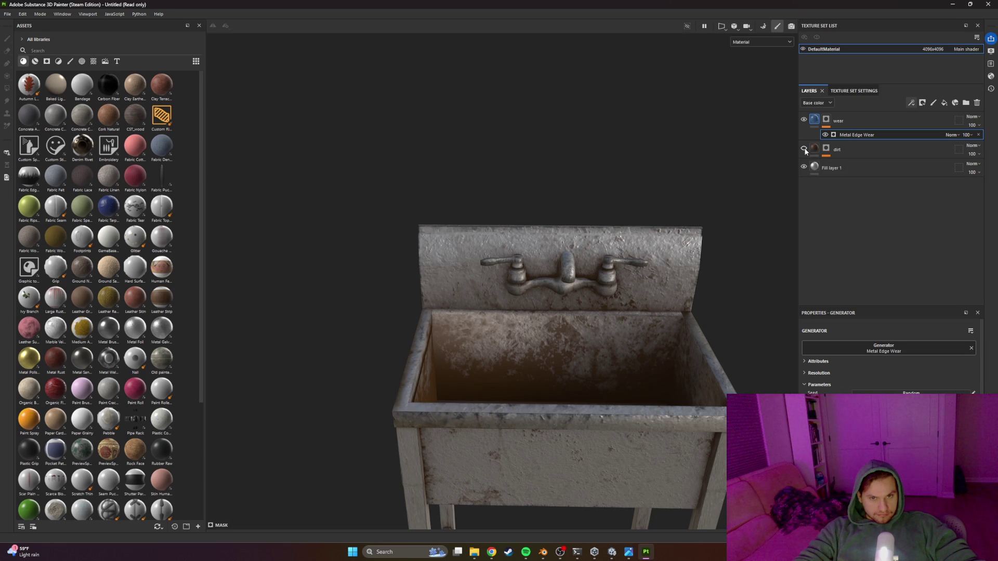
left_click(804, 149)
left_click_drag(601, 310, 561, 297)
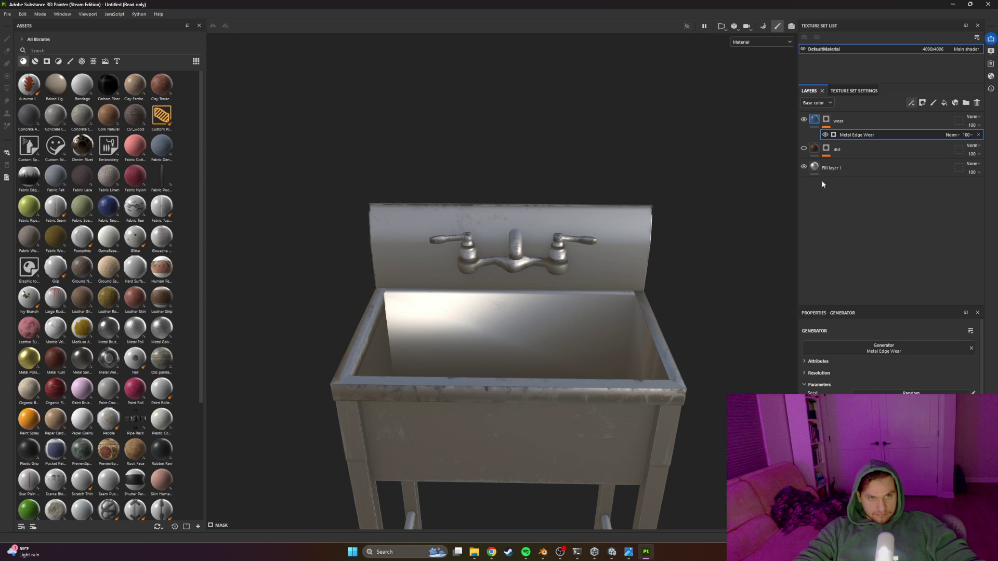
left_click(829, 121)
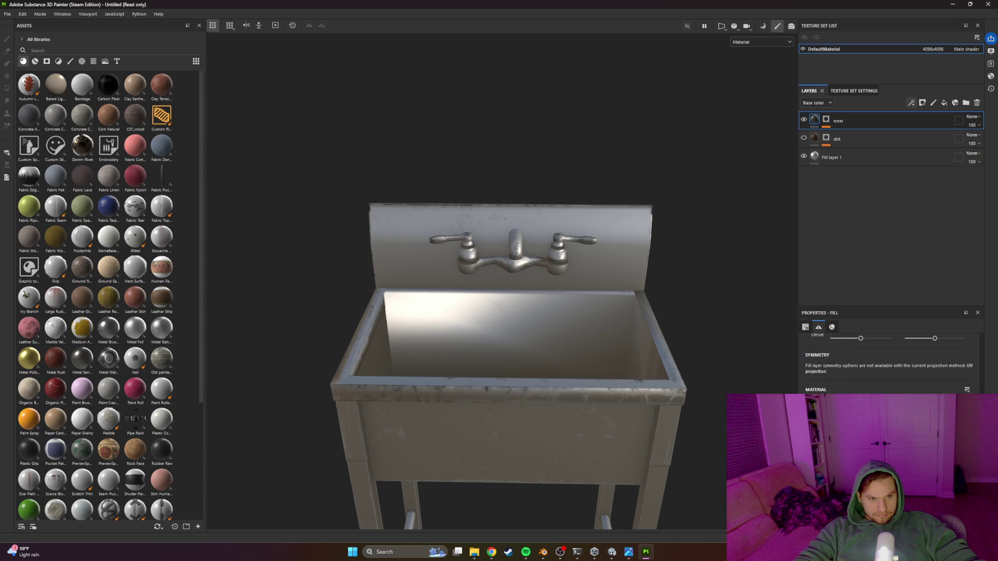
Step: Turn the dirt layer back on so it shows together with the edge wear
scroll(888, 358, "down", 1)
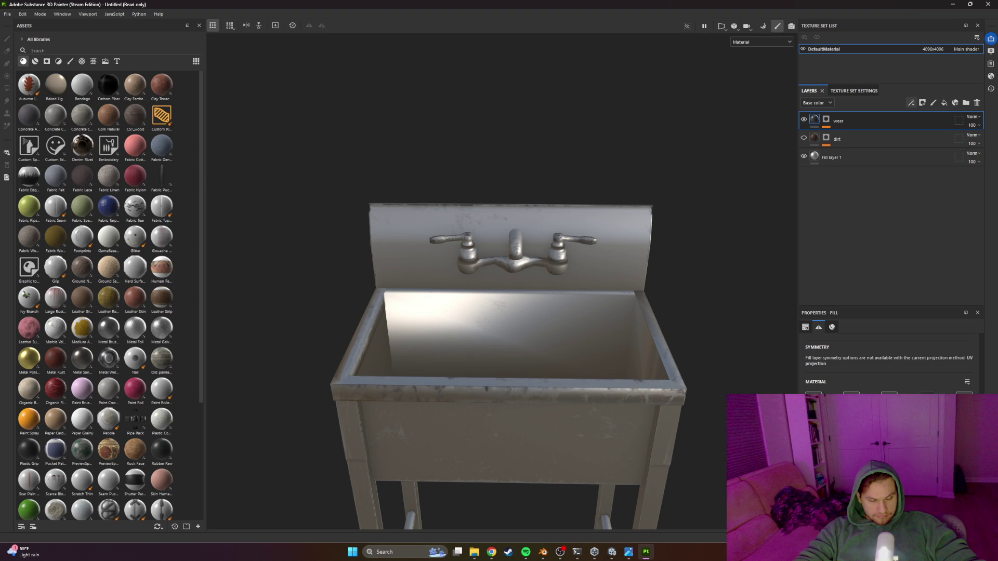
scroll(888, 358, "down", 5)
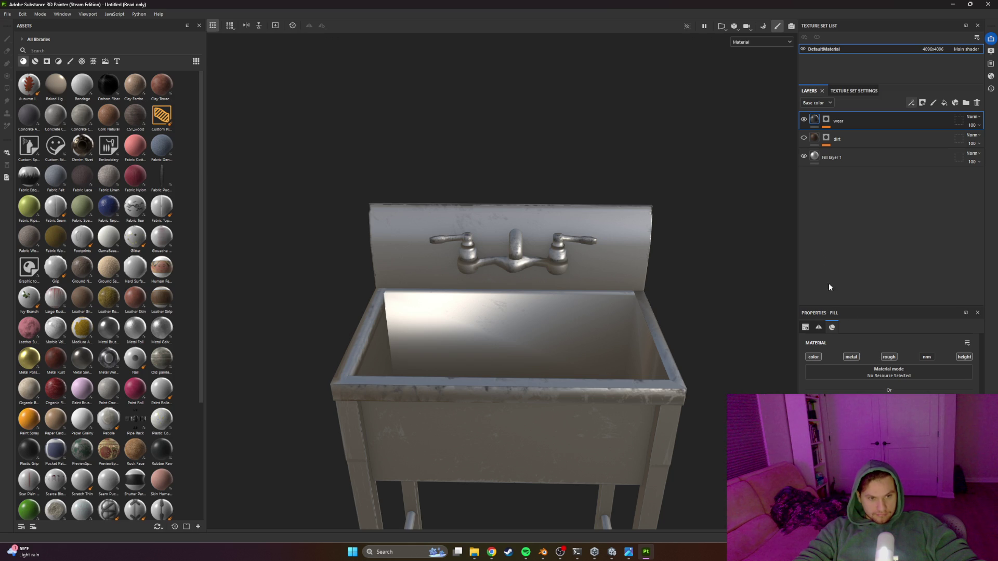
left_click(803, 137)
scroll(521, 294, "up", 3)
Step: Close in on the basin wall and faucet, then add another fill layer
mouse_move(521, 294)
left_mouse_down()
mouse_move(583, 271)
mouse_move(332, 256)
mouse_move(414, 292)
mouse_move(650, 276)
mouse_move(549, 326)
mouse_move(508, 288)
mouse_move(468, 286)
mouse_move(499, 260)
left_mouse_up()
scroll(509, 216, "up", 5)
mouse_move(510, 216)
left_mouse_down()
mouse_move(574, 294)
mouse_move(539, 218)
mouse_move(602, 223)
left_mouse_up()
scroll(559, 256, "down", 4)
mouse_move(559, 257)
left_mouse_down()
mouse_move(556, 289)
mouse_move(390, 209)
mouse_move(519, 224)
left_mouse_up()
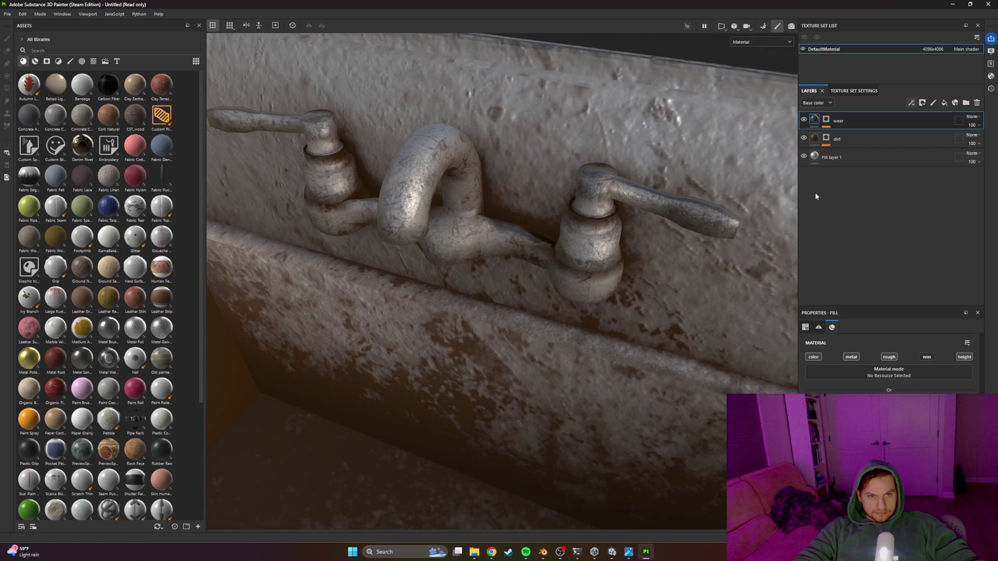
left_click(944, 102)
Step: Move the new fill layer just above Fill layer 1 and rename it 'hot'
left_click_drag(843, 124, 859, 174)
double_click(843, 162)
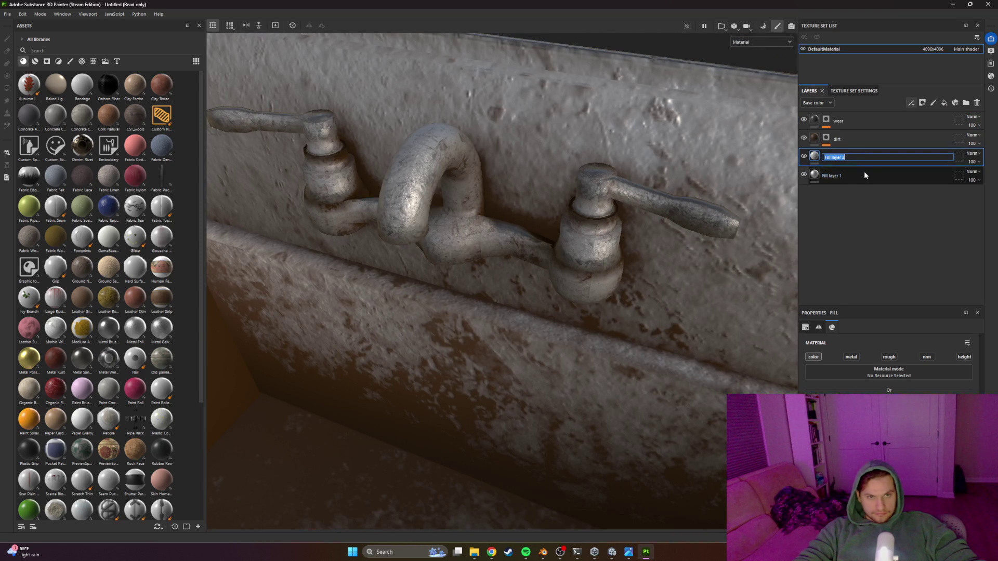
type("hot")
key("Return")
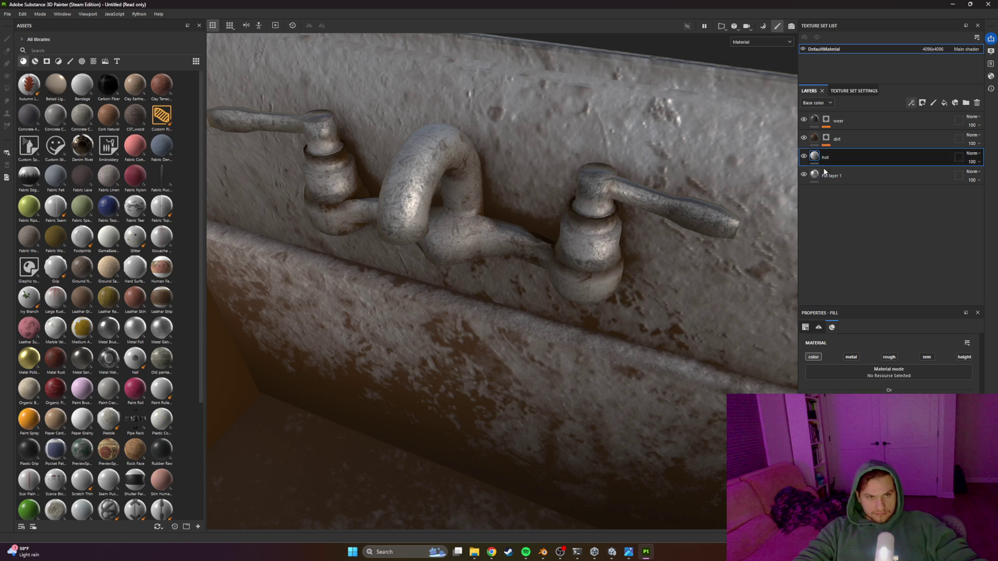
scroll(889, 364, "down", 3)
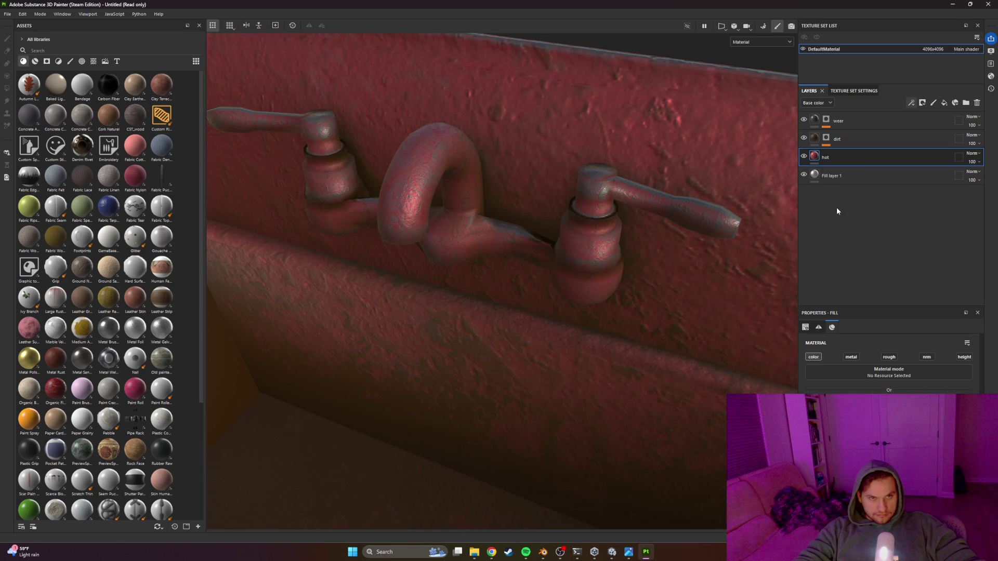
Step: Black-mask the hot layer and paint red onto the right faucet lever, undoing the spill and shrinking the brush
right_click(846, 156)
left_click(868, 165)
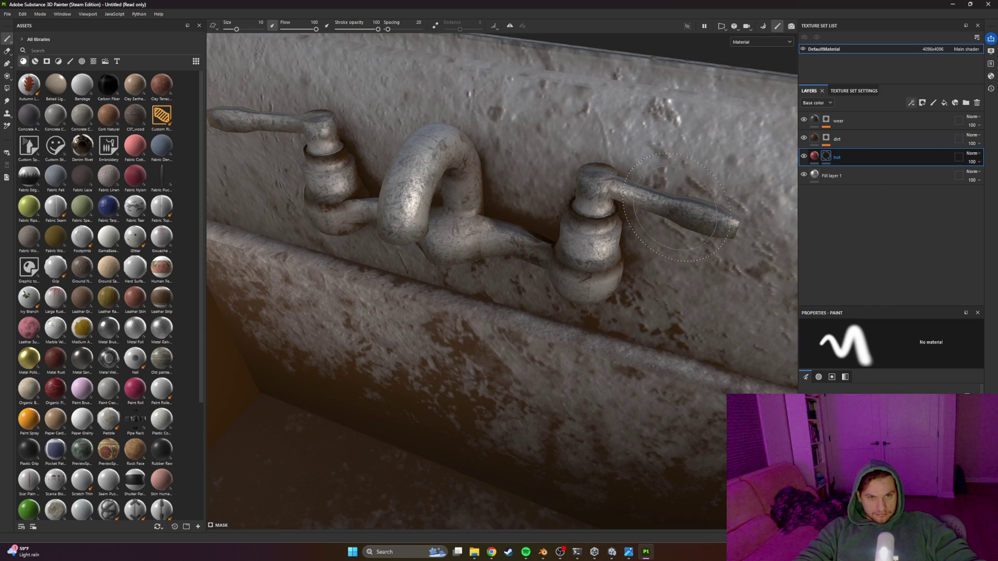
mouse_move(681, 206)
left_mouse_down()
mouse_move(732, 223)
mouse_move(640, 165)
mouse_move(678, 172)
mouse_move(671, 145)
mouse_move(639, 136)
left_mouse_up()
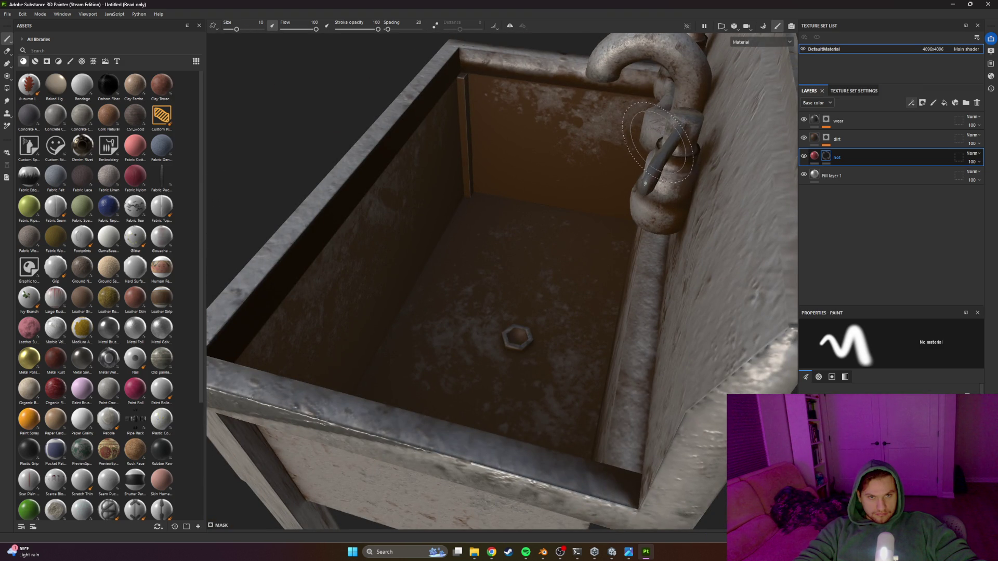
scroll(611, 170, "down", 5)
scroll(619, 185, "up", 5)
mouse_move(619, 185)
left_mouse_down("alt")
mouse_move(461, 237)
mouse_move(416, 302)
left_mouse_up("alt")
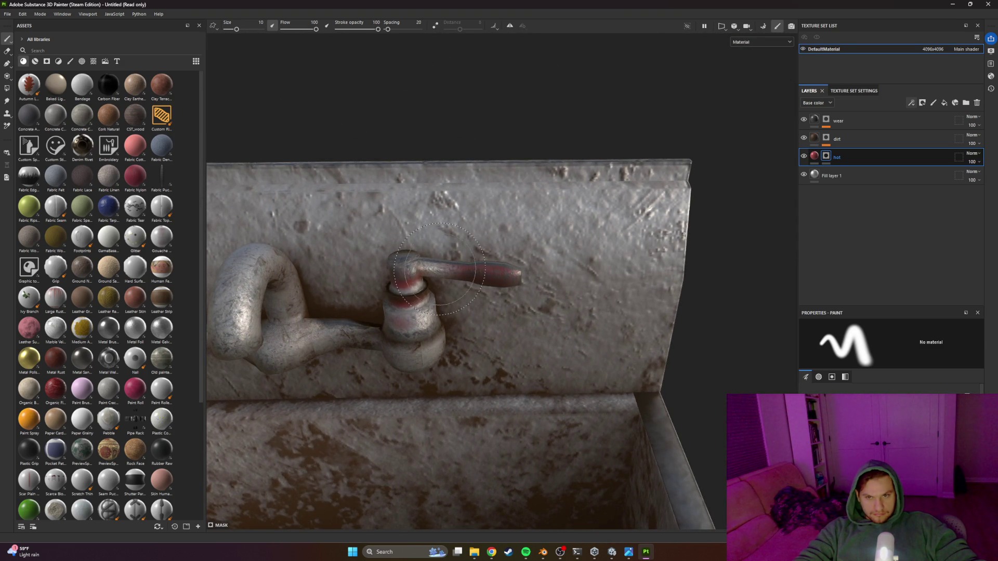
key("ctrl+z")
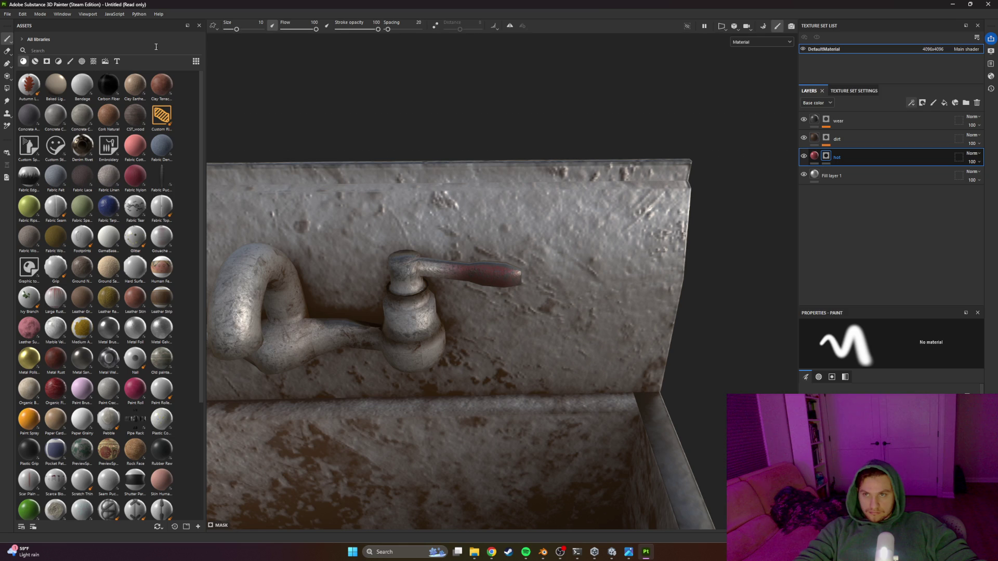
left_click_drag(236, 29, 232, 30)
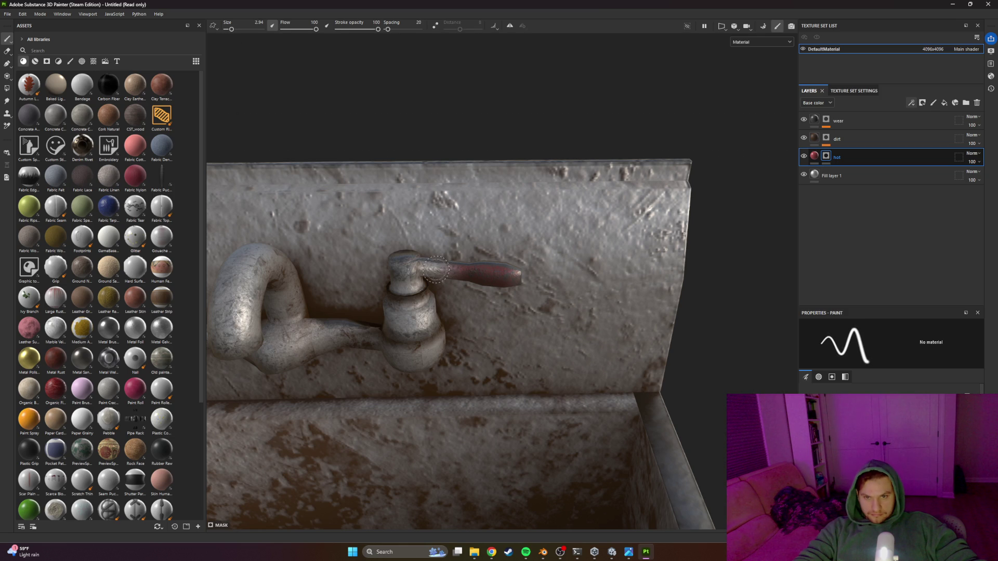
mouse_move(498, 271)
left_mouse_down()
mouse_move(310, 307)
mouse_move(498, 214)
mouse_move(593, 249)
mouse_move(523, 281)
mouse_move(570, 270)
mouse_move(722, 271)
mouse_move(598, 245)
mouse_move(509, 270)
left_mouse_up()
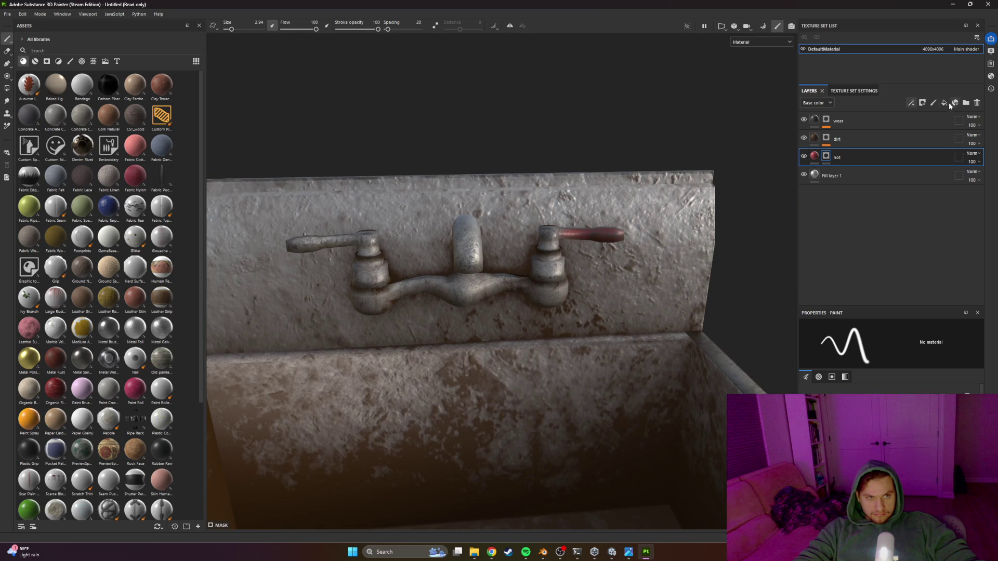
left_click(948, 104)
double_click(836, 157)
type("cold")
key("Return")
right_click(836, 157)
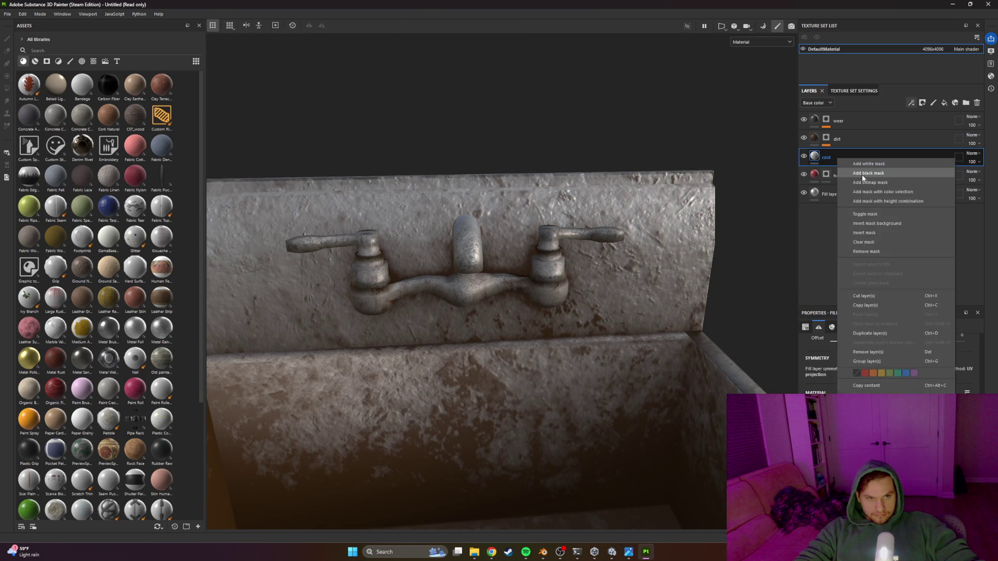
left_click(861, 173)
left_click(814, 156)
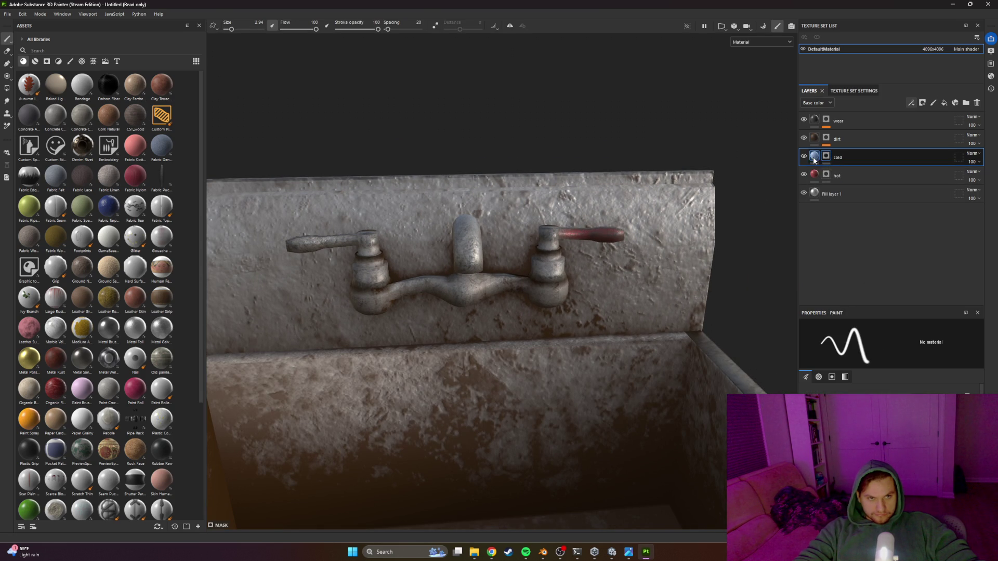
left_click(842, 447)
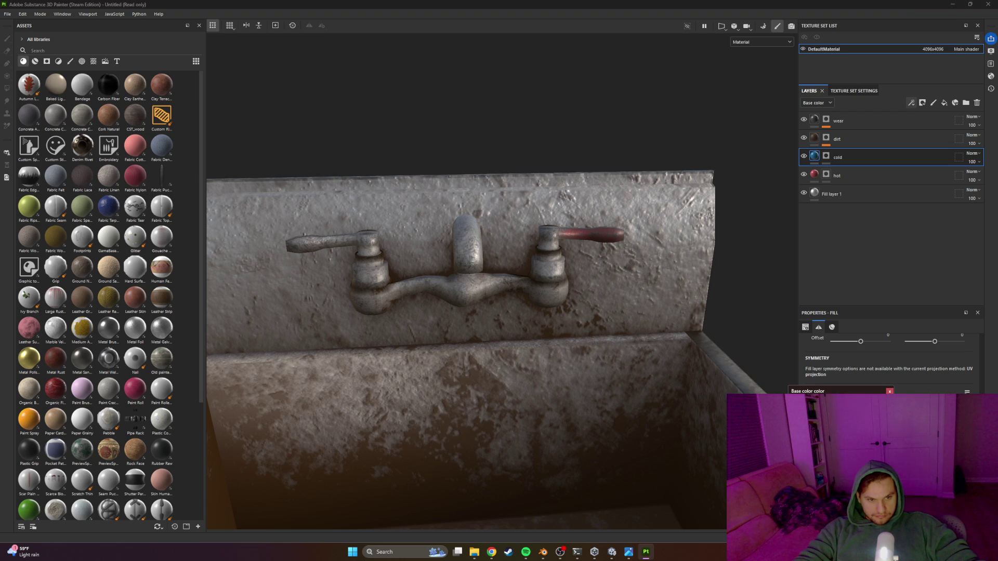
left_click(890, 391)
key("1")
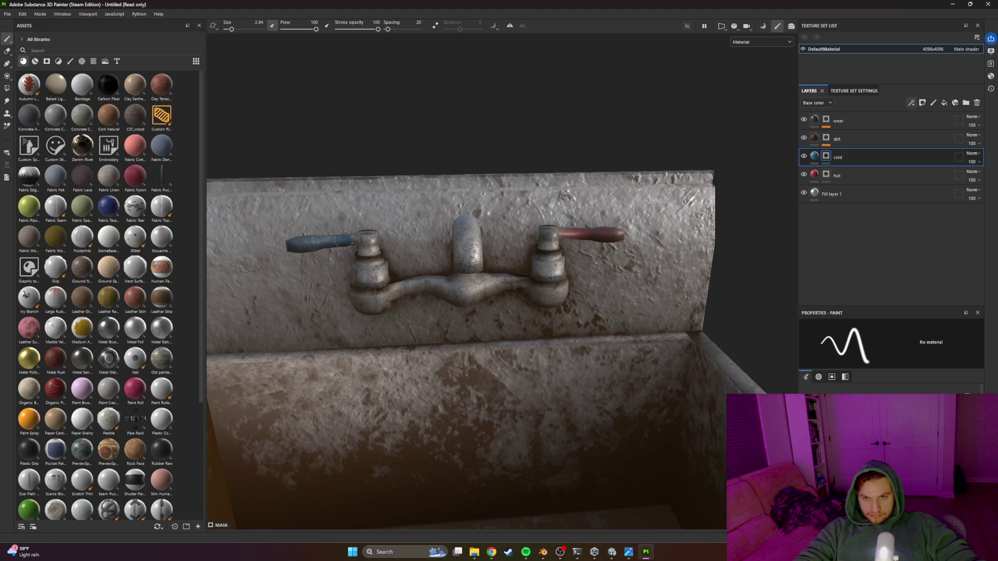
left_click_drag(524, 234, 416, 240)
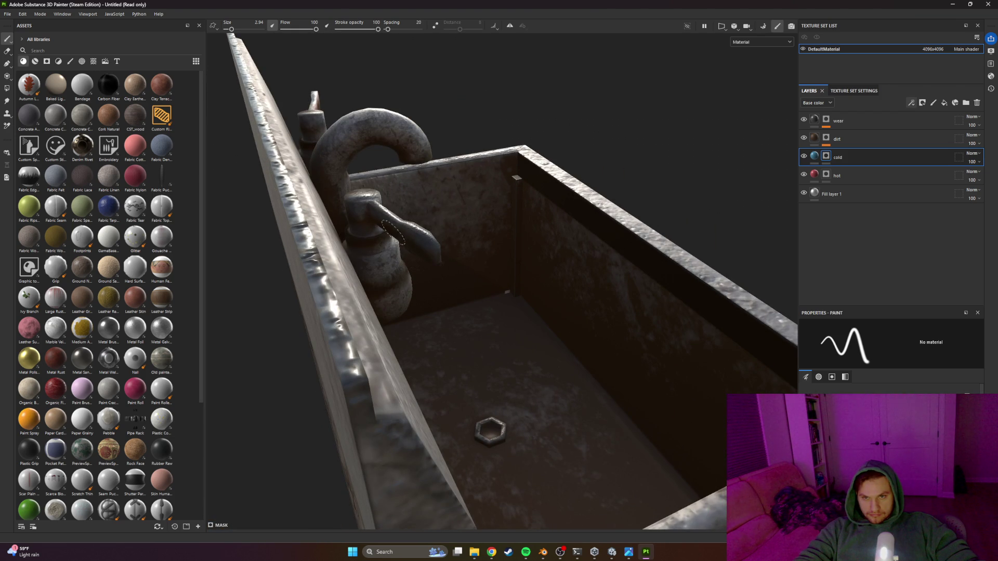
key("f")
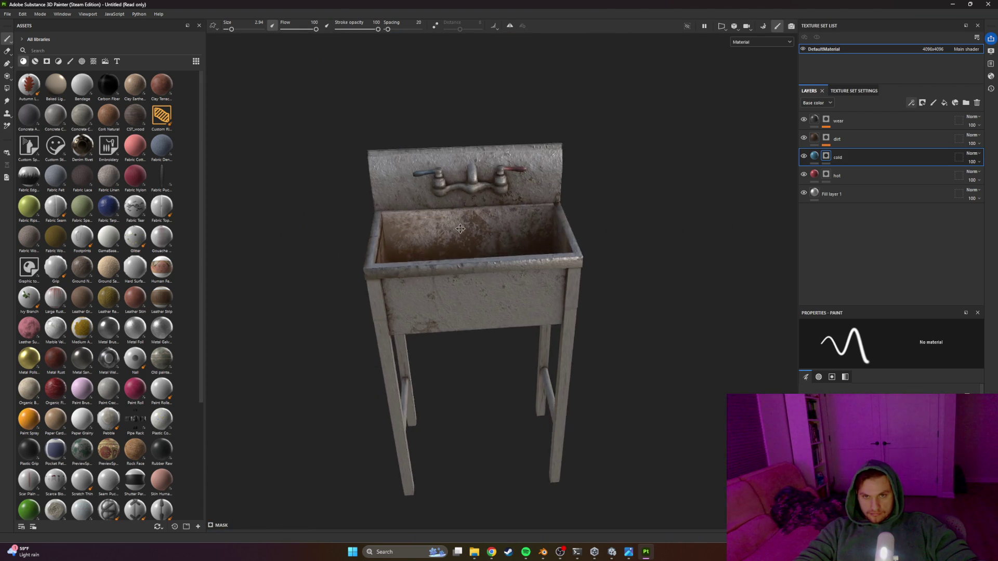
mouse_move(472, 269)
left_mouse_down()
mouse_move(389, 203)
mouse_move(462, 258)
left_mouse_up()
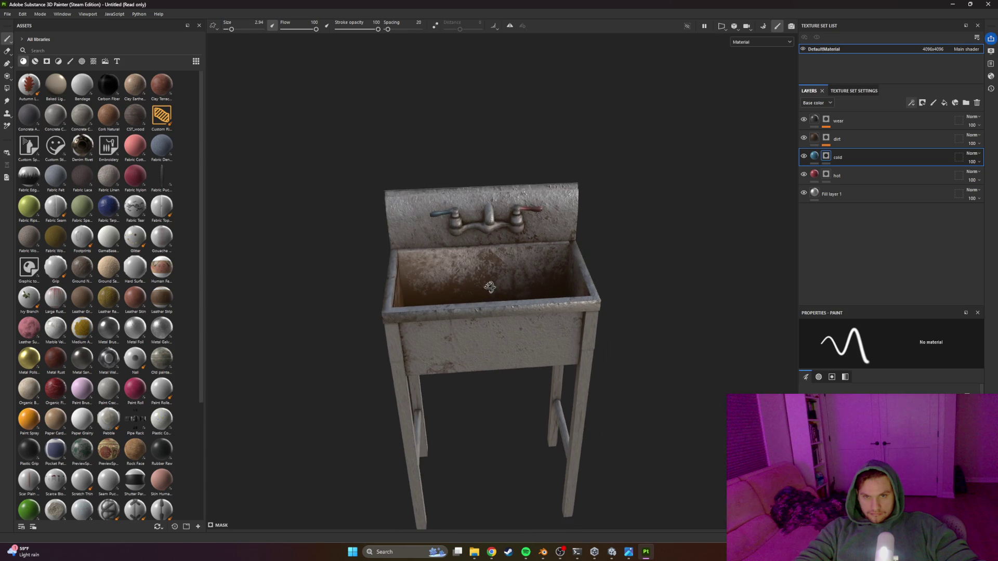
Step: Save the project as 'sink'
key("ctrl+s")
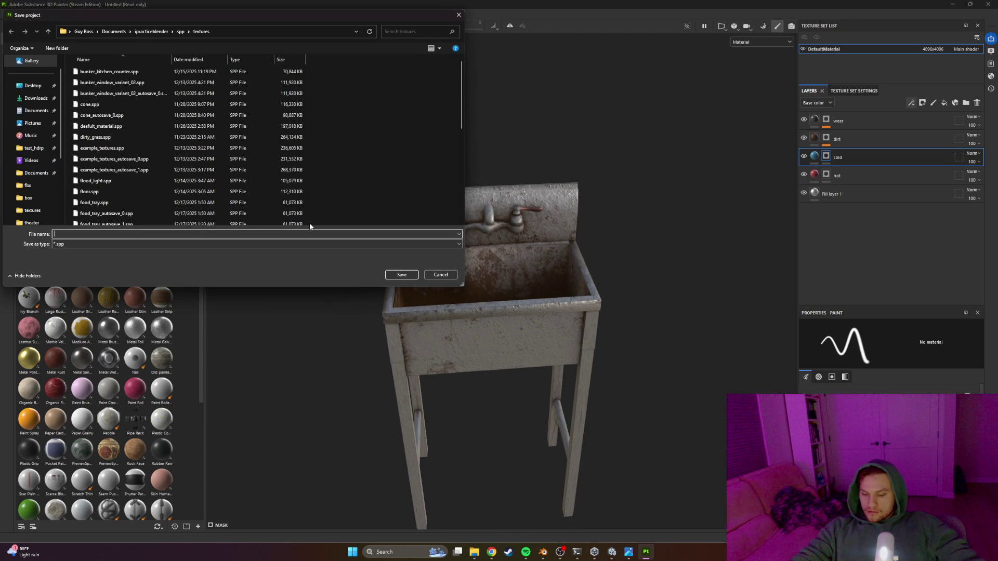
key("Escape")
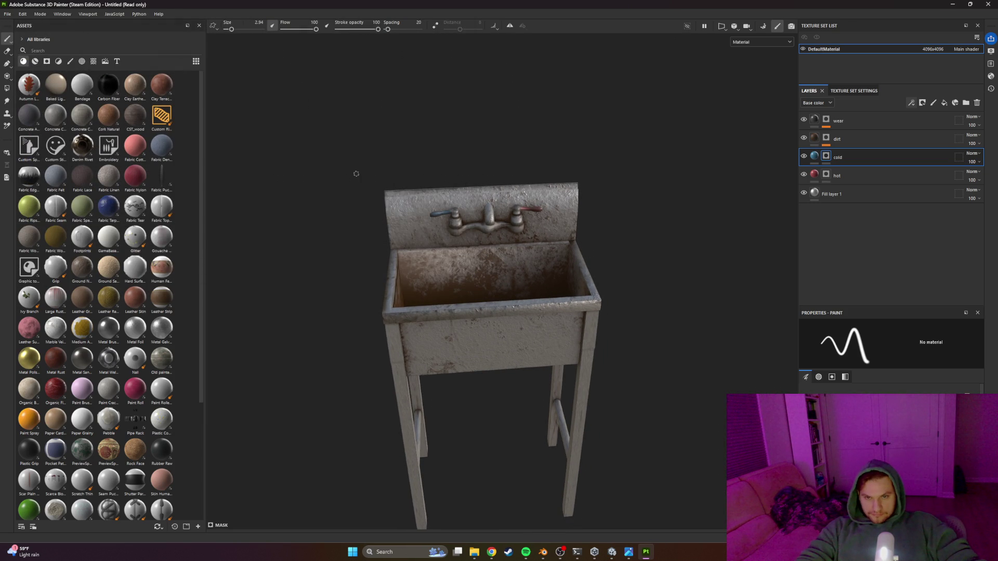
mouse_move(466, 242)
left_mouse_down()
mouse_move(483, 260)
mouse_move(447, 234)
left_mouse_up()
scroll(488, 265, "up", 4)
Step: Open File > Export Textures and start choosing a different output folder
left_click(7, 14)
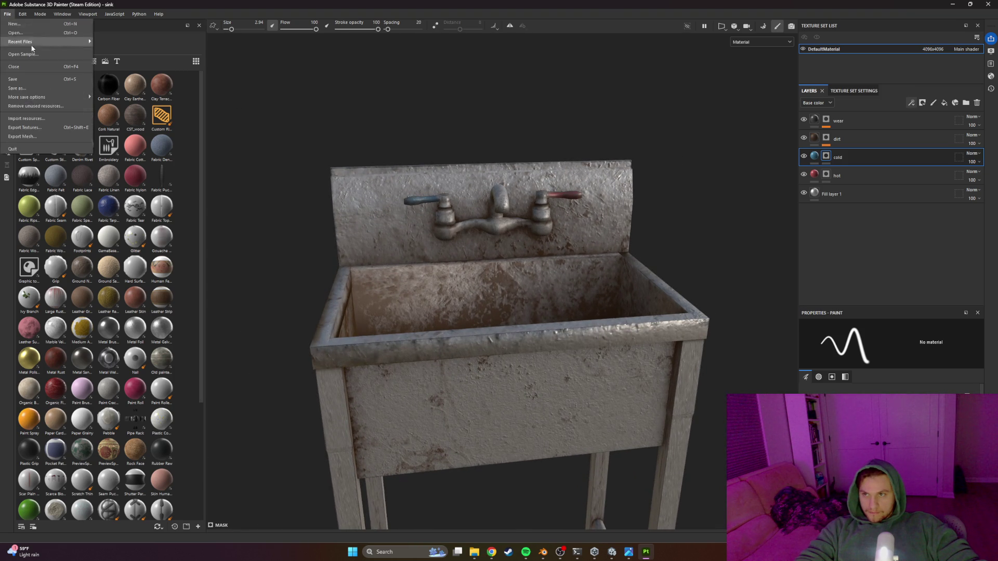
left_click(34, 128)
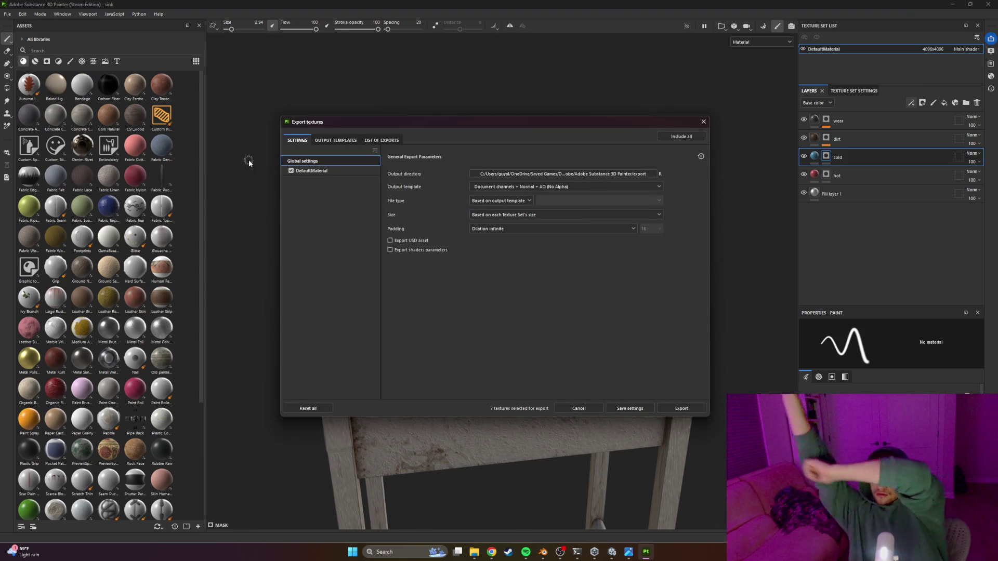
left_click(577, 174)
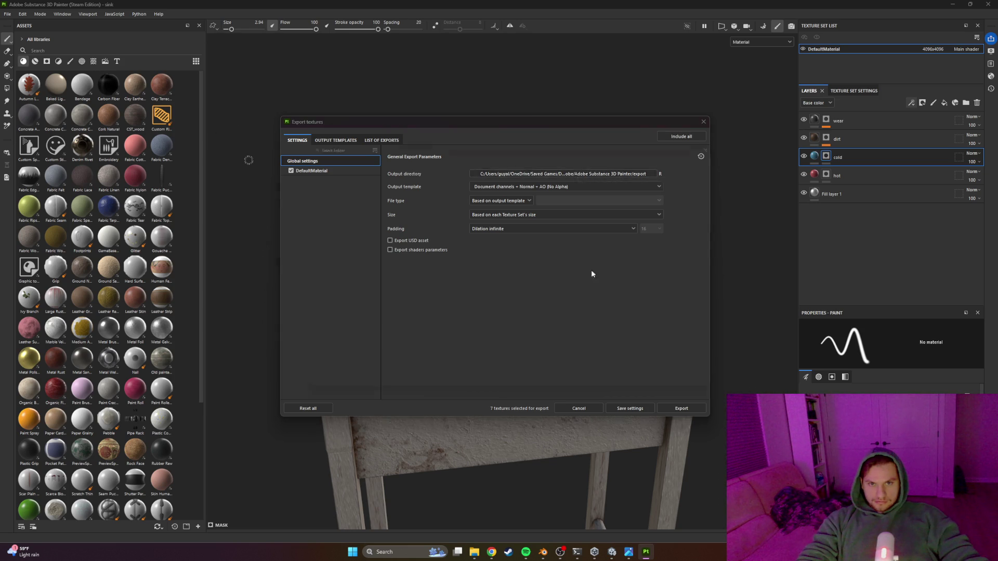
Step: Set the export output directory to test_hdrp Assets/Art/Props/Textures/signs
scroll(327, 294, "down", 3)
left_click(314, 205)
double_click(413, 212)
left_click(423, 193)
double_click(422, 192)
double_click(426, 202)
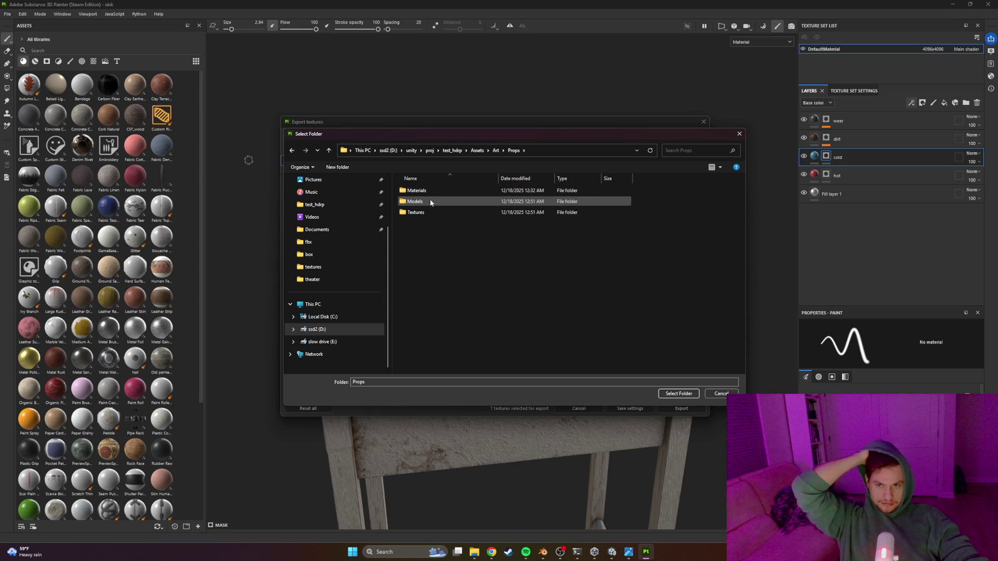
left_click(431, 212)
double_click(431, 212)
left_click(416, 192)
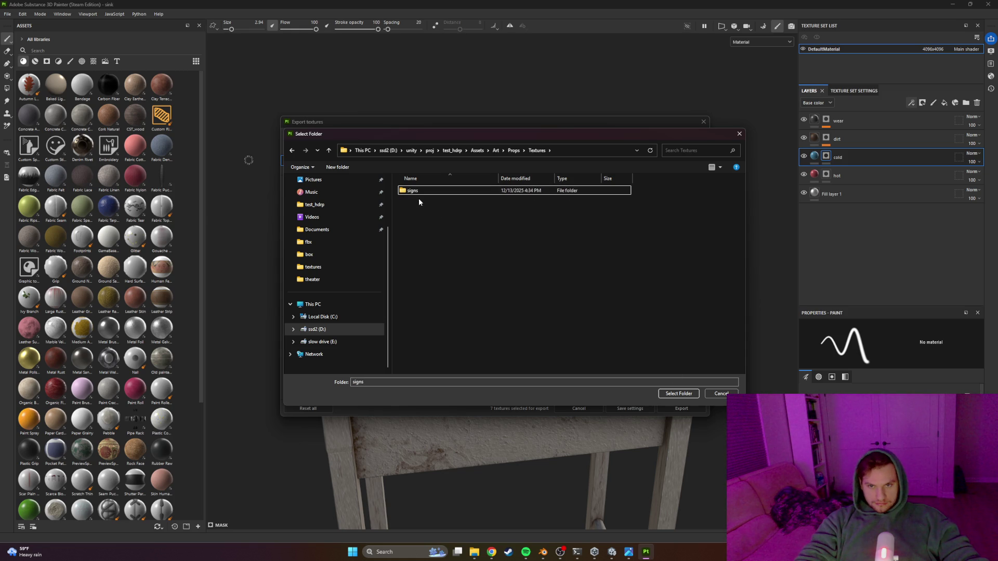
left_click(675, 392)
Step: Export the textures with the Unity HD Render Pipeline (Metallic Standard) template
left_click(560, 187)
scroll(516, 237, "down", 10)
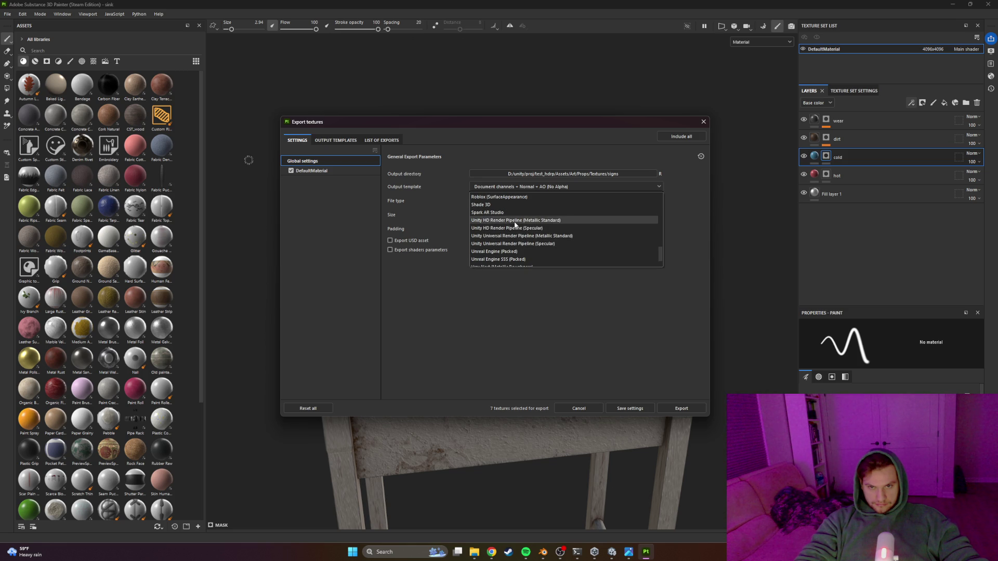
left_click(517, 220)
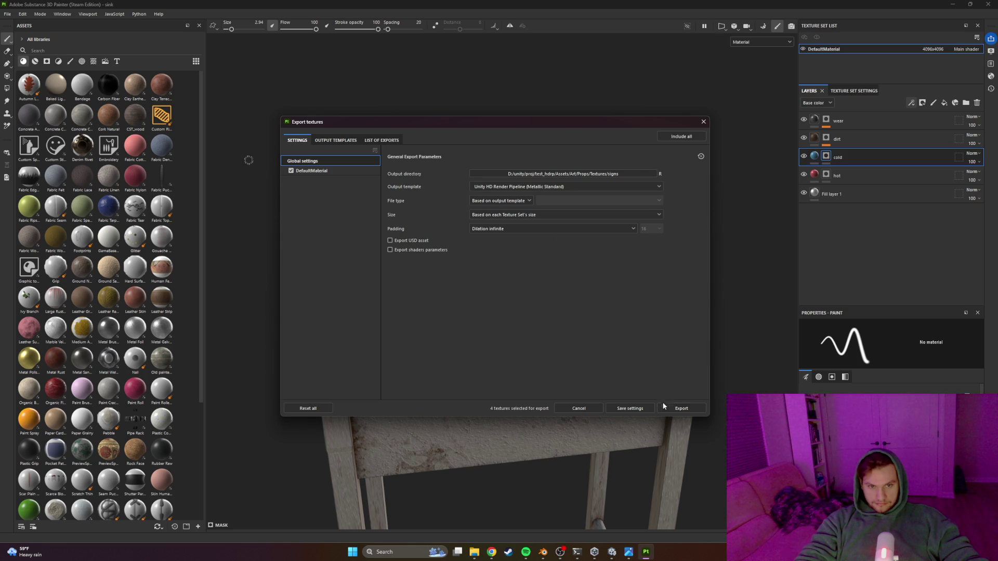
left_click(665, 408)
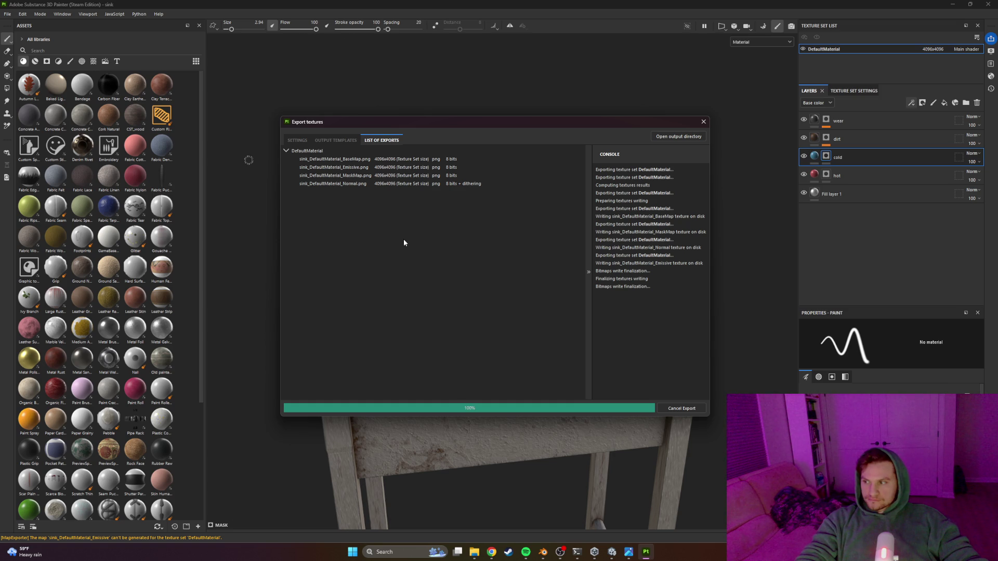
key("alt+Tab")
key("alt+Tab")
Step: Return to Unity, fly the scene camera around the fridge, then bring up the fbx folder window
left_click(340, 326)
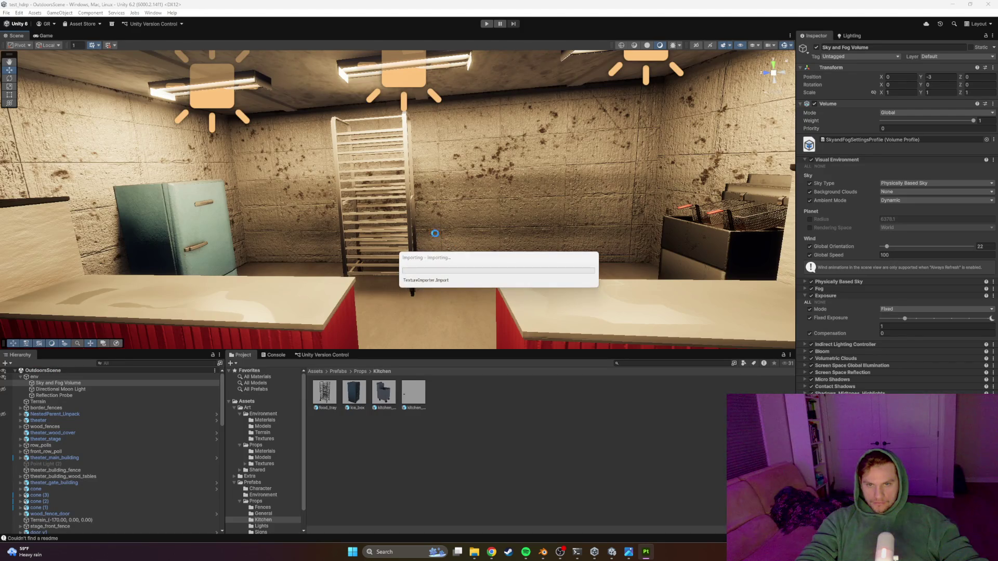
left_click_drag(444, 211, 356, 215)
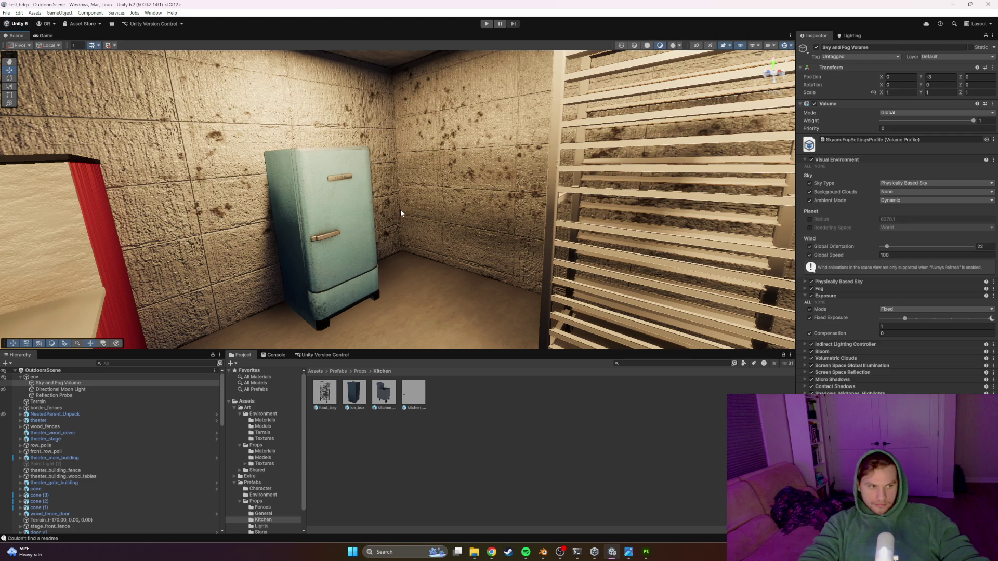
mouse_move(400, 213)
left_mouse_down()
mouse_move(503, 223)
mouse_move(437, 223)
mouse_move(486, 223)
mouse_move(405, 329)
left_mouse_up()
mouse_move(475, 559)
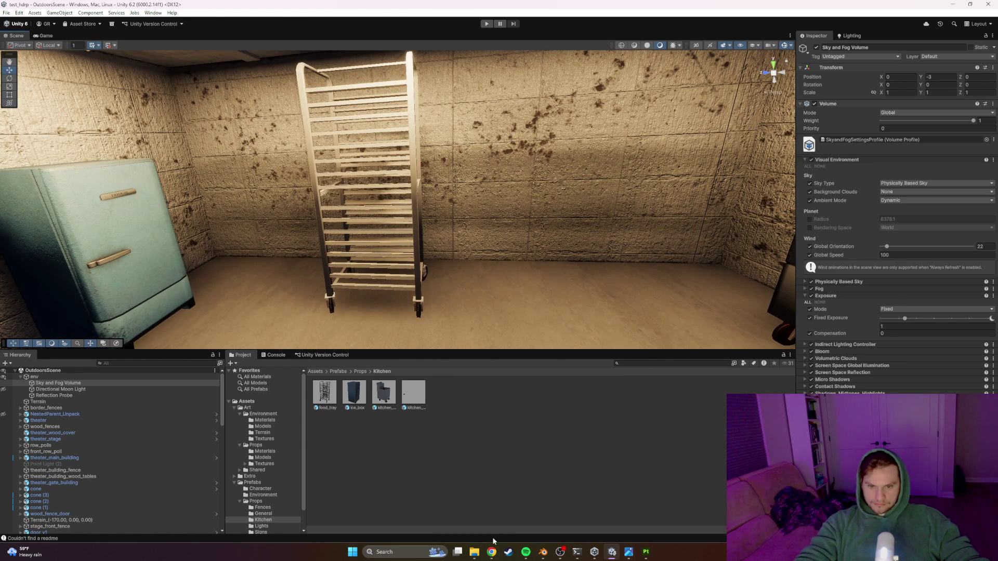
left_click(474, 551)
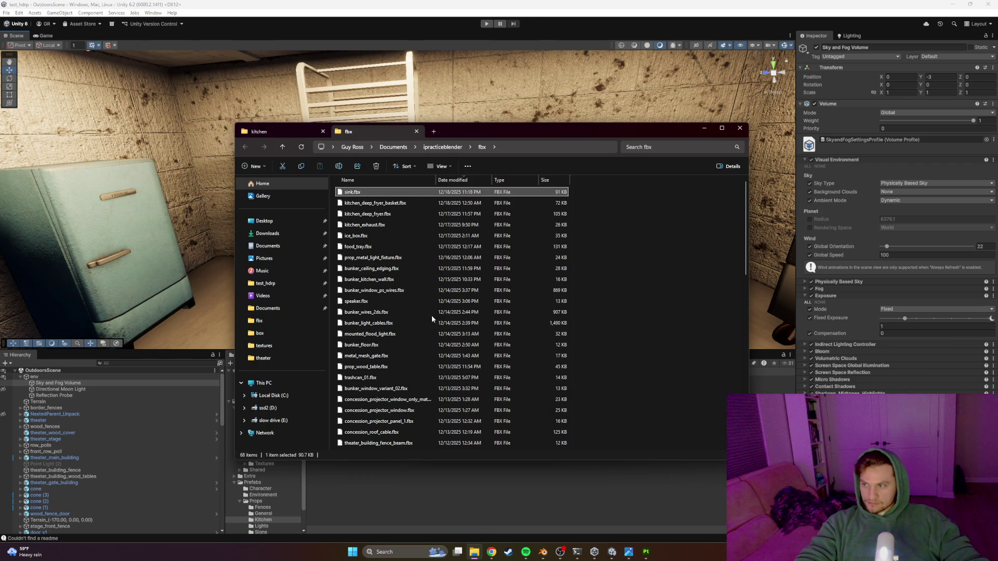
Step: Hide the fbx folder window and drag the food_tray rack along Z to about 74.42
left_click(703, 131)
mouse_move(676, 156)
left_mouse_down()
mouse_move(594, 210)
mouse_move(526, 234)
mouse_move(392, 241)
left_mouse_up()
left_click(425, 253)
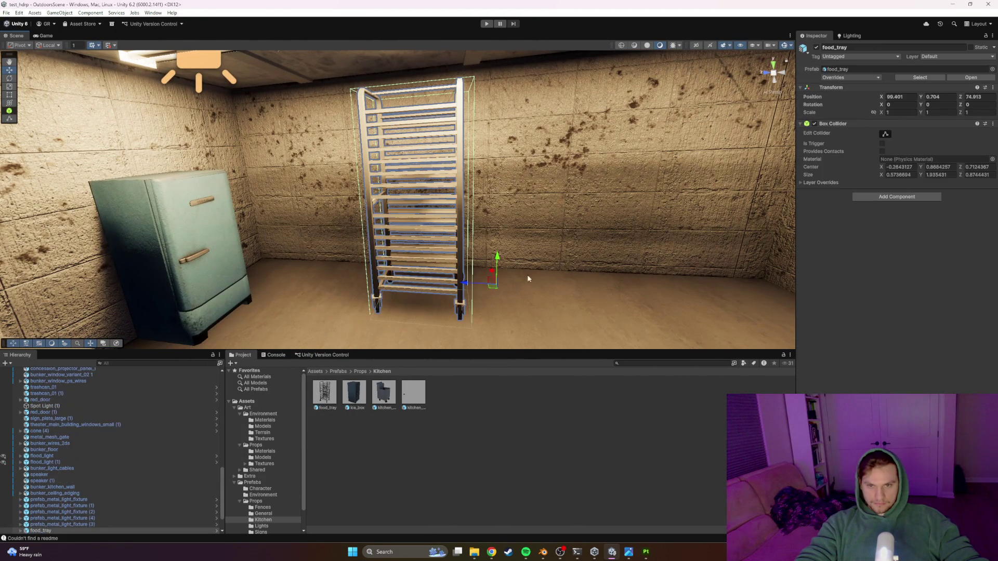
mouse_move(466, 285)
left_mouse_down()
mouse_move(541, 283)
mouse_move(544, 302)
mouse_move(507, 296)
mouse_move(517, 312)
mouse_move(505, 282)
mouse_move(419, 322)
mouse_move(385, 309)
left_mouse_up()
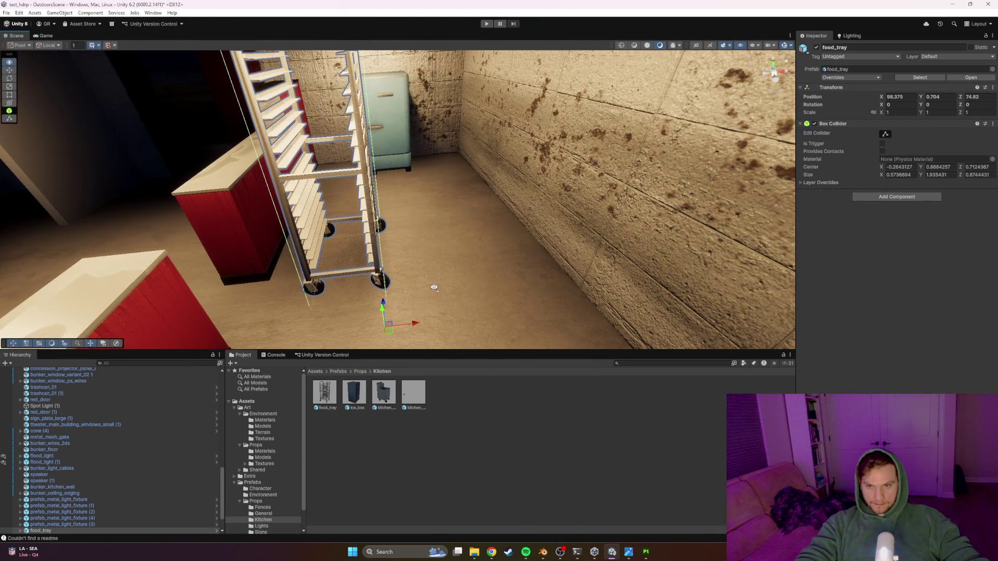
Step: Push the food rack further along Z to 75.071, then deselect and fly back to the kitchen
left_click_drag(445, 292, 363, 305)
left_click_drag(419, 260, 438, 251)
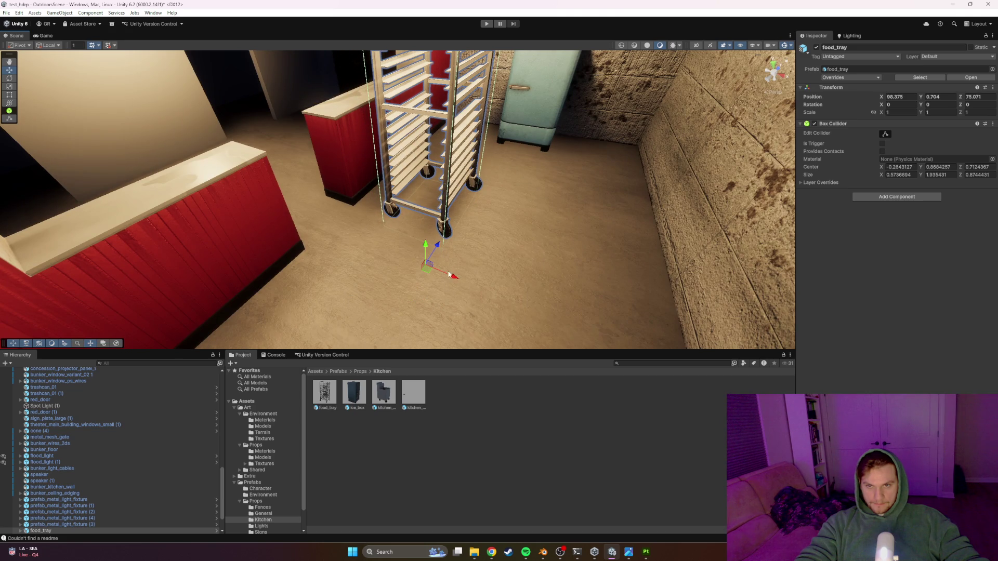
left_click(438, 268)
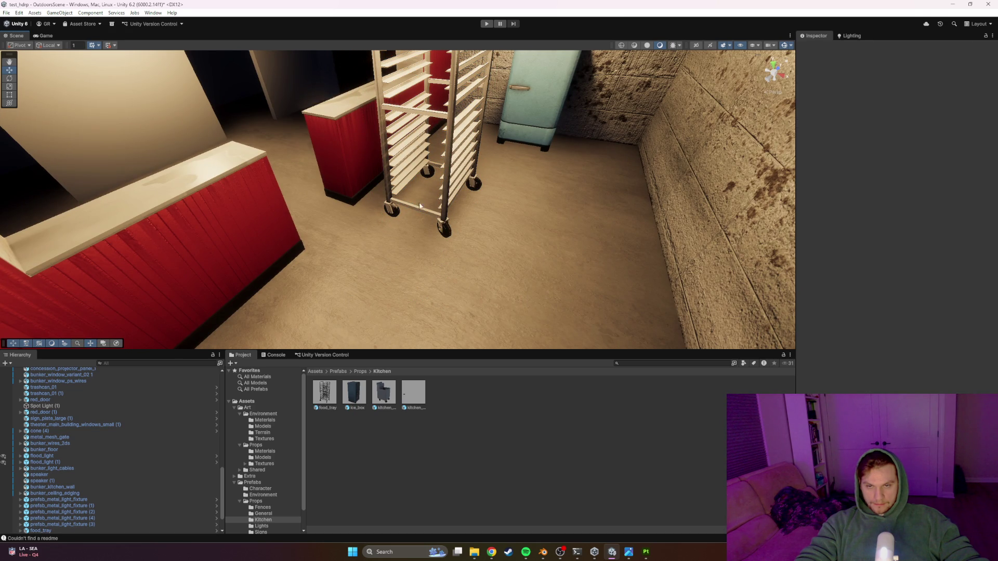
left_click(589, 163)
mouse_move(572, 156)
left_mouse_down()
mouse_move(543, 138)
mouse_move(581, 78)
mouse_move(347, 87)
left_mouse_up()
left_click(401, 111)
mouse_move(401, 111)
left_mouse_down()
mouse_move(606, 135)
mouse_move(597, 163)
mouse_move(416, 154)
mouse_move(631, 167)
mouse_move(625, 194)
mouse_move(581, 212)
left_mouse_up()
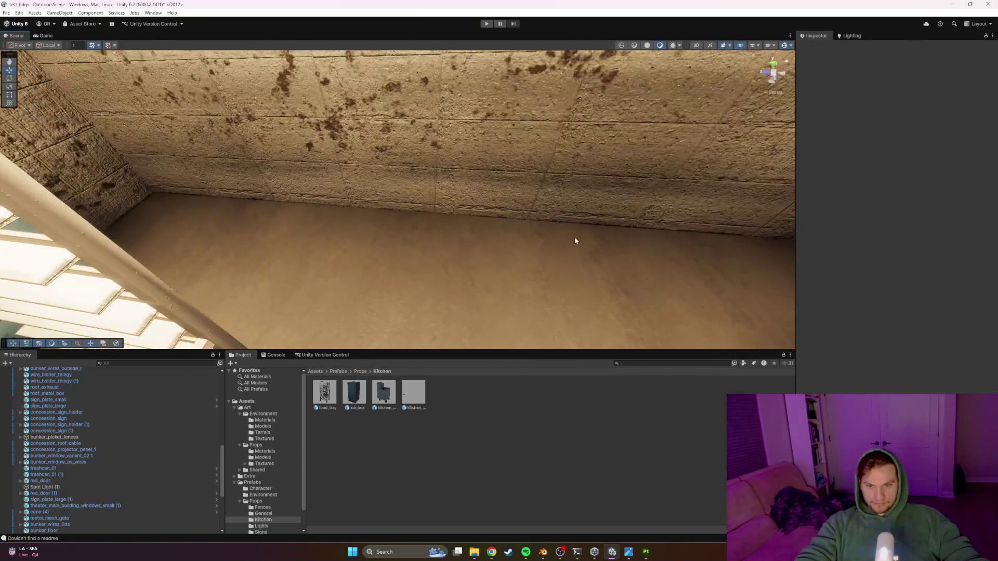
Step: Drag sink.fbx from the fbx folder into Unity's Prefabs/Props/Kitchen folder
left_click(476, 554)
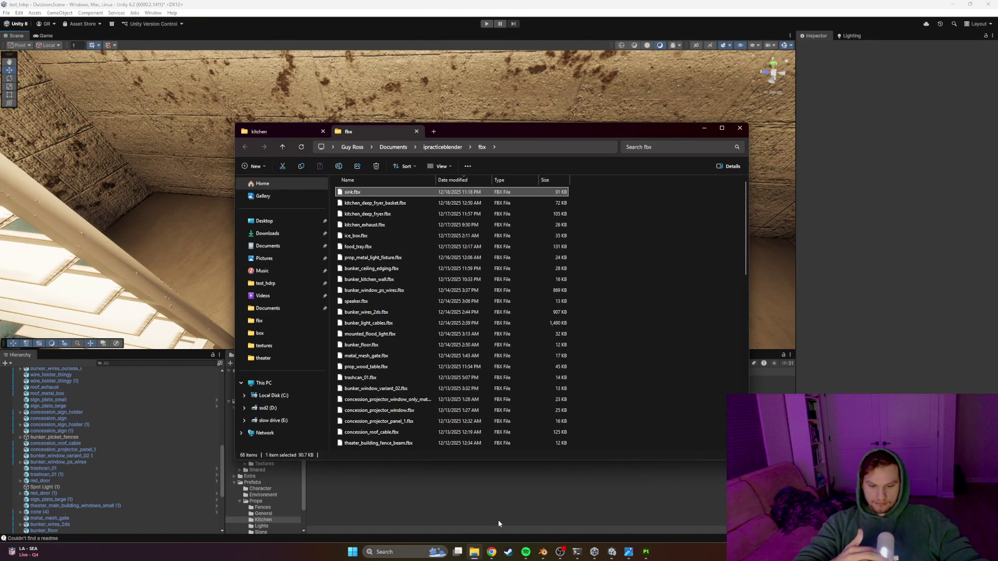
mouse_move(386, 197)
left_mouse_down()
mouse_move(450, 448)
mouse_move(587, 383)
left_mouse_up()
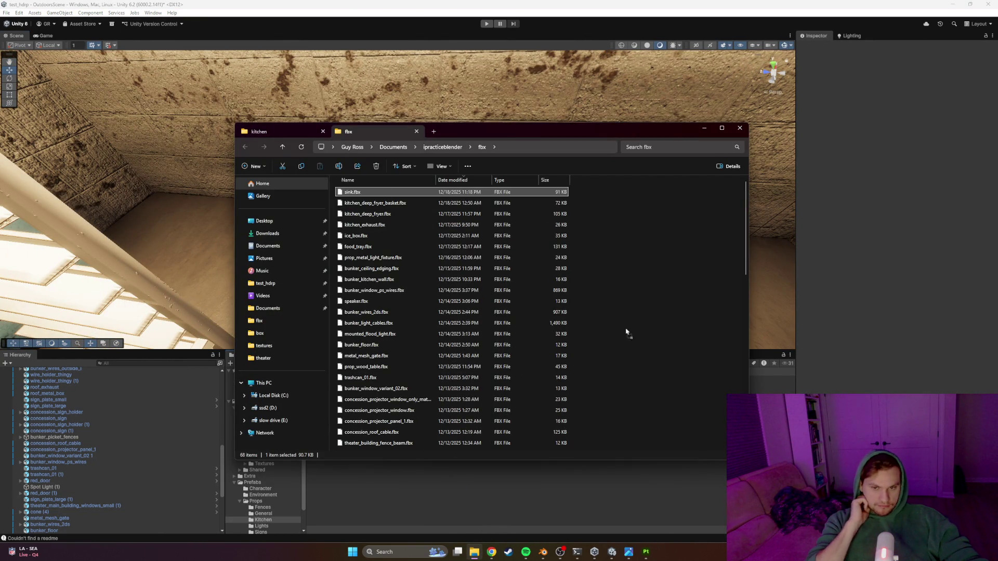
left_click(704, 129)
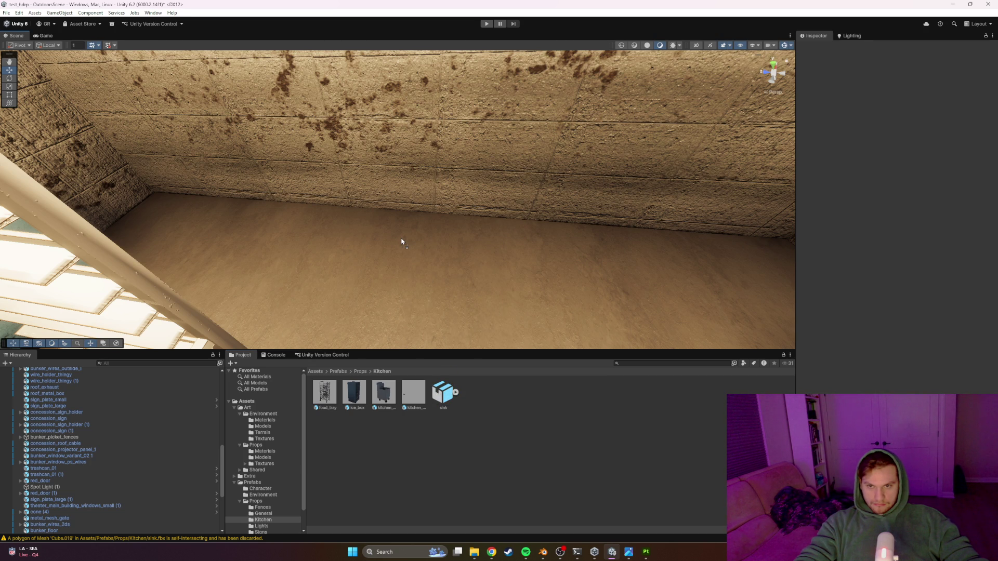
Step: Place the sink model in the kitchen beside the tray rack and select its parts
left_click_drag(401, 242, 398, 228)
mouse_move(460, 275)
left_mouse_down()
mouse_move(439, 256)
mouse_move(365, 234)
mouse_move(234, 207)
mouse_move(330, 215)
left_mouse_up()
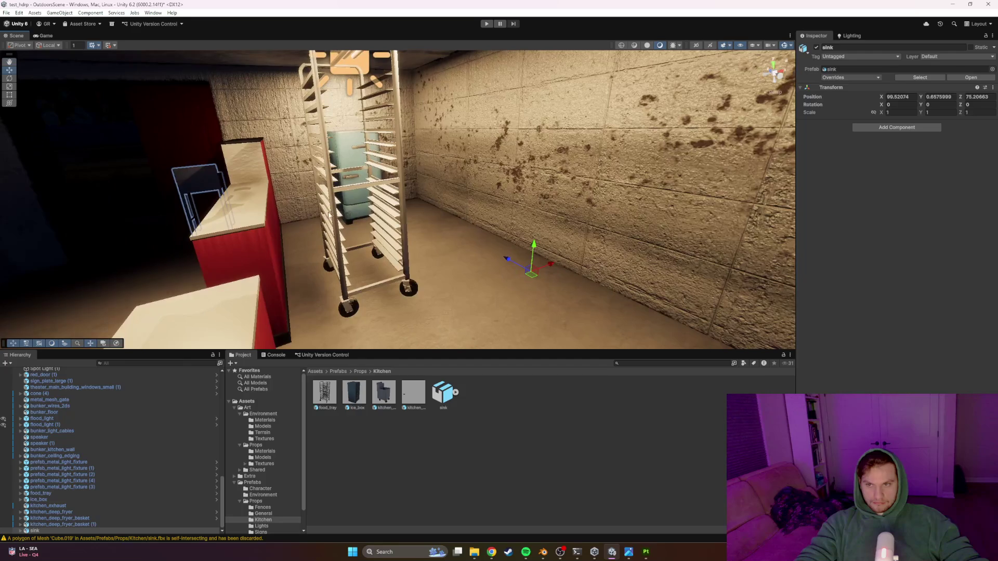
left_click(21, 530)
left_click(46, 474)
left_click(47, 530, "shift")
Step: Nudge the sink to the right and slide it along Z toward the wall
mouse_move(230, 188)
left_mouse_down()
mouse_move(217, 216)
mouse_move(447, 265)
mouse_move(574, 271)
mouse_move(559, 291)
mouse_move(564, 156)
mouse_move(557, 173)
mouse_move(525, 178)
mouse_move(611, 251)
mouse_move(574, 222)
mouse_move(602, 239)
left_mouse_up()
mouse_move(372, 175)
left_mouse_down()
mouse_move(556, 171)
mouse_move(575, 225)
mouse_move(481, 254)
left_mouse_up()
left_click_drag(399, 232, 414, 233)
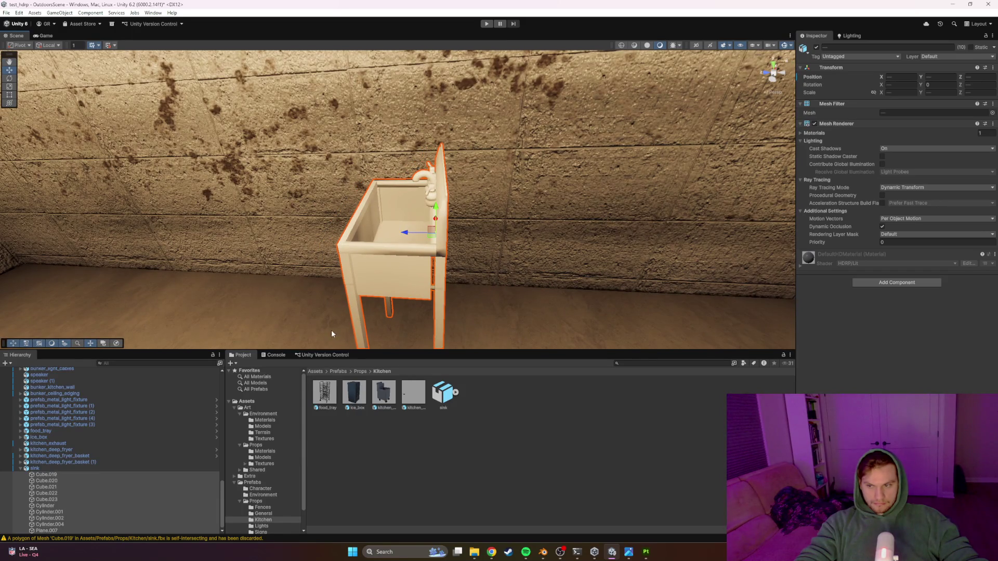
left_click(55, 466)
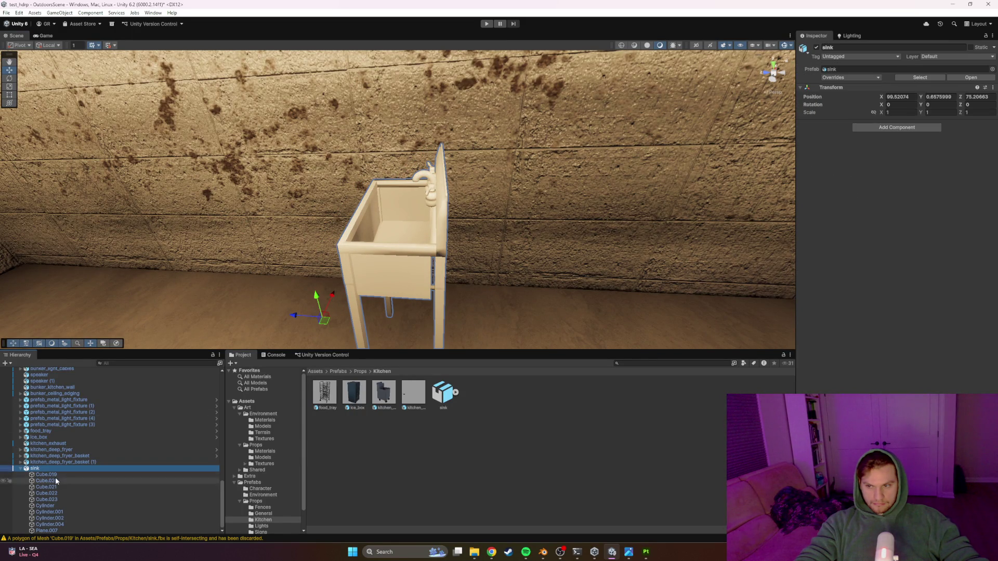
left_click(54, 475)
left_click(55, 531, "shift")
left_click_drag(407, 236, 354, 233)
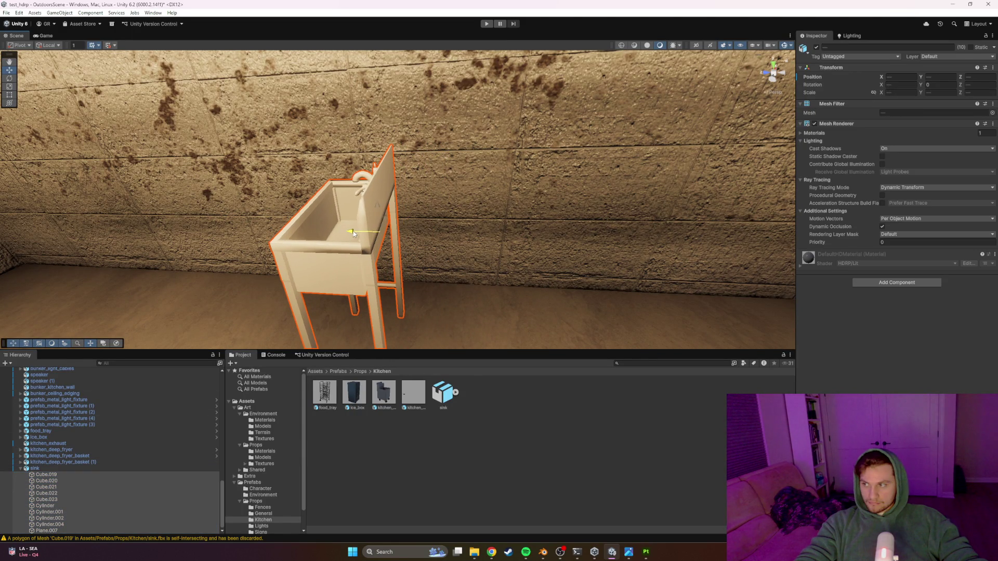
Step: Rotate the sink to a Y rotation of 90 and view the result
left_click(70, 467)
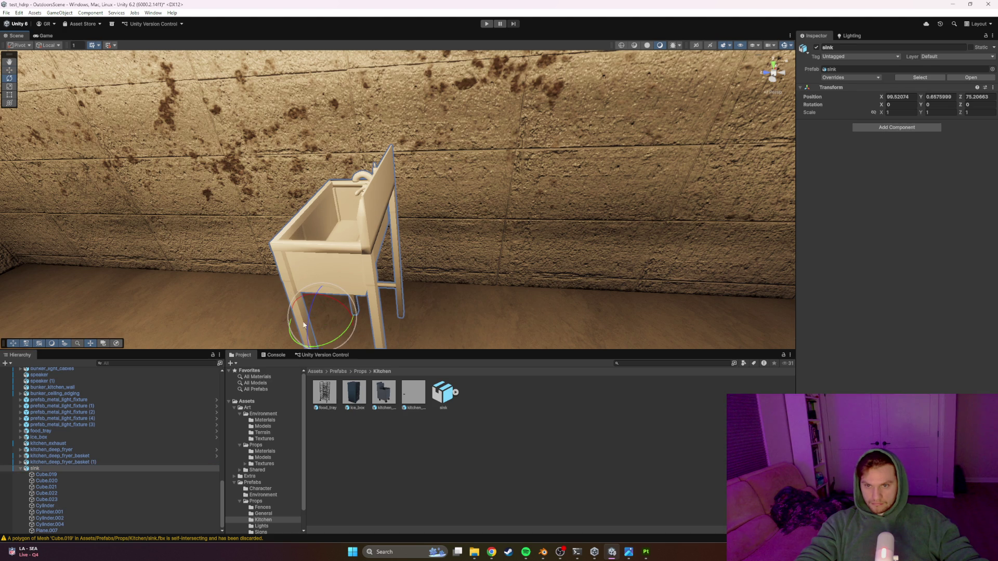
mouse_move(323, 345)
left_mouse_down()
mouse_move(388, 328)
mouse_move(420, 283)
mouse_move(411, 313)
left_mouse_up()
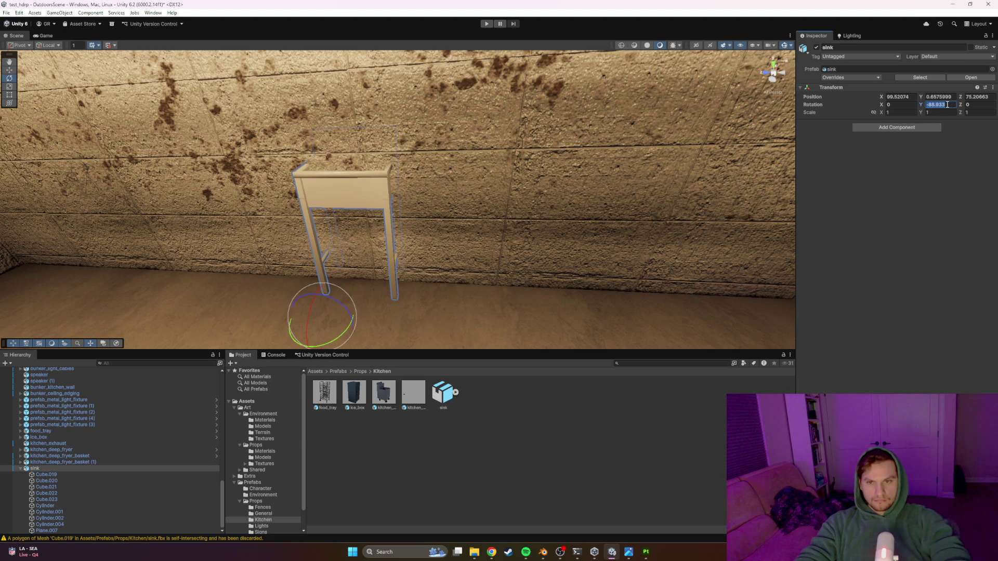
type("90")
mouse_move(467, 279)
left_mouse_down()
mouse_move(219, 262)
mouse_move(291, 251)
left_mouse_up()
left_click(58, 477)
Step: Move the sink's ten child parts closer to the camera and to the right
left_click(61, 529, "shift")
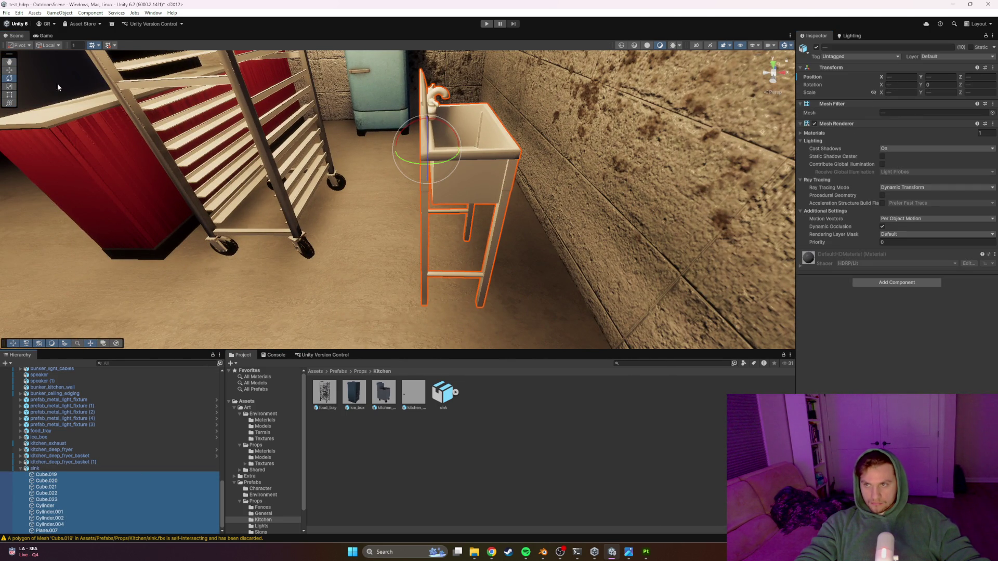
left_click(9, 70)
left_click_drag(455, 149, 482, 201)
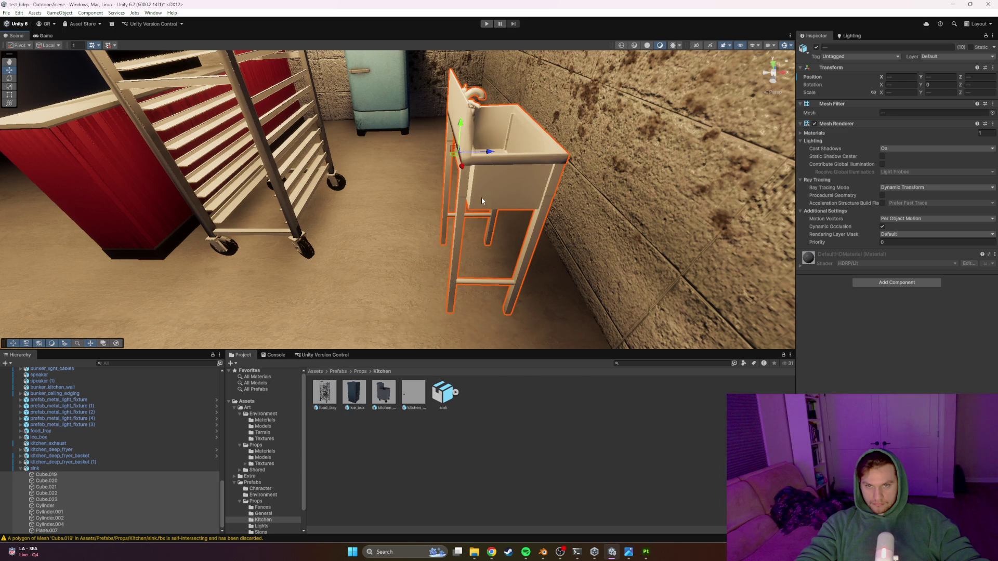
left_click(63, 469)
mouse_move(464, 265)
left_mouse_down()
mouse_move(675, 287)
mouse_move(664, 281)
left_mouse_up()
scroll(664, 282, "down", 3)
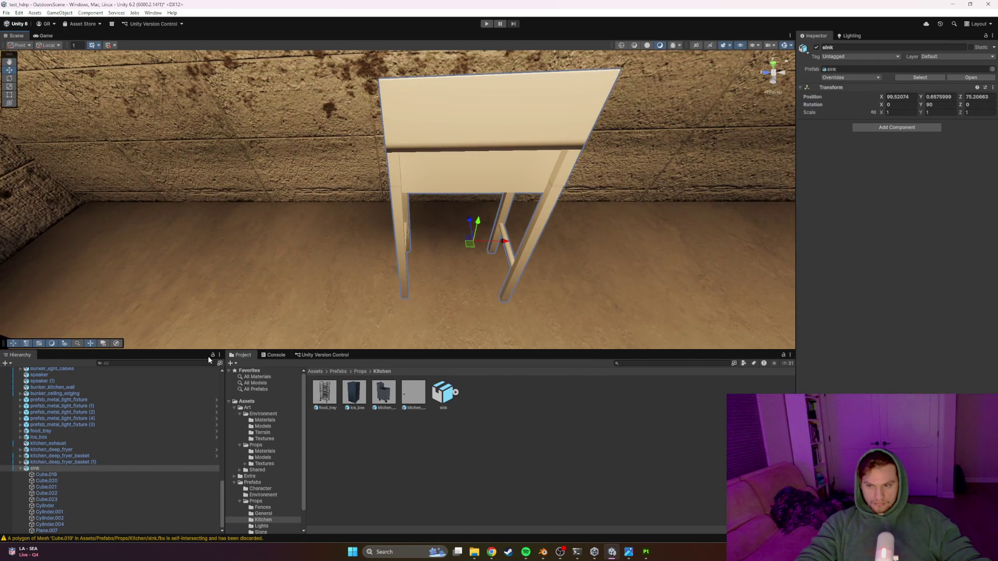
left_click(49, 475)
left_click(54, 530, "shift")
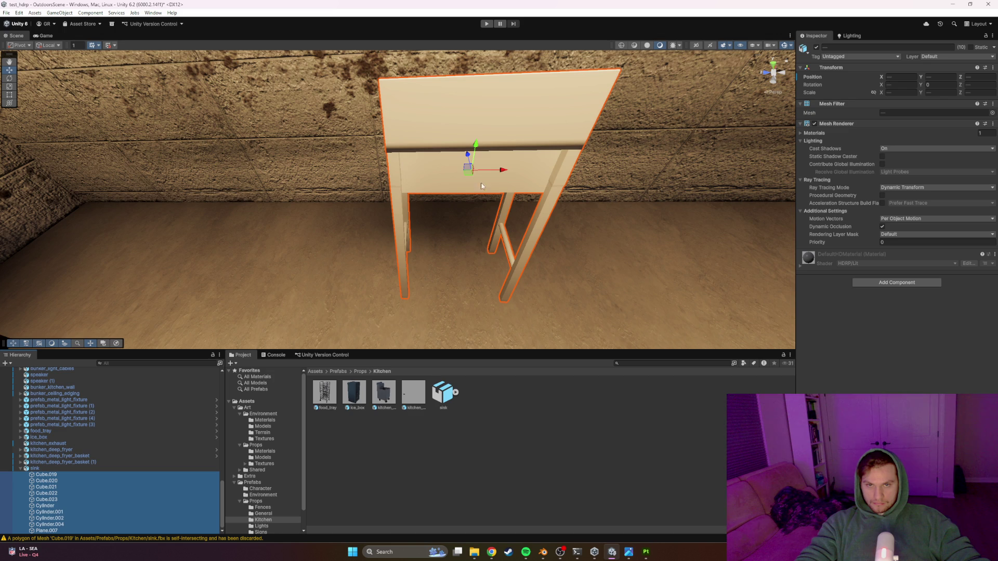
left_click_drag(502, 170, 527, 171)
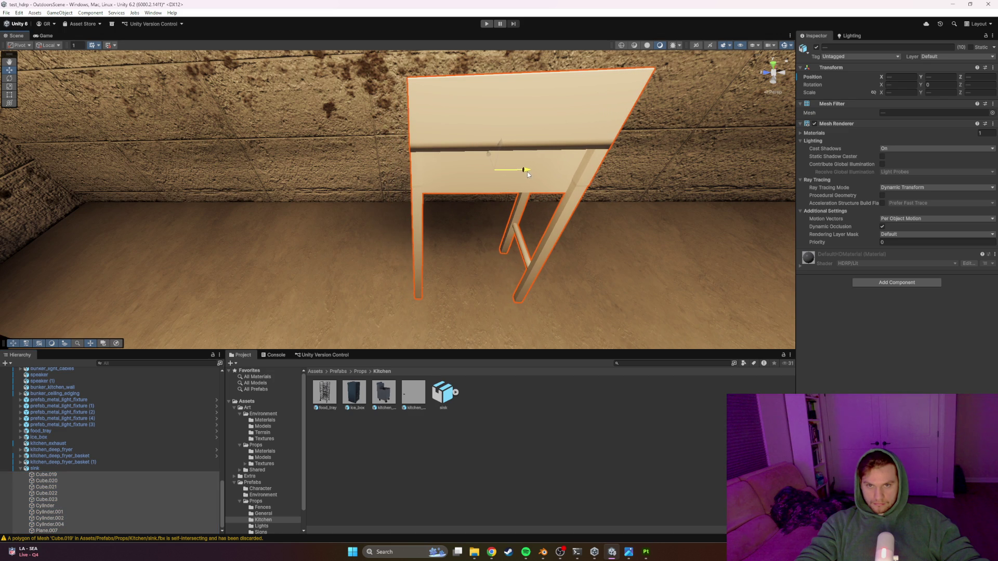
Step: Select the whole sink and push it back against the wall
left_click(60, 469)
mouse_move(404, 280)
left_mouse_down()
mouse_move(308, 213)
mouse_move(167, 272)
mouse_move(145, 220)
mouse_move(178, 156)
mouse_move(361, 160)
mouse_move(337, 196)
mouse_move(260, 200)
mouse_move(688, 347)
left_mouse_up()
left_click(337, 195)
left_click(422, 218)
mouse_move(422, 218)
left_mouse_down()
mouse_move(419, 277)
mouse_move(405, 140)
mouse_move(416, 226)
left_mouse_up()
mouse_move(439, 317)
left_mouse_down()
mouse_move(441, 236)
mouse_move(438, 243)
mouse_move(401, 152)
mouse_move(421, 202)
mouse_move(391, 246)
left_mouse_up()
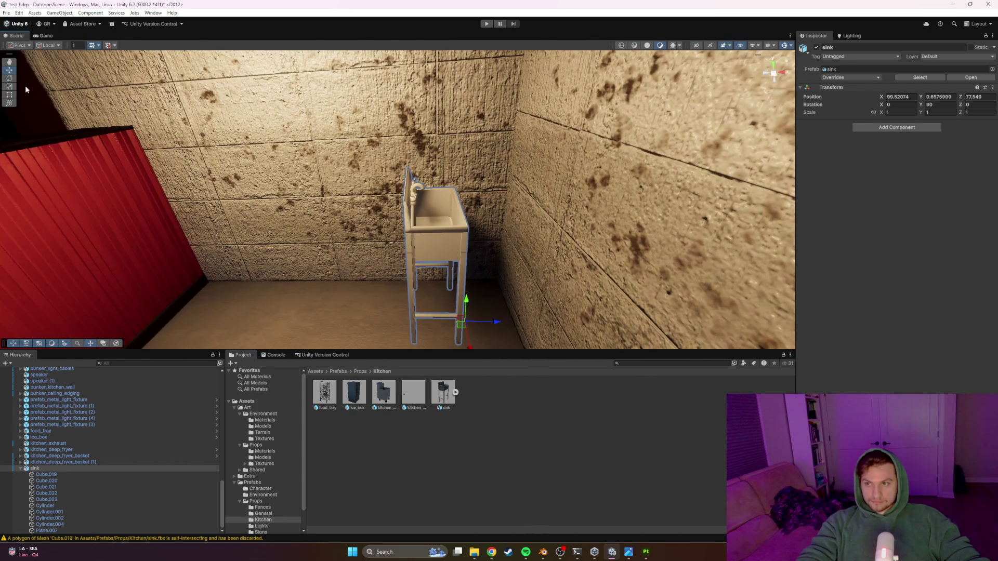
Step: Rotate the sink to Y 180 and slide it left to about X 98.63
mouse_move(450, 347)
left_mouse_down()
mouse_move(394, 291)
mouse_move(407, 269)
mouse_move(451, 265)
mouse_move(494, 279)
mouse_move(395, 270)
mouse_move(406, 270)
left_mouse_up()
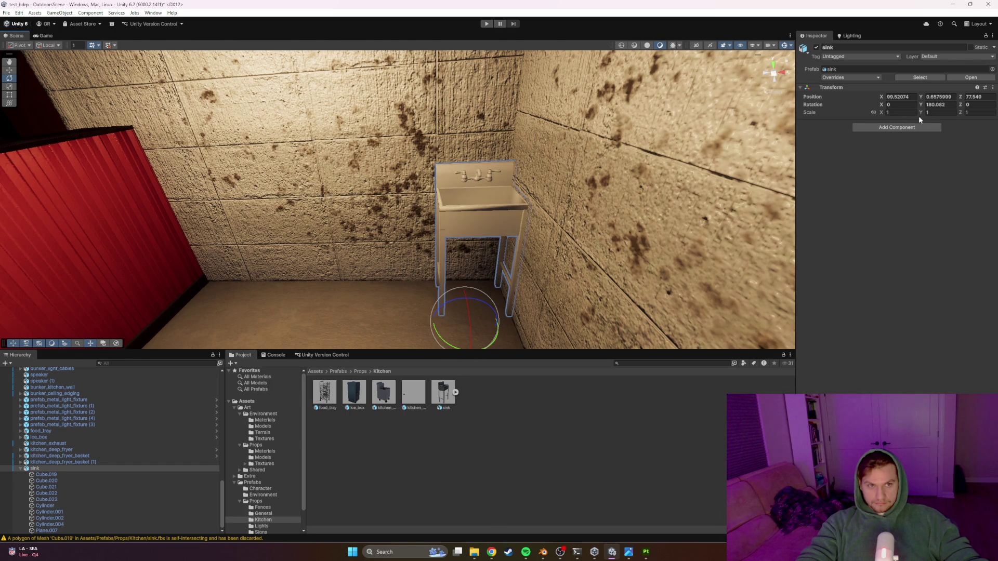
type("180")
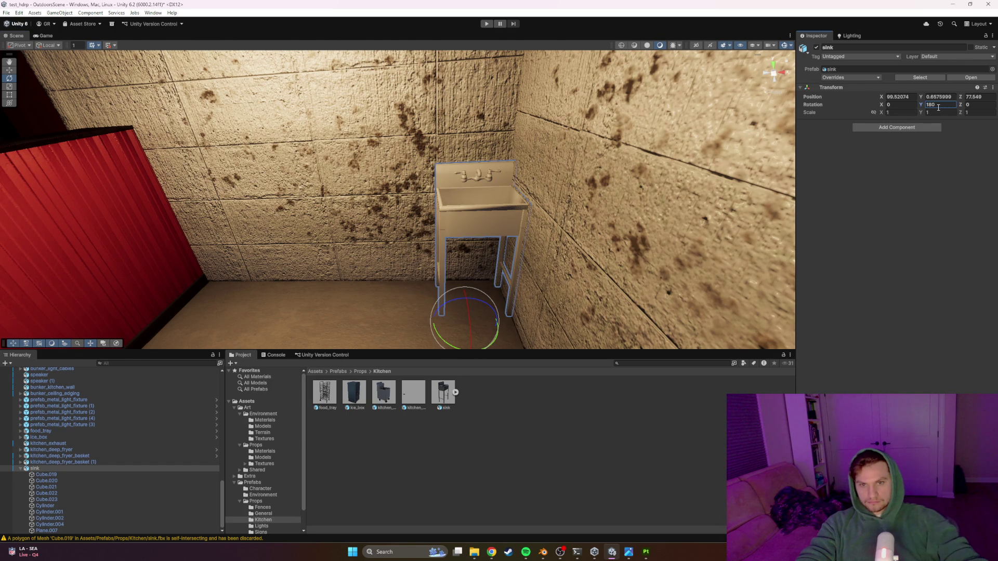
mouse_move(443, 324)
left_mouse_down()
mouse_move(284, 325)
mouse_move(505, 304)
mouse_move(524, 322)
mouse_move(486, 299)
mouse_move(242, 254)
mouse_move(285, 280)
left_mouse_up()
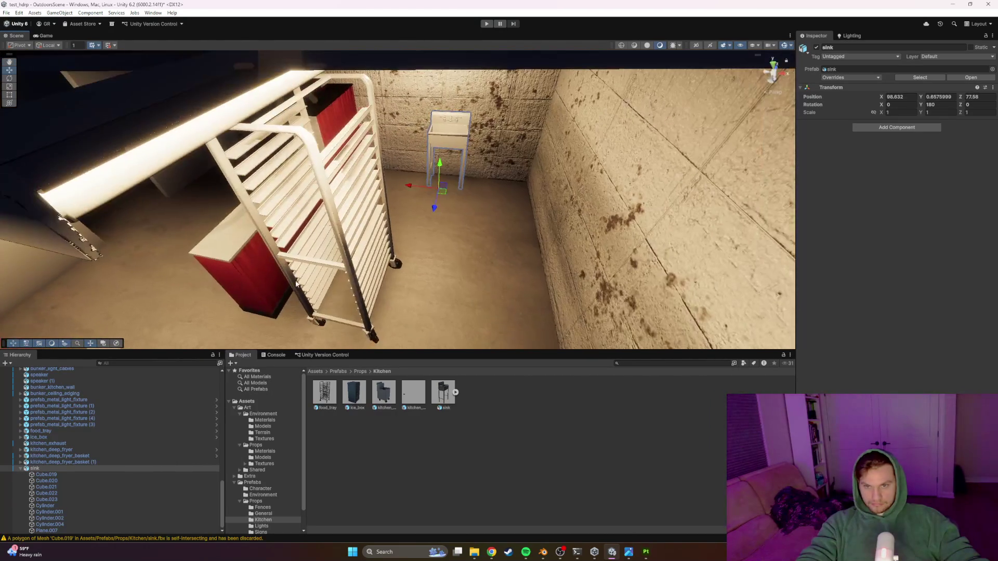
Step: Turn the ice box to face the room and move it left past the fryer
left_click(354, 272)
mouse_move(354, 273)
left_mouse_down()
mouse_move(322, 282)
mouse_move(389, 212)
mouse_move(398, 242)
mouse_move(374, 227)
mouse_move(449, 130)
mouse_move(767, 122)
mouse_move(418, 207)
left_mouse_up()
left_click(419, 207)
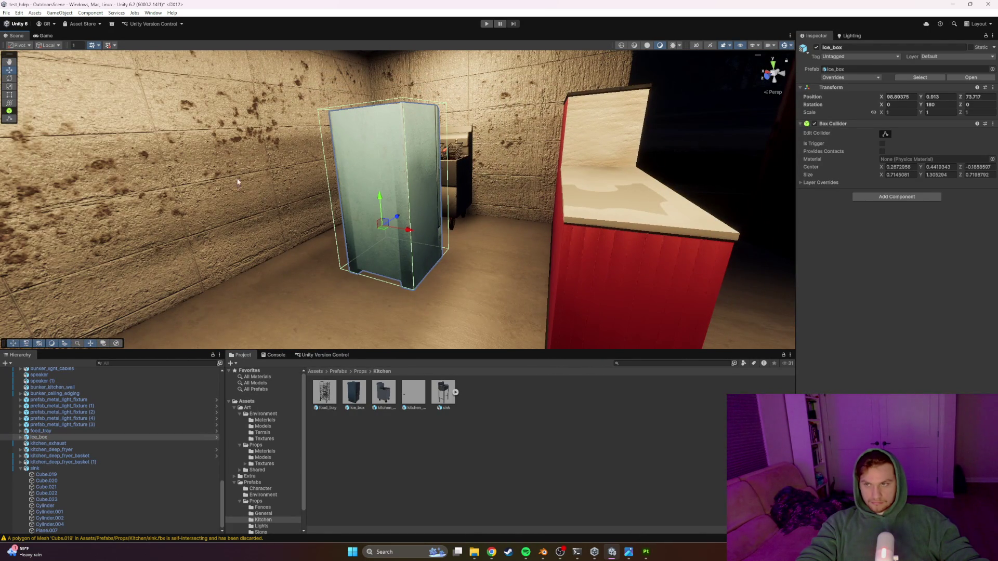
mouse_move(394, 244)
left_mouse_down()
mouse_move(218, 136)
mouse_move(180, 131)
left_mouse_up()
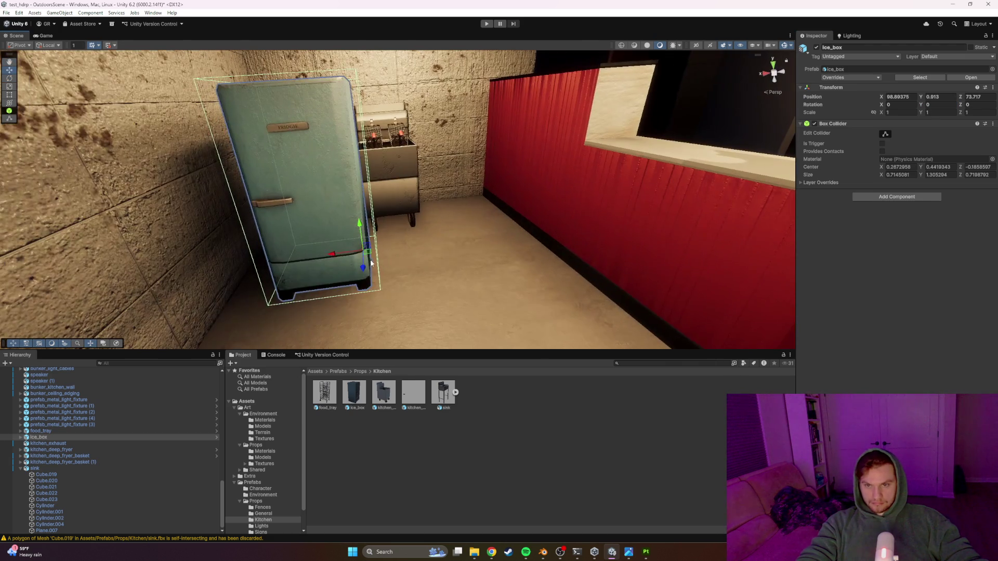
left_click_drag(380, 210, 485, 256)
Step: Frame the deep fryer, then slide the ice box back to X 97.625, Z 72.92
left_click(386, 175)
left_click(399, 139, "shift")
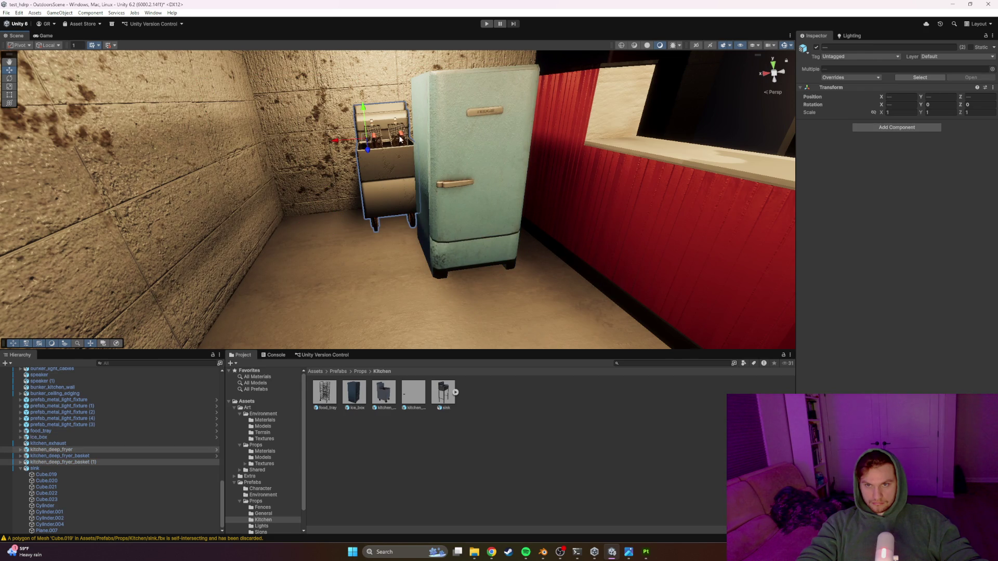
key("f")
mouse_move(395, 151)
left_mouse_down()
mouse_move(444, 224)
mouse_move(510, 222)
mouse_move(605, 243)
mouse_move(423, 189)
mouse_move(298, 223)
mouse_move(320, 174)
left_mouse_up()
mouse_move(413, 191)
left_mouse_down()
mouse_move(437, 129)
mouse_move(434, 91)
mouse_move(414, 65)
mouse_move(611, 146)
mouse_move(547, 240)
mouse_move(395, 202)
left_mouse_up()
scroll(441, 100, "up", 5)
left_click(416, 182)
mouse_move(384, 201)
left_mouse_down()
mouse_move(430, 197)
mouse_move(245, 157)
mouse_move(333, 270)
mouse_move(393, 270)
mouse_move(372, 259)
mouse_move(185, 272)
mouse_move(160, 289)
mouse_move(363, 255)
left_mouse_up()
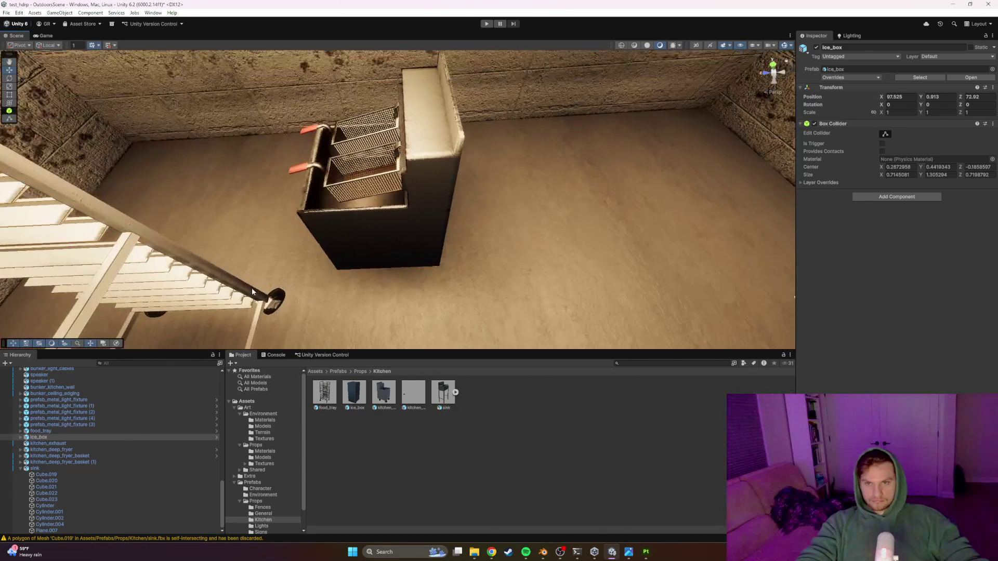
Step: Try rotating the deep fryer with one, then both baskets, undoing each attempt
left_click(383, 247)
key("f")
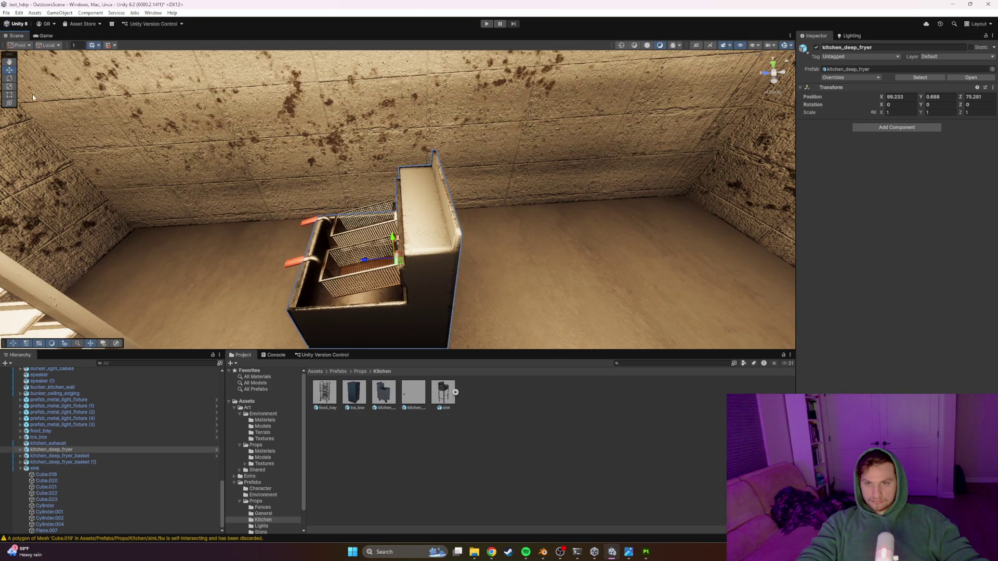
left_click(341, 227, "shift")
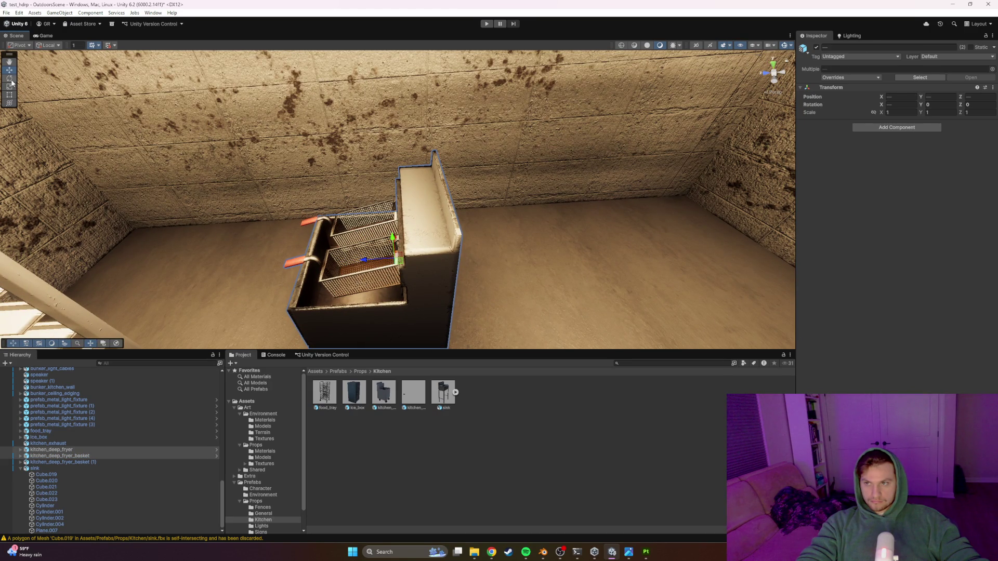
left_click_drag(393, 284, 484, 277)
key("ctrl+z")
left_click(334, 234, "shift")
mouse_move(387, 236)
left_mouse_down()
mouse_move(424, 236)
mouse_move(453, 250)
left_mouse_up()
key("ctrl+z")
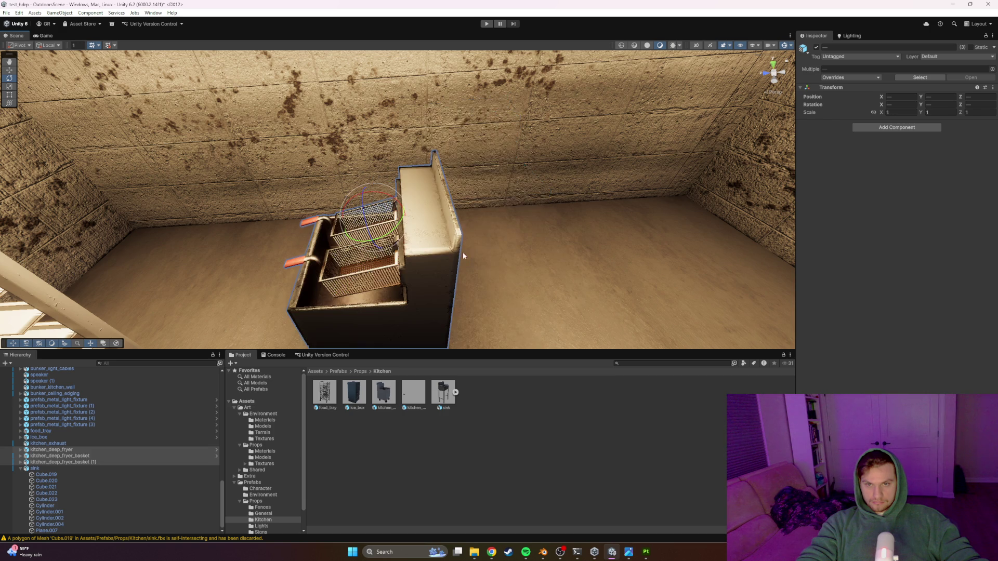
Step: Turn the fryer and baskets about 90 degrees, then test rotating the fryer alone and undo
left_click_drag(400, 273, 441, 281)
key("ctrl+z")
key("ctrl+y")
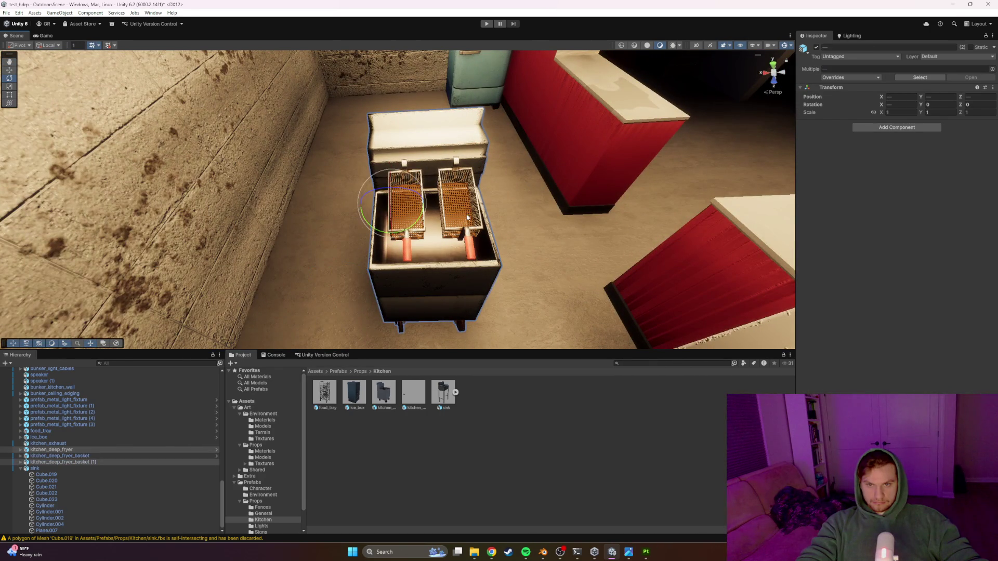
mouse_move(431, 229)
left_mouse_down()
mouse_move(485, 226)
mouse_move(541, 179)
mouse_move(495, 214)
left_mouse_up()
left_click(438, 271)
mouse_move(370, 278)
left_mouse_down()
mouse_move(406, 290)
mouse_move(444, 270)
left_mouse_up()
key("ctrl+z")
Step: Select all nine fryer body parts and slide them left, away from the baskets
left_click(406, 292)
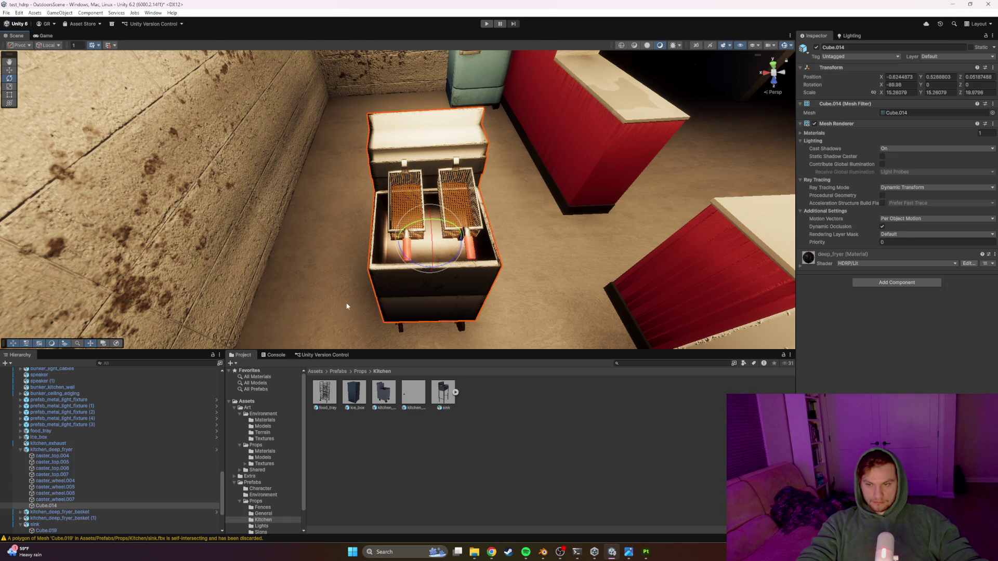
scroll(61, 479, "down", 3)
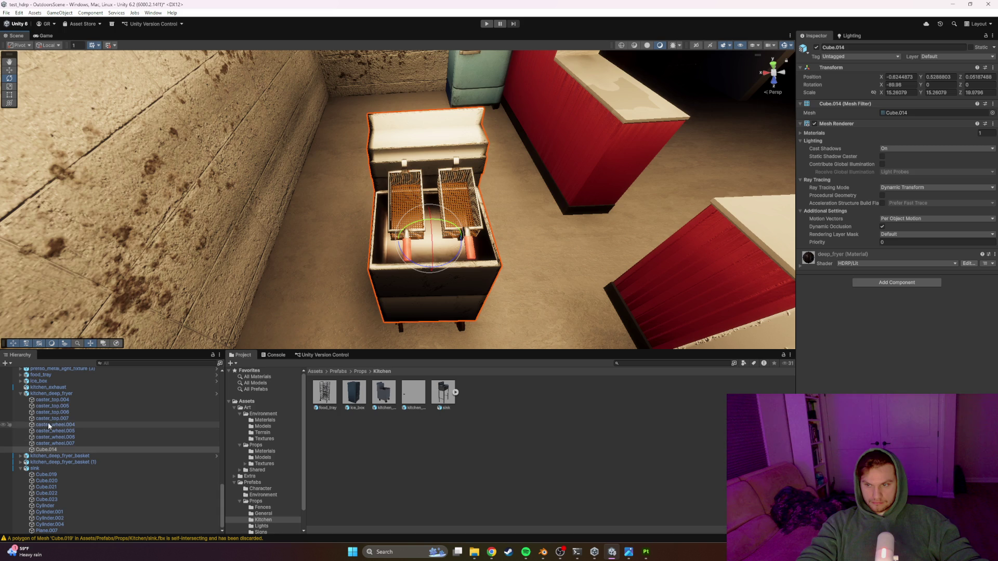
left_click(53, 401, "shift")
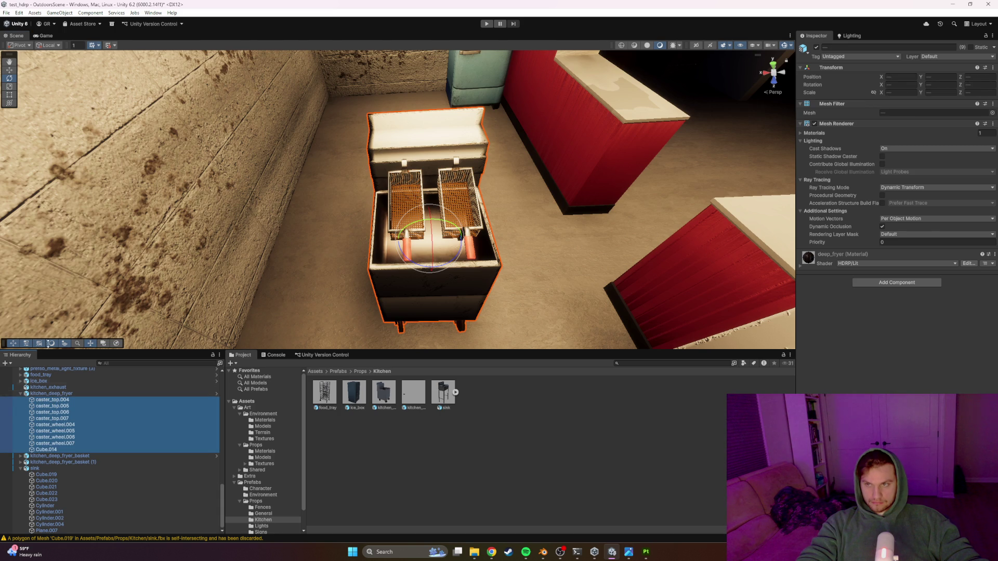
left_click(11, 71)
left_click_drag(432, 241, 352, 254)
Step: Rotate the whole deep fryer to a Y rotation of -90
left_click(317, 279)
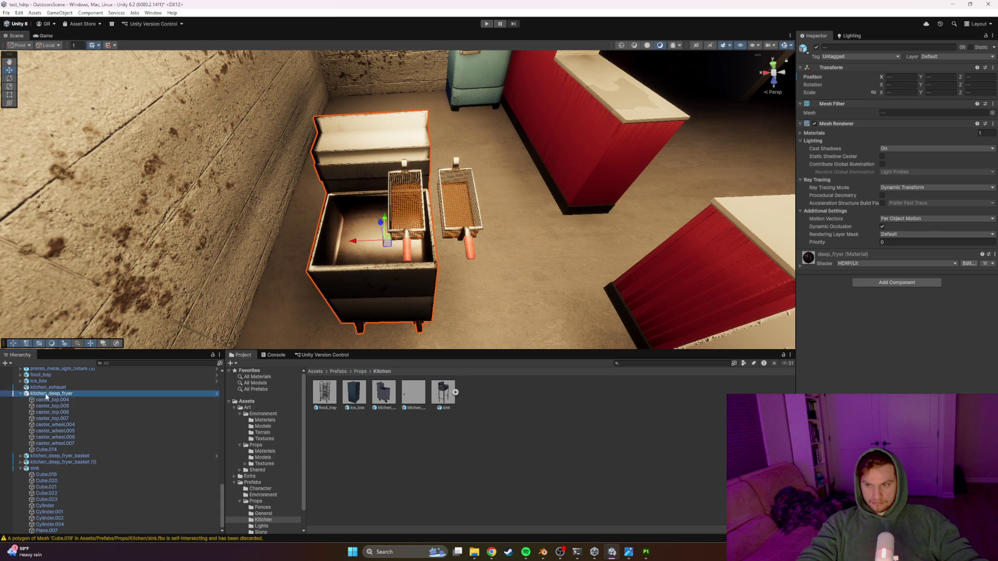
left_click(10, 79)
left_click_drag(343, 312, 437, 260)
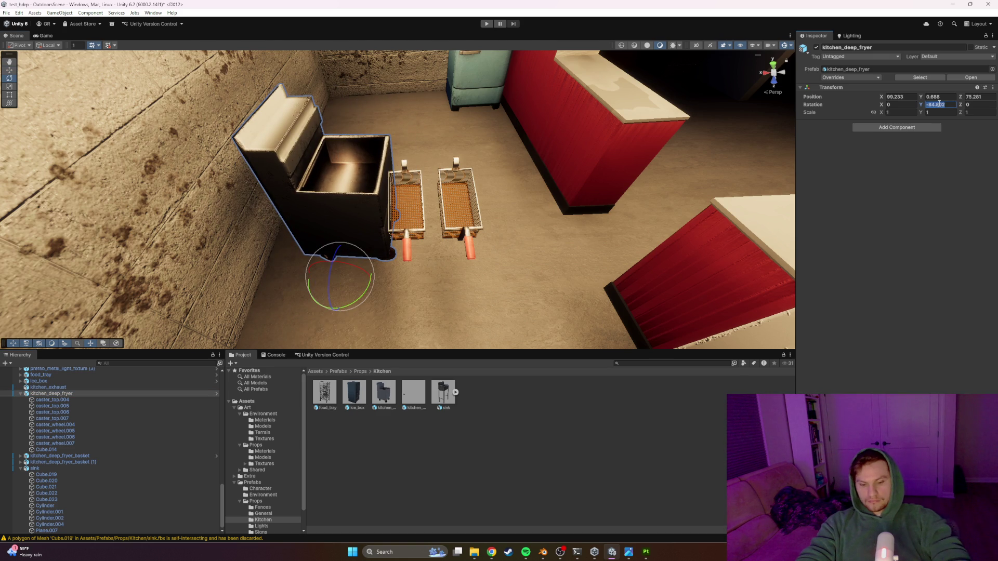
type("90")
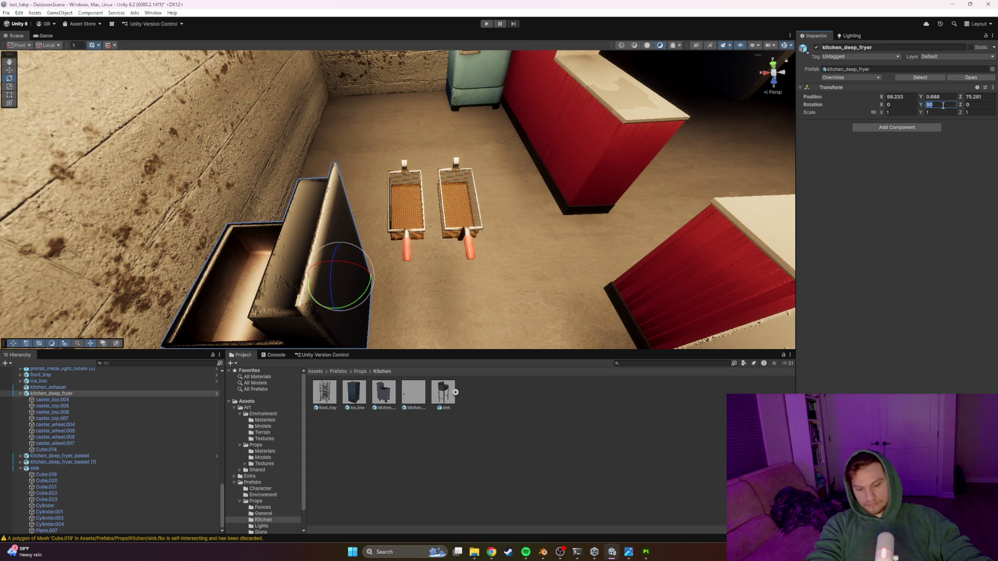
type("-90")
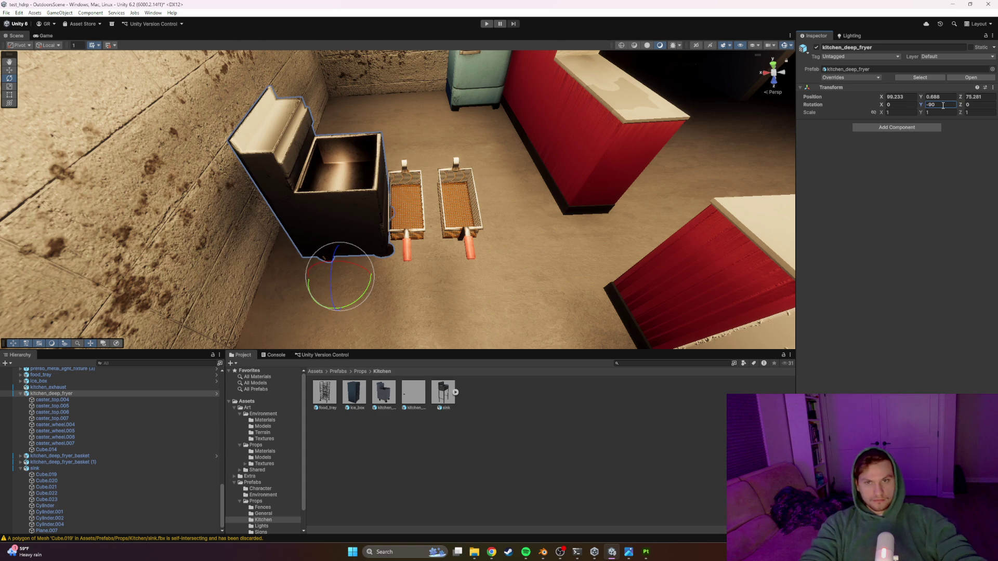
left_click(410, 238)
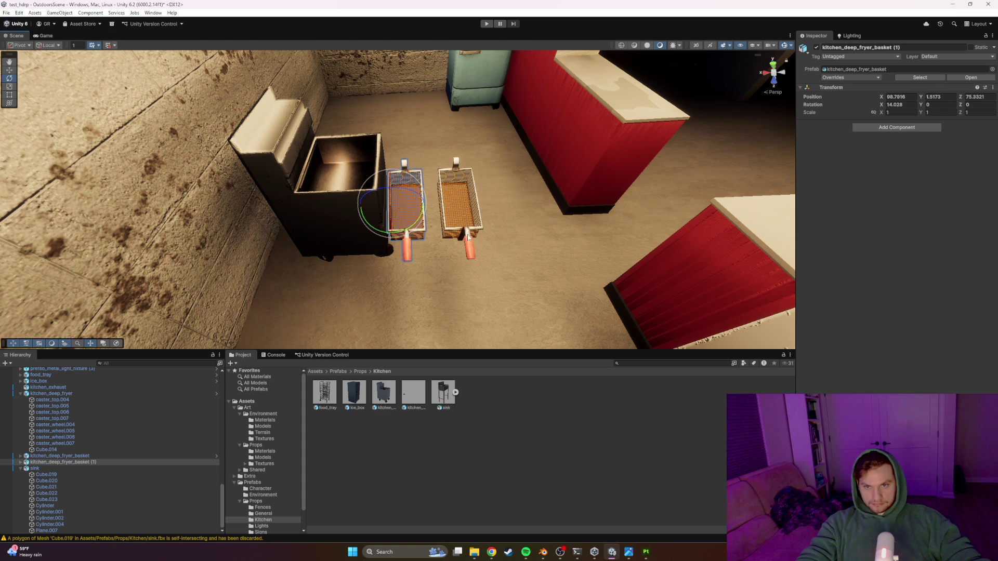
Step: Move both fryer baskets into the fryer and nudge the left one into place
left_click(462, 244, "shift")
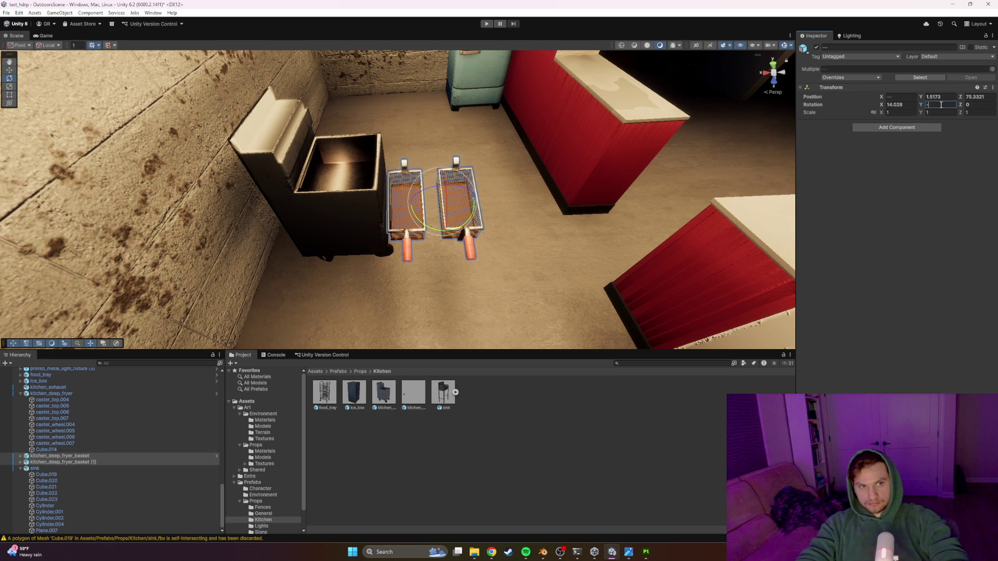
type("90")
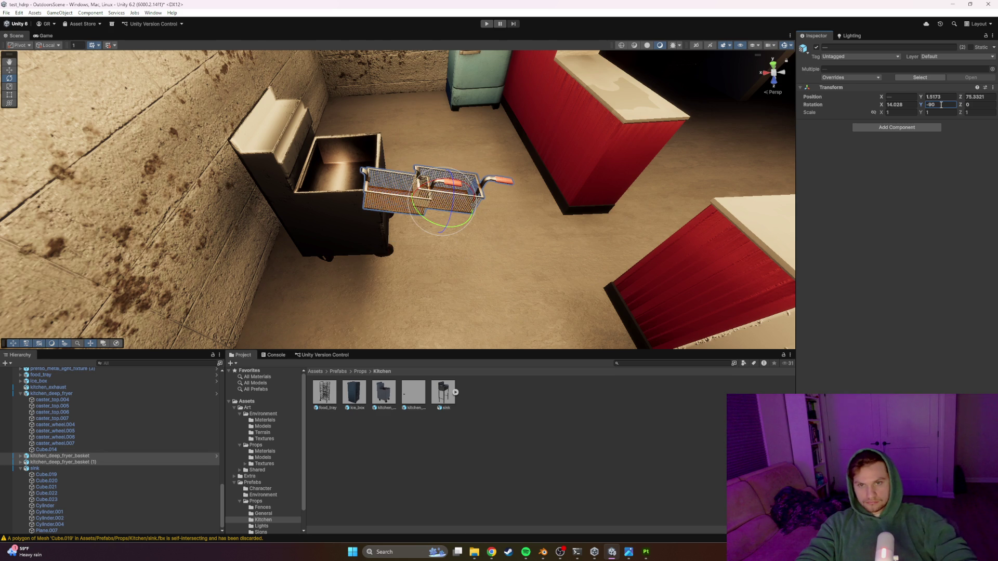
left_click_drag(585, 143, 312, 283)
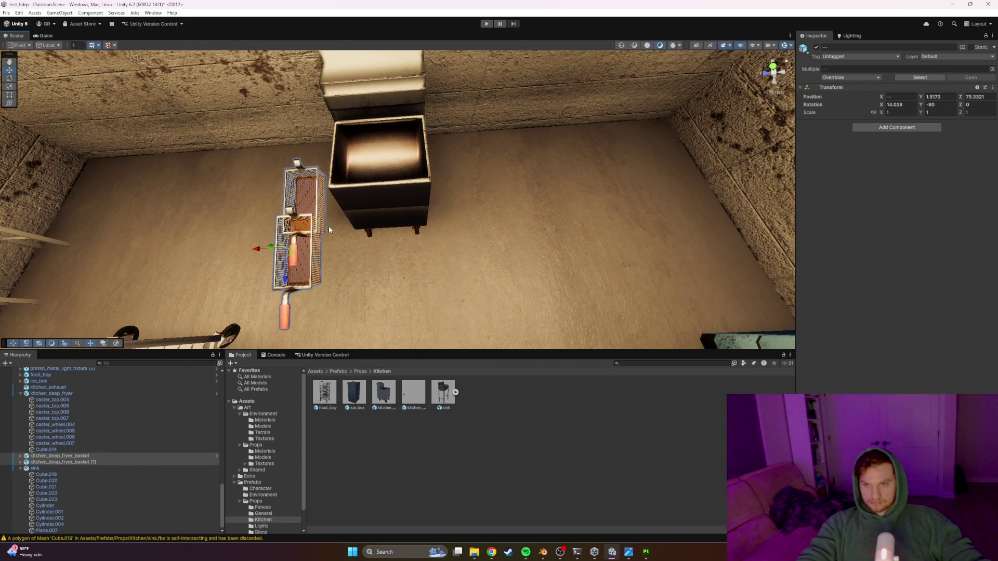
mouse_move(258, 254)
left_mouse_down()
mouse_move(394, 246)
mouse_move(341, 246)
left_mouse_up()
left_click(362, 222)
mouse_move(337, 207)
left_mouse_down()
mouse_move(351, 195)
mouse_move(462, 216)
mouse_move(494, 163)
mouse_move(453, 145)
mouse_move(215, 160)
left_mouse_up()
left_click(354, 253)
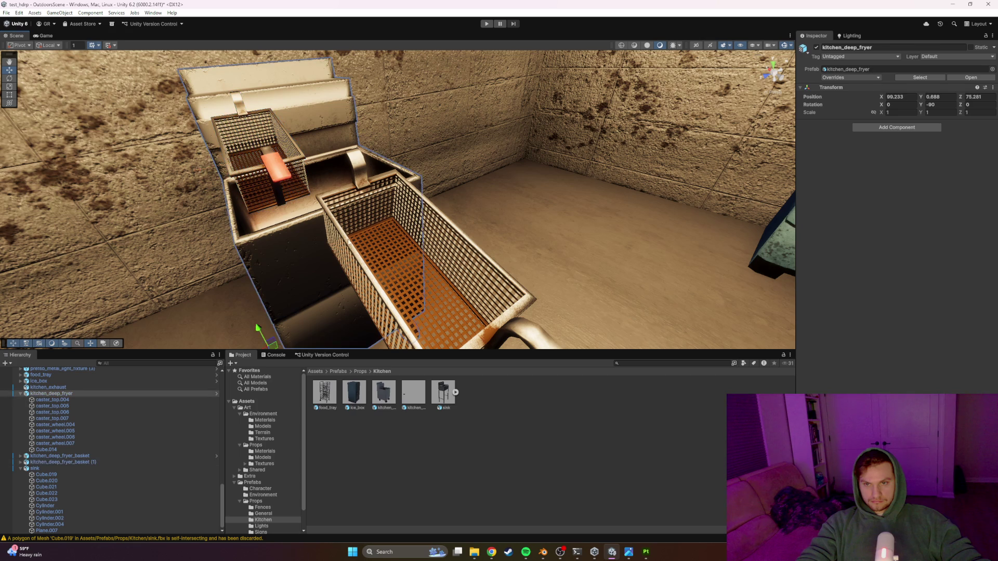
Step: Lift the large fryer basket back up and delete it
left_click(404, 259)
mouse_move(338, 296)
left_mouse_down()
mouse_move(418, 205)
mouse_move(337, 124)
left_mouse_up()
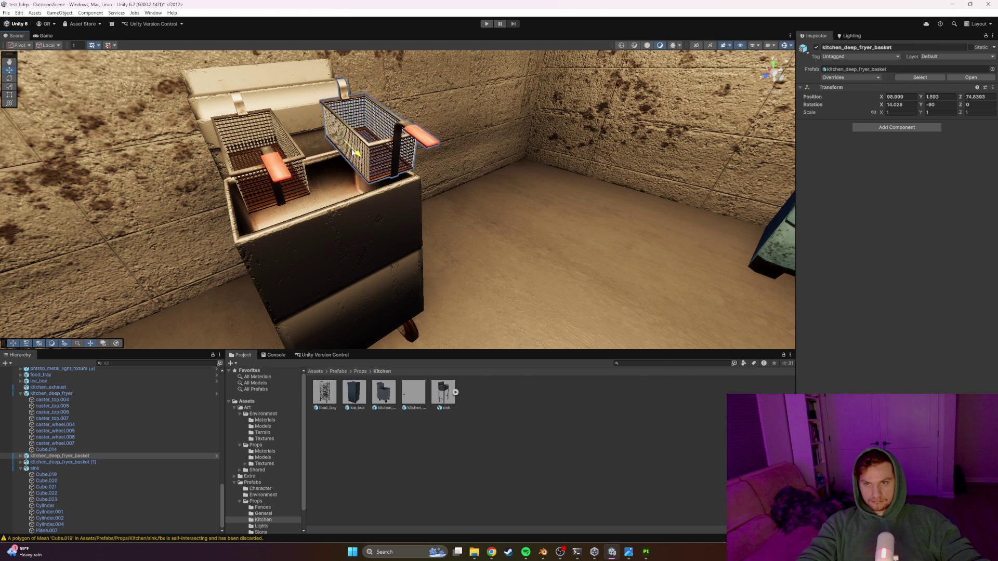
key("Delete")
mouse_move(377, 154)
left_mouse_down()
mouse_move(445, 211)
mouse_move(438, 196)
left_mouse_up()
Step: Shift the deep fryer slightly along its X axis
left_click(468, 161)
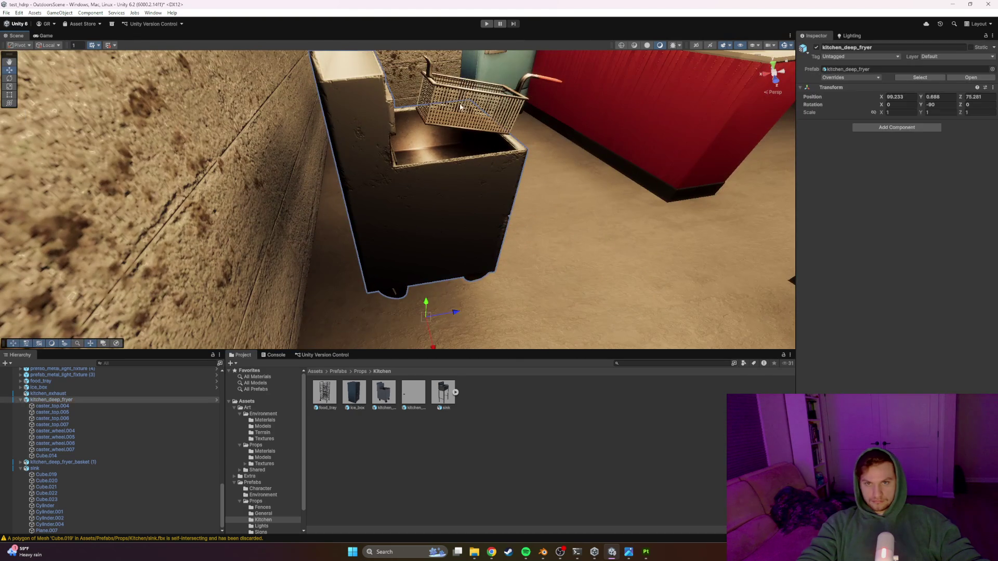
left_click_drag(493, 117, 469, 222)
left_click(470, 222)
mouse_move(517, 178)
left_mouse_down()
mouse_move(457, 232)
mouse_move(431, 237)
left_mouse_up()
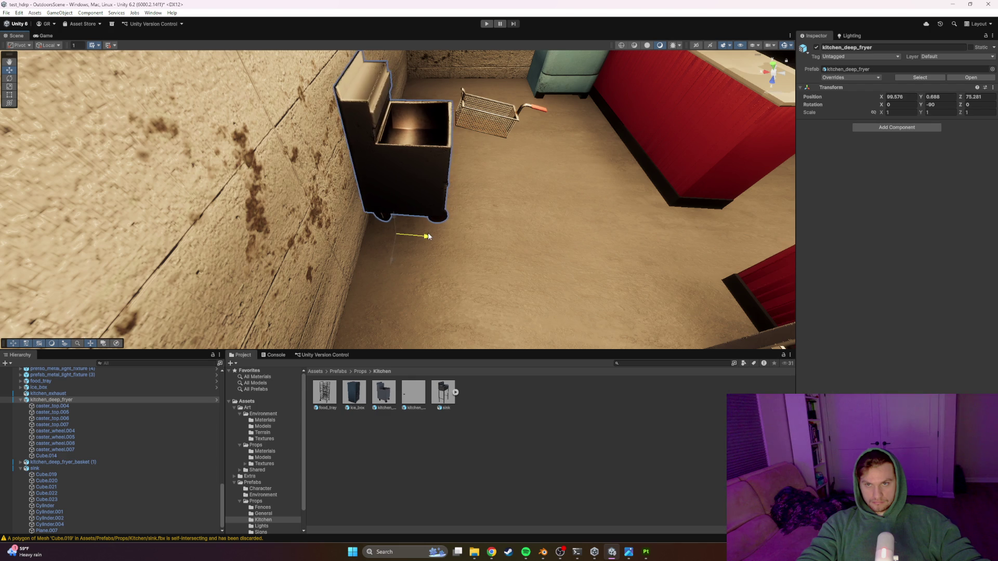
mouse_move(429, 236)
left_mouse_down()
mouse_move(358, 238)
mouse_move(209, 201)
mouse_move(457, 137)
mouse_move(462, 156)
mouse_move(447, 163)
mouse_move(459, 167)
mouse_move(453, 227)
mouse_move(415, 170)
left_mouse_up()
Step: Duplicate the remaining basket and position the copy inside the fryer
left_click(358, 238)
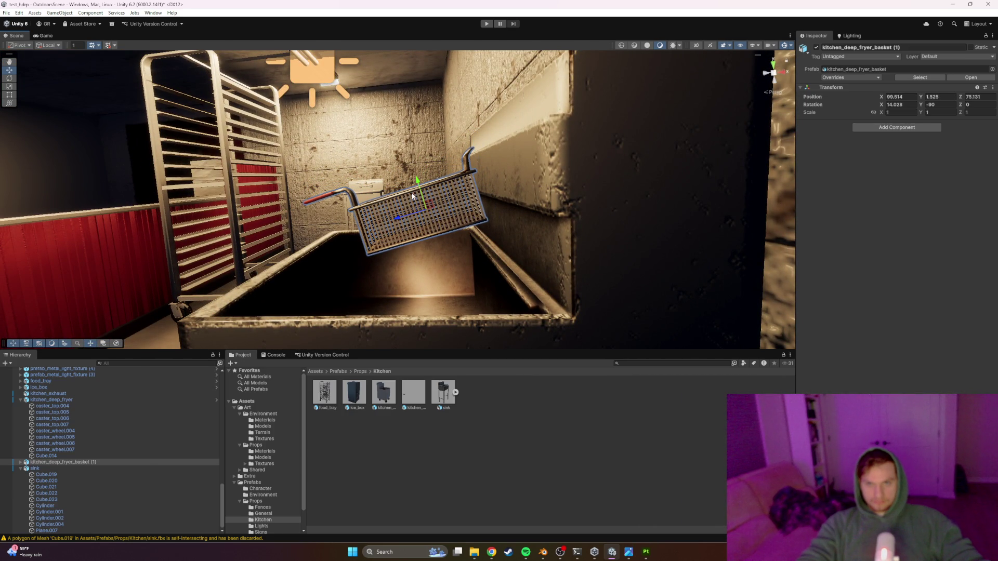
left_click(414, 190)
left_click(424, 182)
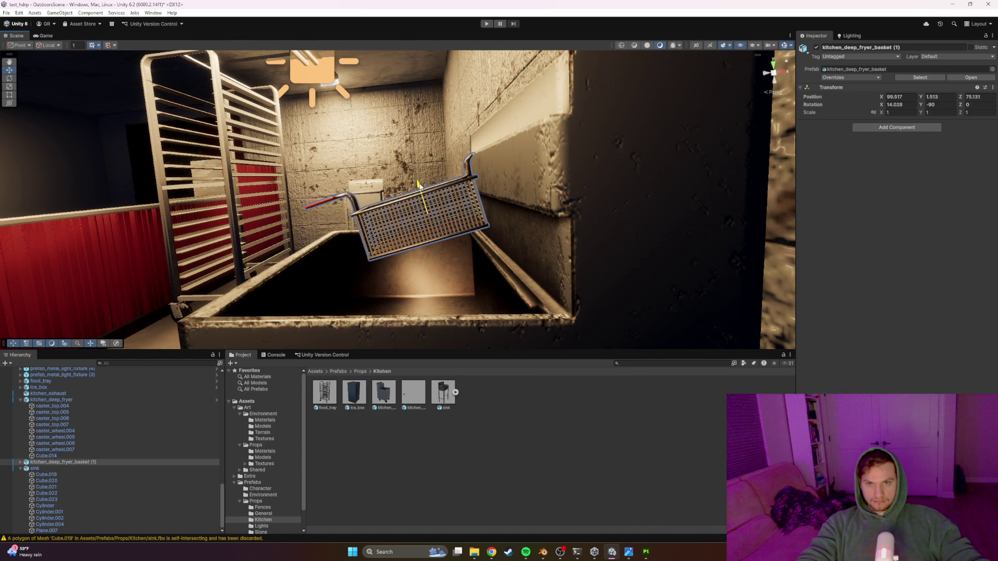
mouse_move(399, 187)
left_mouse_down()
mouse_move(597, 196)
mouse_move(620, 242)
left_mouse_up()
scroll(619, 244, "down", 5)
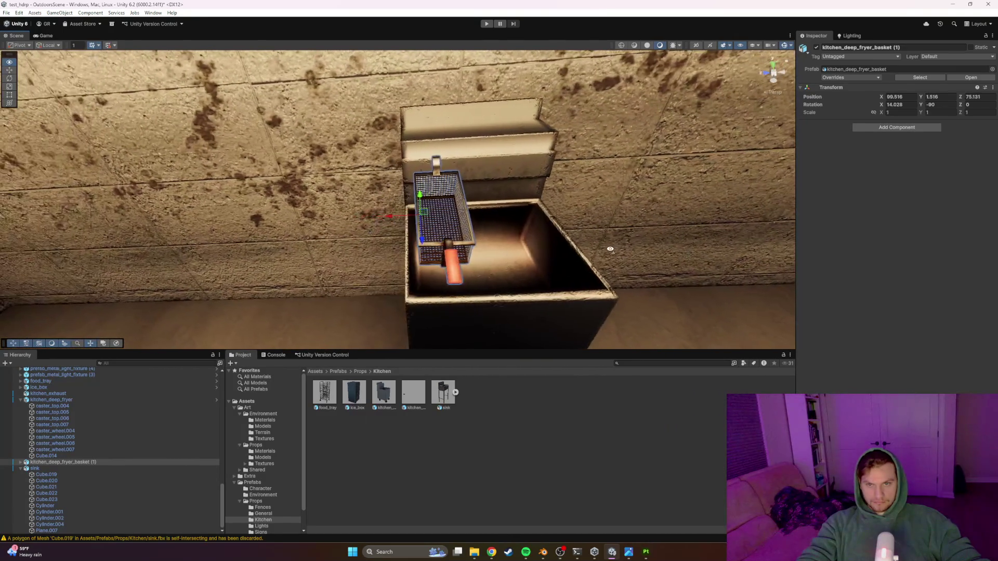
key("ctrl+d")
mouse_move(456, 224)
left_mouse_down()
mouse_move(530, 246)
mouse_move(512, 216)
mouse_move(608, 205)
mouse_move(551, 178)
mouse_move(359, 239)
mouse_move(219, 210)
mouse_move(177, 218)
mouse_move(187, 254)
left_mouse_up()
left_click(313, 371)
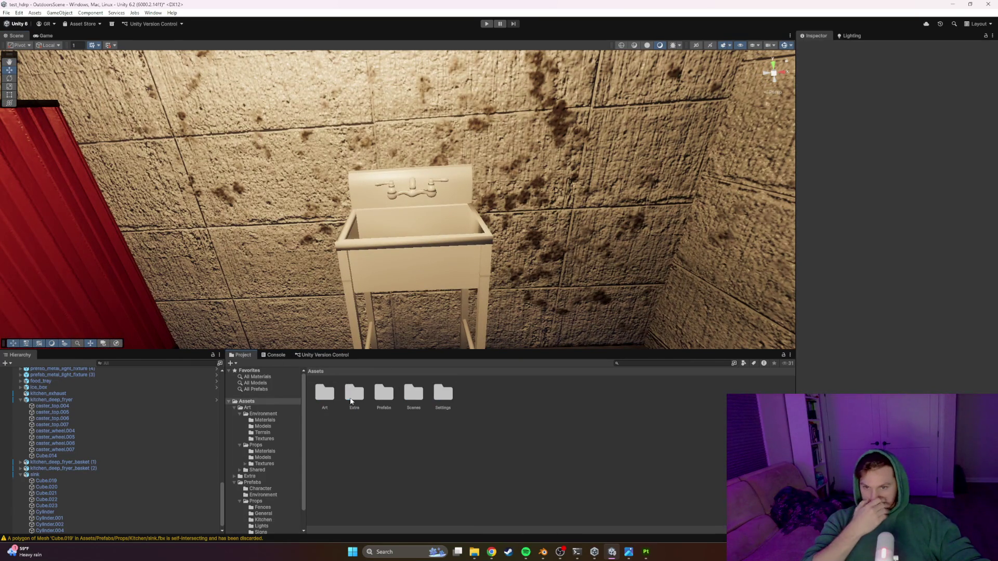
Step: Create a new material named kitchen_sink in Art/Props/Materials
double_click(327, 391)
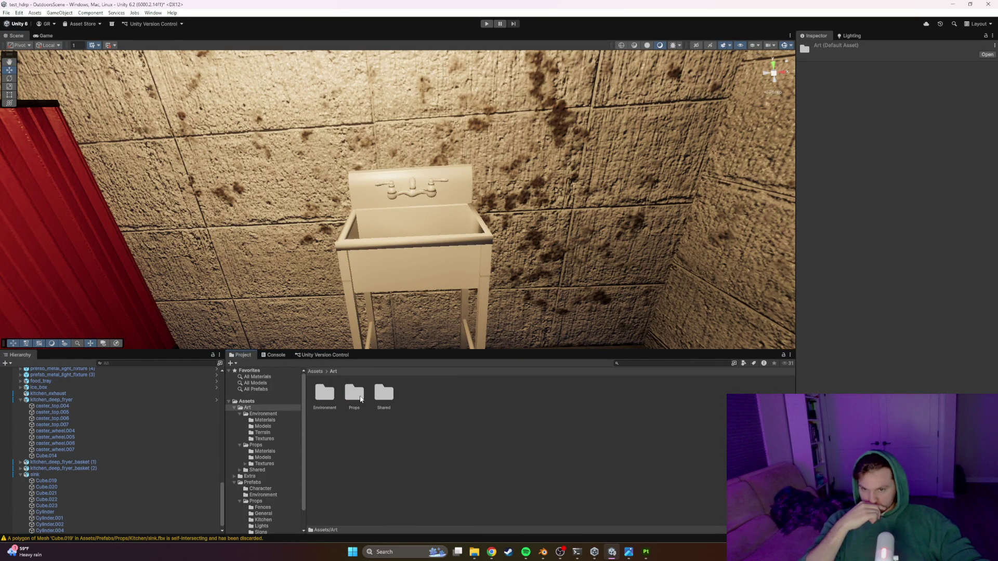
double_click(325, 395)
double_click(324, 391)
right_click(455, 464)
left_click(433, 351)
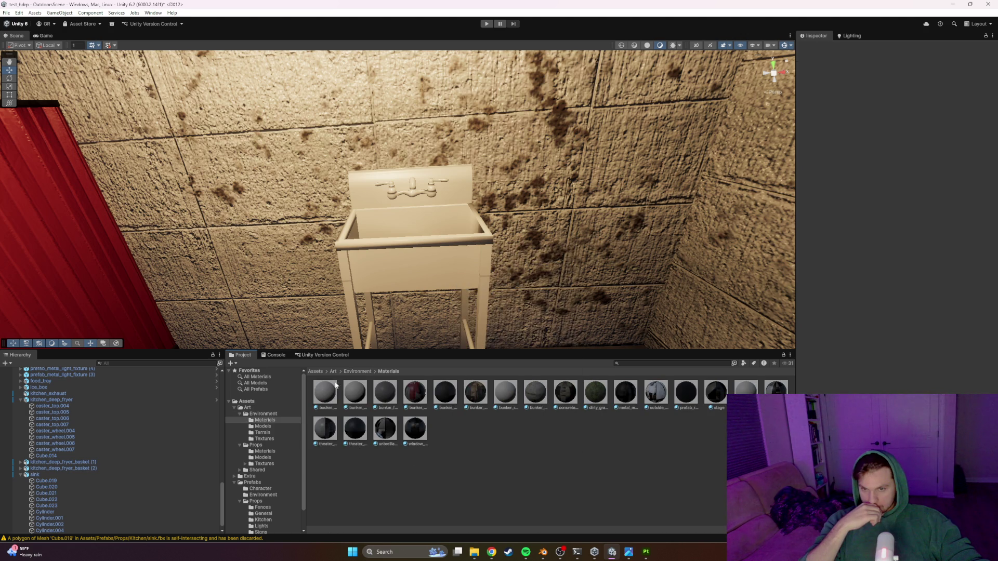
left_click(333, 372)
double_click(358, 393)
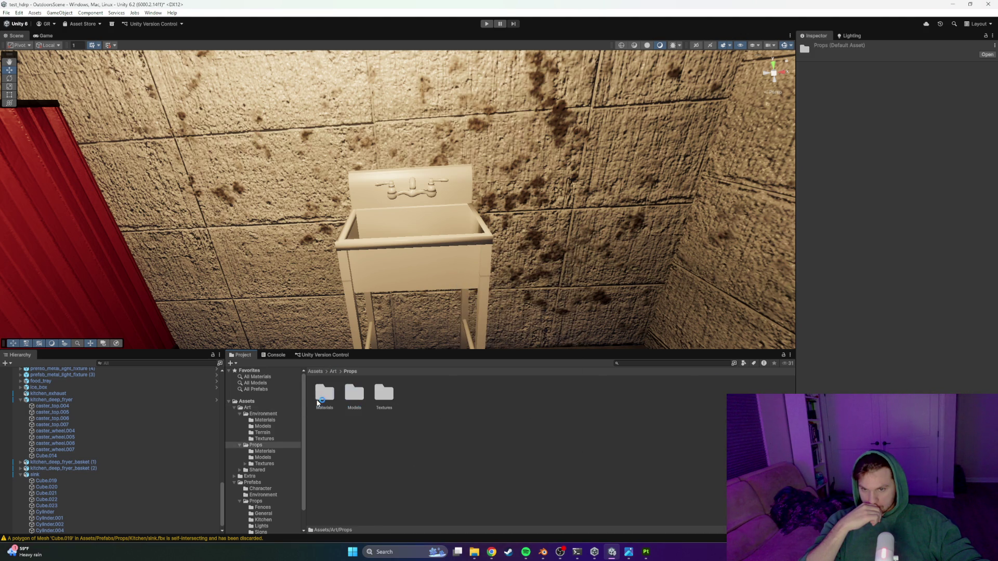
double_click(320, 396)
right_click(414, 480)
mouse_move(439, 281)
left_click(564, 285)
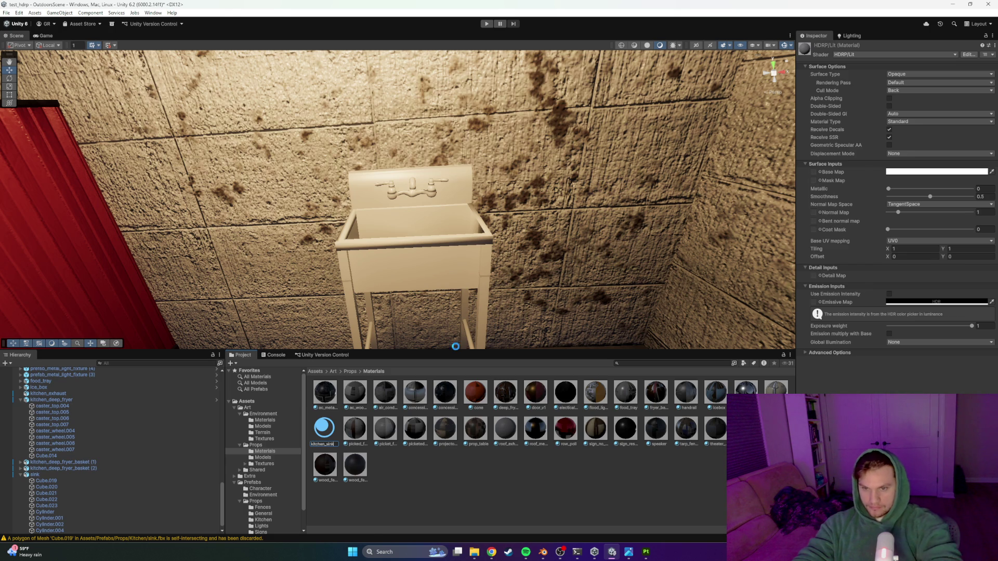
key("Return")
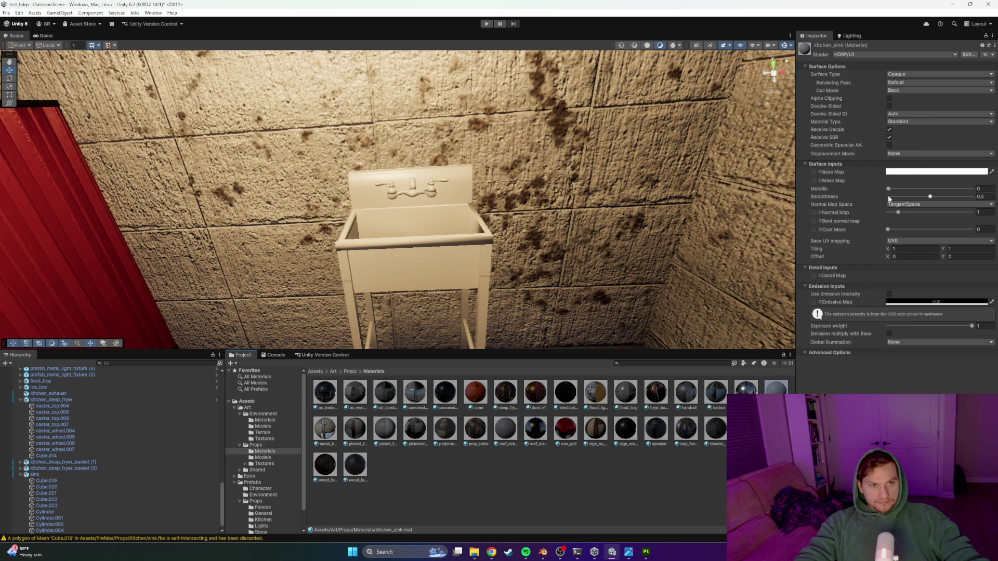
Step: Assign the sink base colour, mask and normal textures to the kitchen_sink material
left_click(819, 171)
type("s")
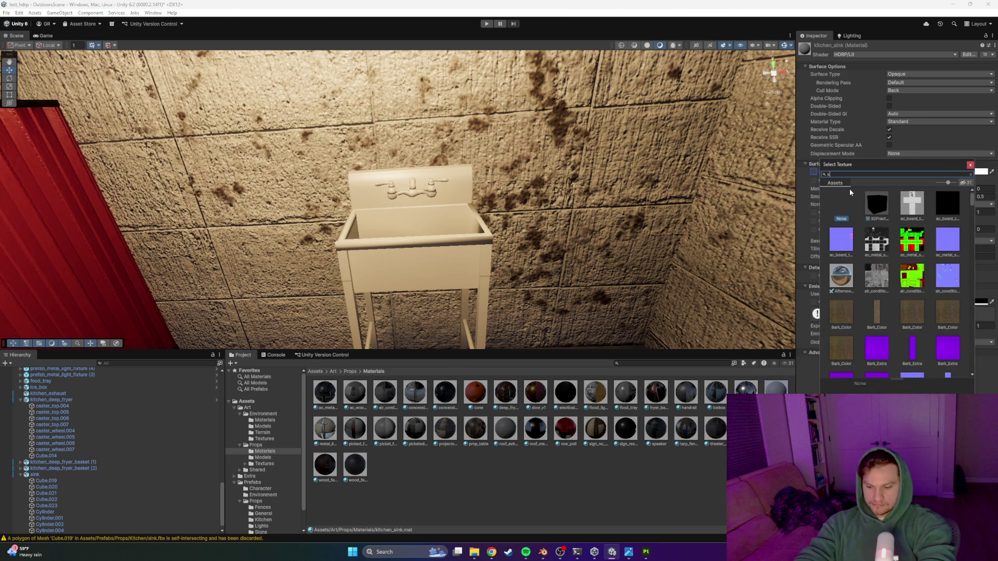
type("ink")
double_click(877, 204)
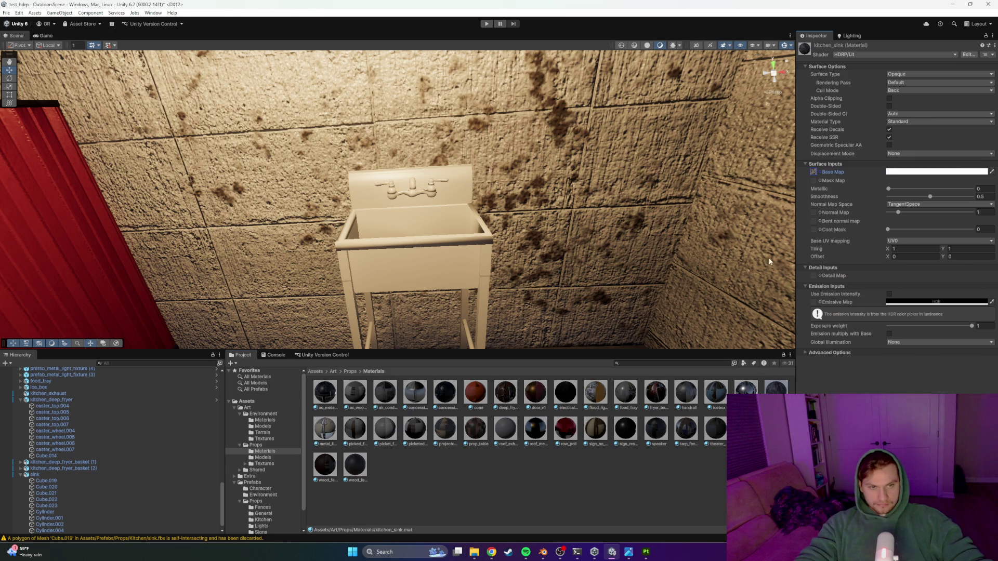
left_click(820, 180)
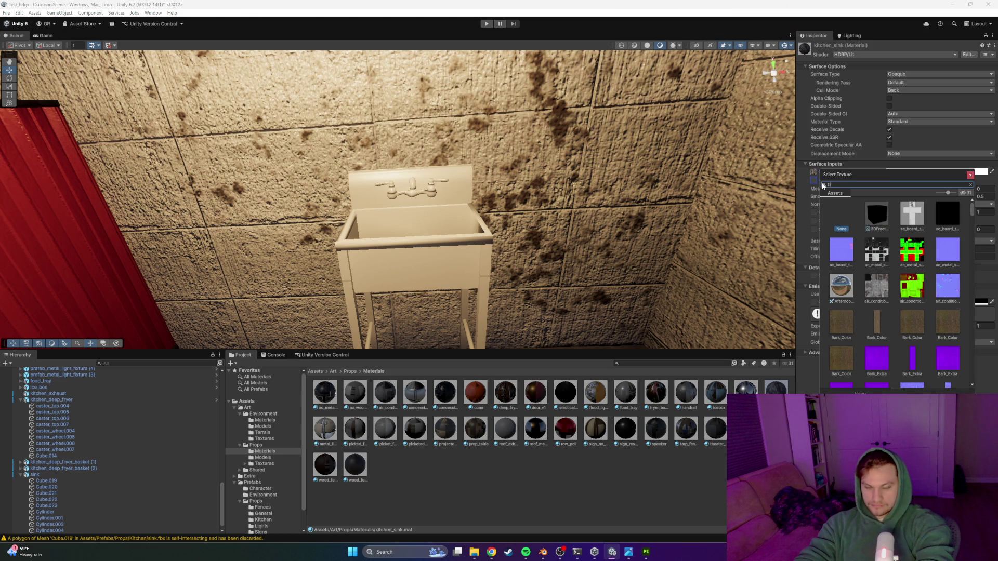
type("ink")
double_click(895, 222)
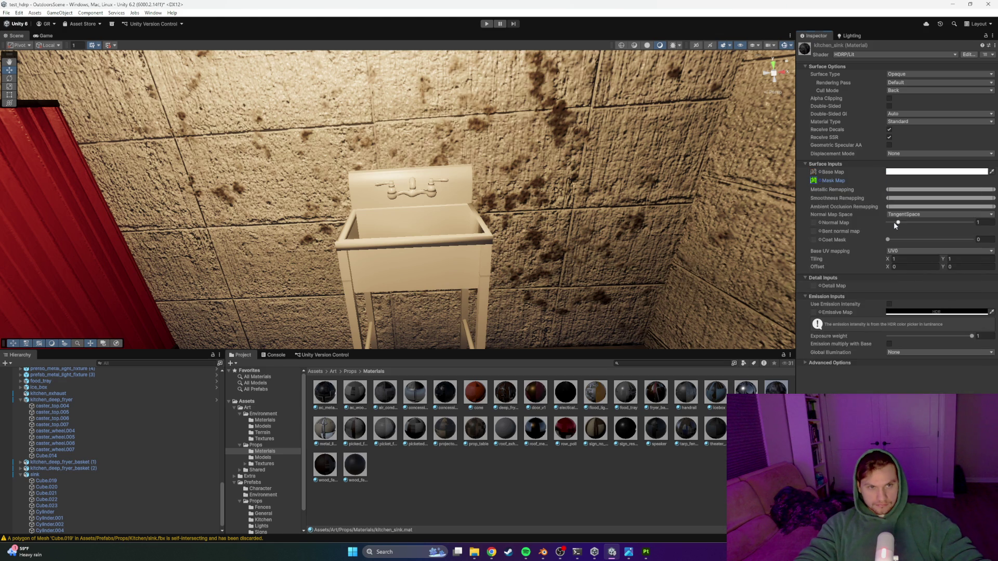
left_click(820, 223)
type("sink")
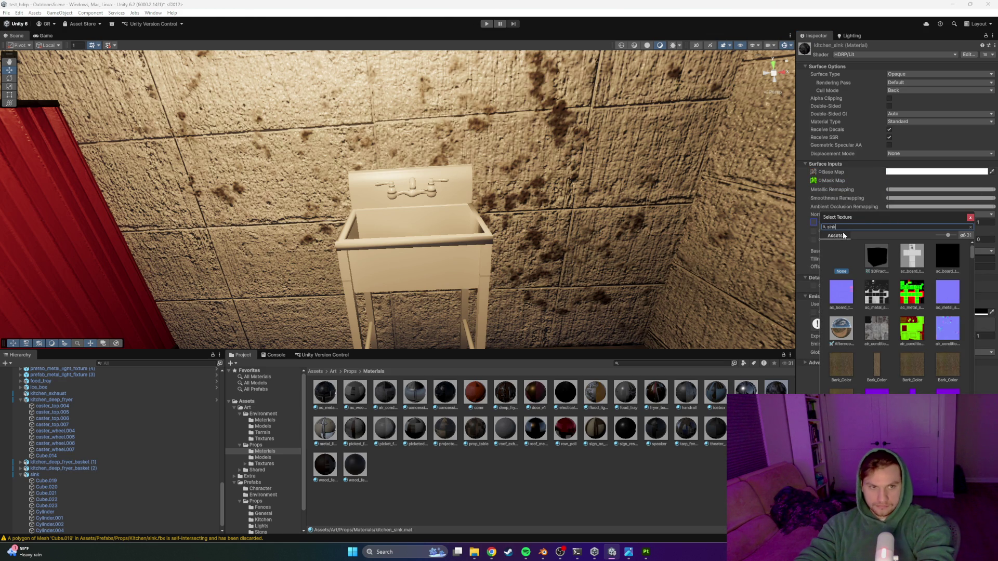
double_click(928, 259)
type("sink")
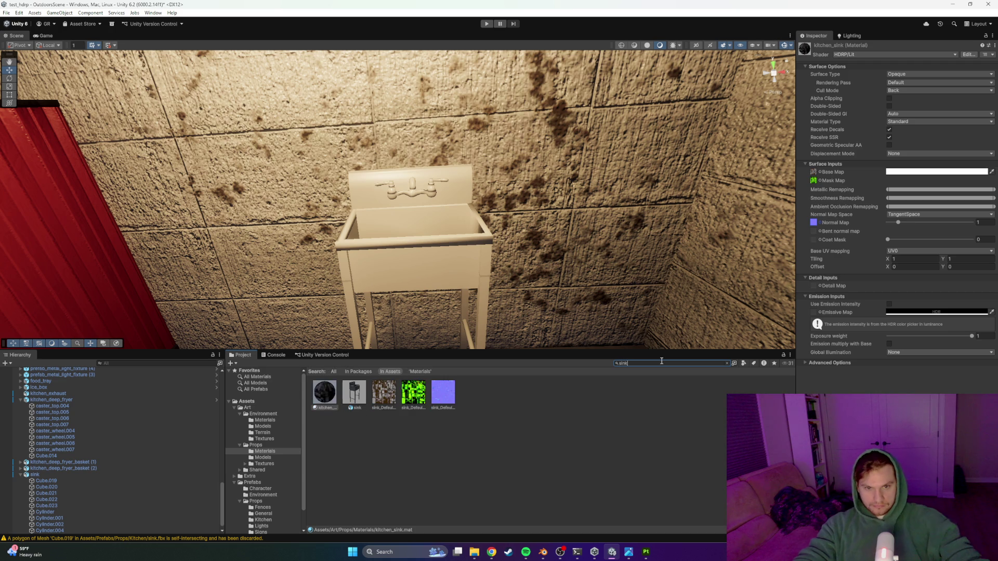
left_click(379, 394)
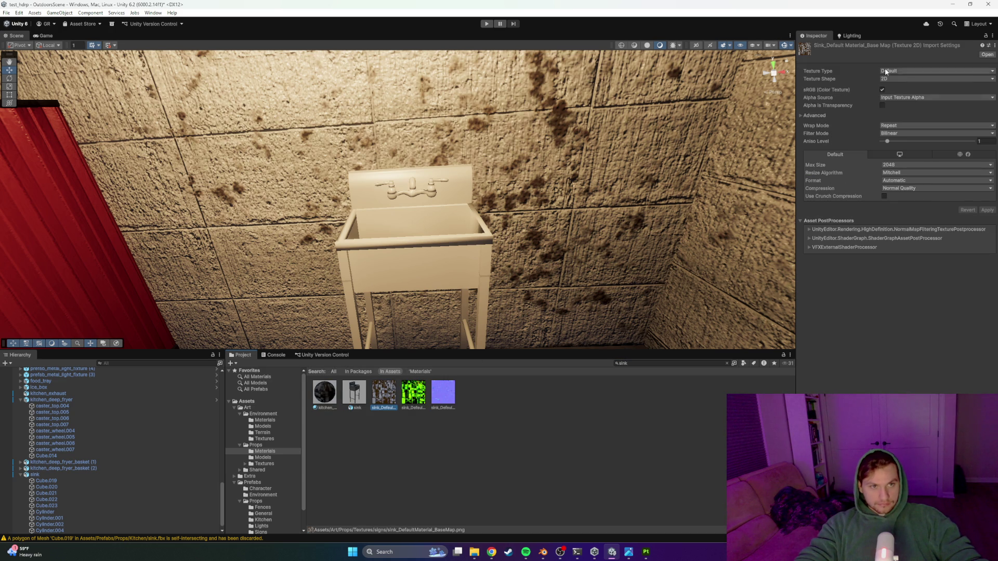
Step: Set the sink base map and mask textures to a 4096 max size
left_click(901, 164)
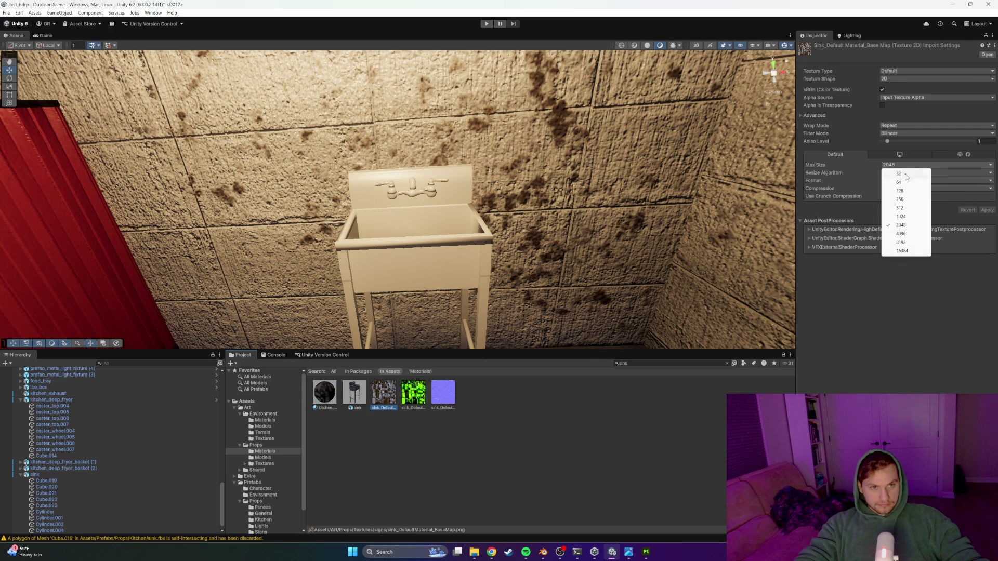
left_click(911, 234)
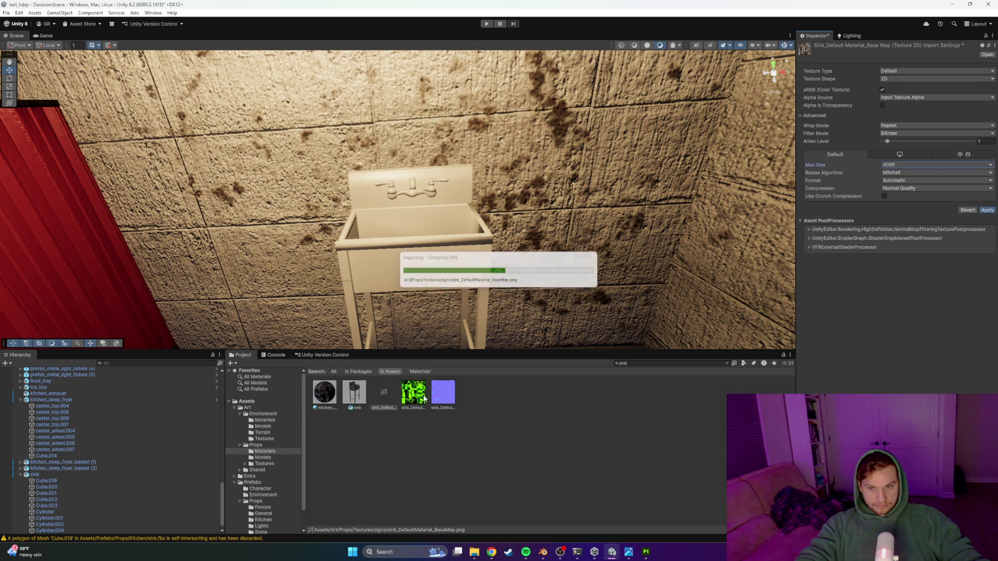
left_click(905, 164)
left_click(904, 233)
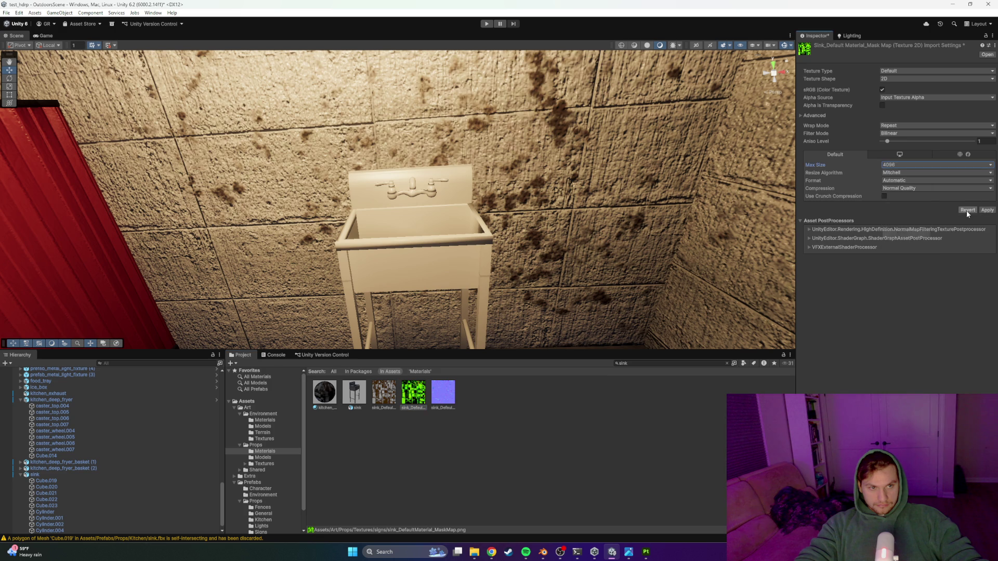
left_click(448, 404)
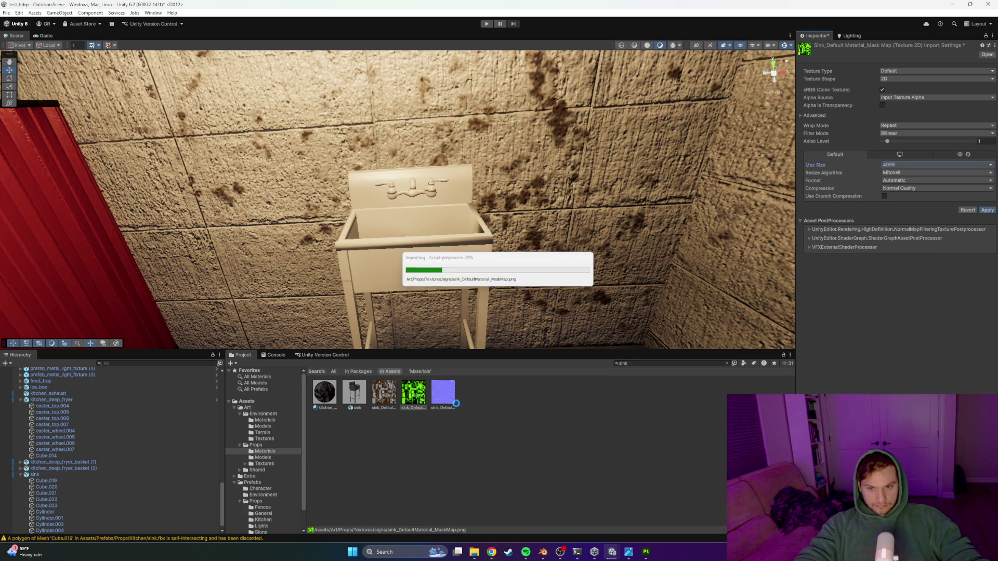
Step: Set the sink normal texture to 4096 max size and Normal map type, then apply
left_click(909, 165)
left_click(904, 234)
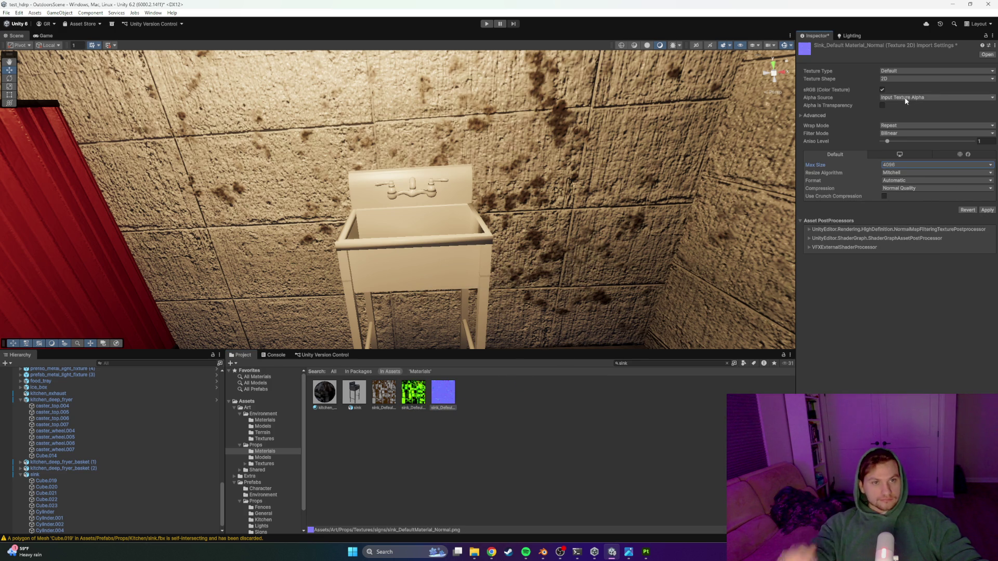
left_click(896, 71)
left_click(899, 86)
left_click(987, 202)
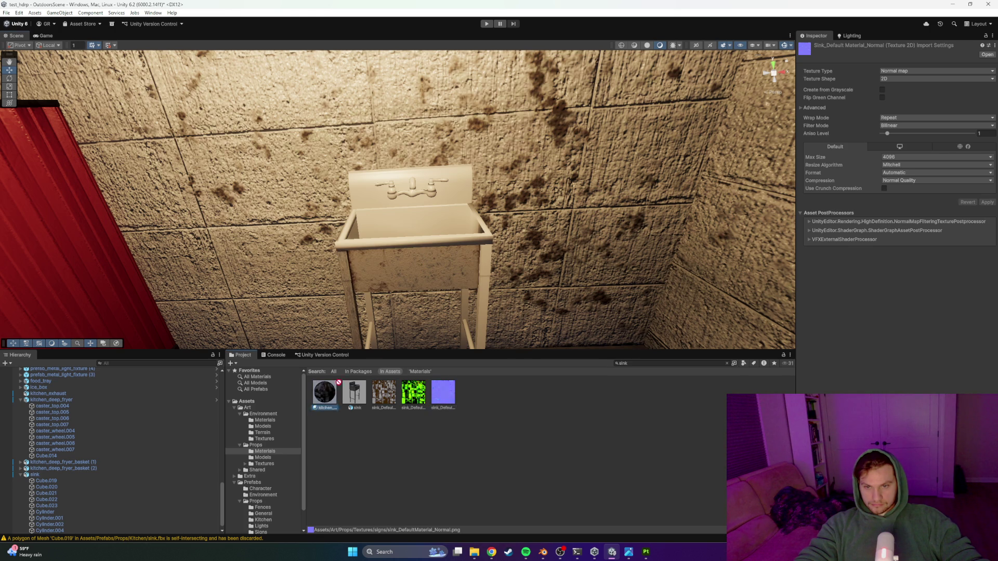
mouse_move(478, 286)
left_mouse_down()
mouse_move(441, 327)
mouse_move(452, 291)
left_mouse_up()
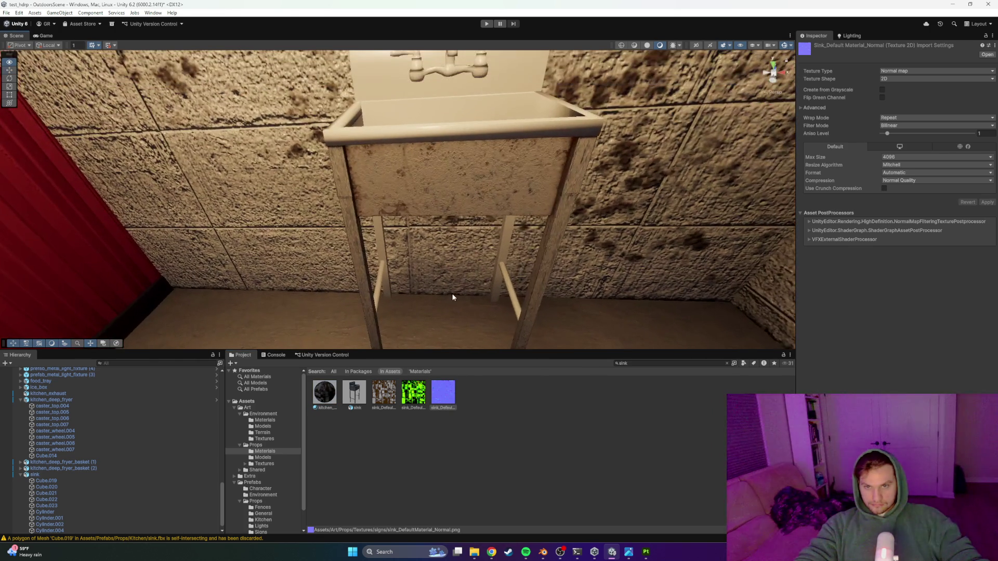
mouse_move(373, 393)
left_mouse_down()
mouse_move(366, 301)
mouse_move(378, 293)
left_mouse_up()
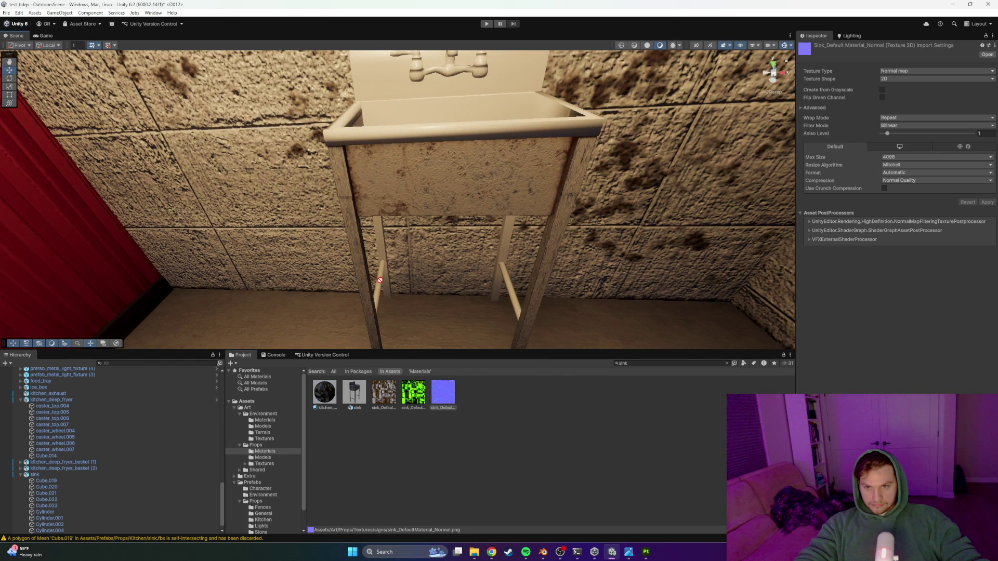
mouse_move(382, 243)
left_mouse_down()
mouse_move(597, 297)
mouse_move(535, 314)
mouse_move(542, 326)
left_mouse_up()
left_click_drag(319, 398, 392, 259)
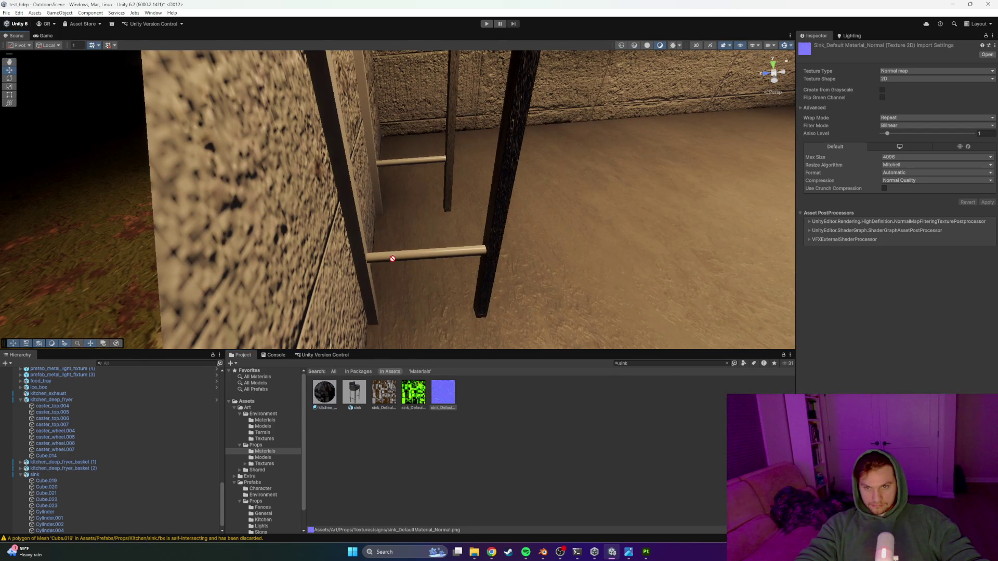
mouse_move(362, 298)
left_mouse_down()
mouse_move(401, 212)
mouse_move(430, 208)
mouse_move(345, 205)
mouse_move(341, 184)
mouse_move(341, 238)
left_mouse_up()
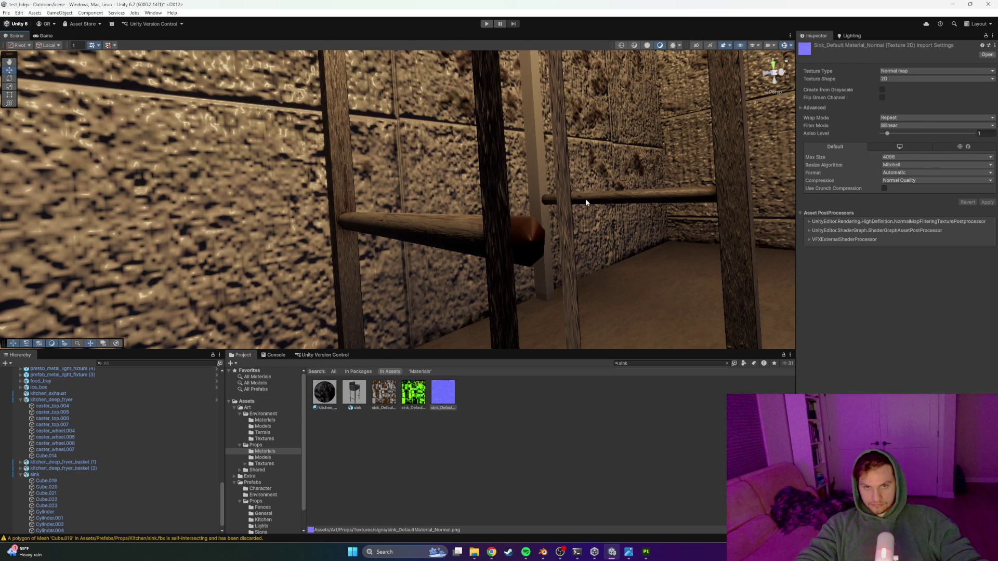
mouse_move(581, 201)
left_mouse_down()
mouse_move(617, 160)
mouse_move(511, 162)
mouse_move(541, 163)
left_mouse_up()
mouse_move(383, 317)
left_mouse_down()
mouse_move(426, 176)
mouse_move(338, 341)
left_mouse_up()
scroll(410, 182, "up", 5)
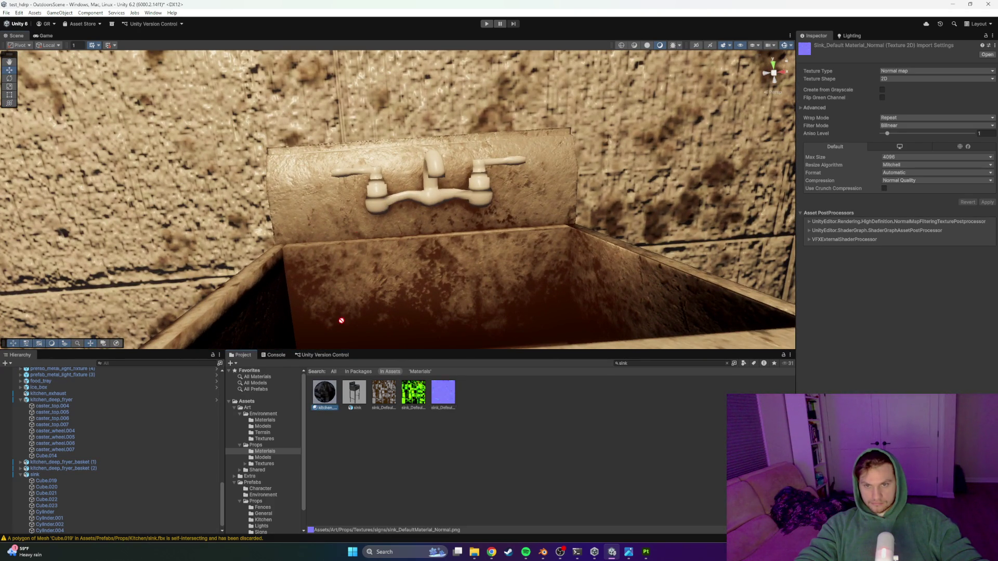
mouse_move(438, 213)
left_mouse_down()
mouse_move(404, 233)
mouse_move(445, 223)
mouse_move(479, 238)
mouse_move(584, 242)
mouse_move(389, 268)
mouse_move(477, 218)
left_mouse_up()
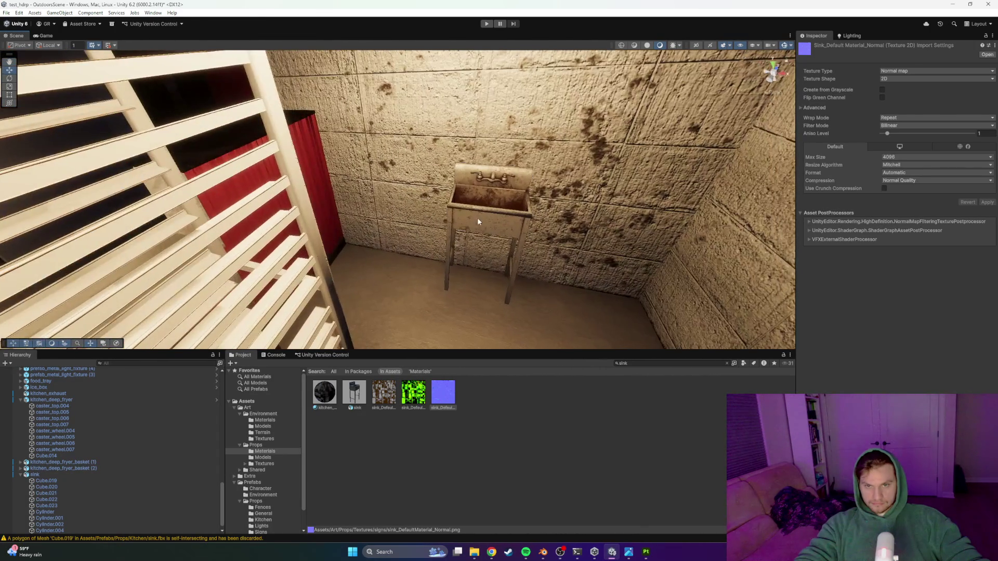
Step: Select the sink and shrink its box collider's depth and width toward the basin
left_click(477, 217)
scroll(477, 218, "up", 3)
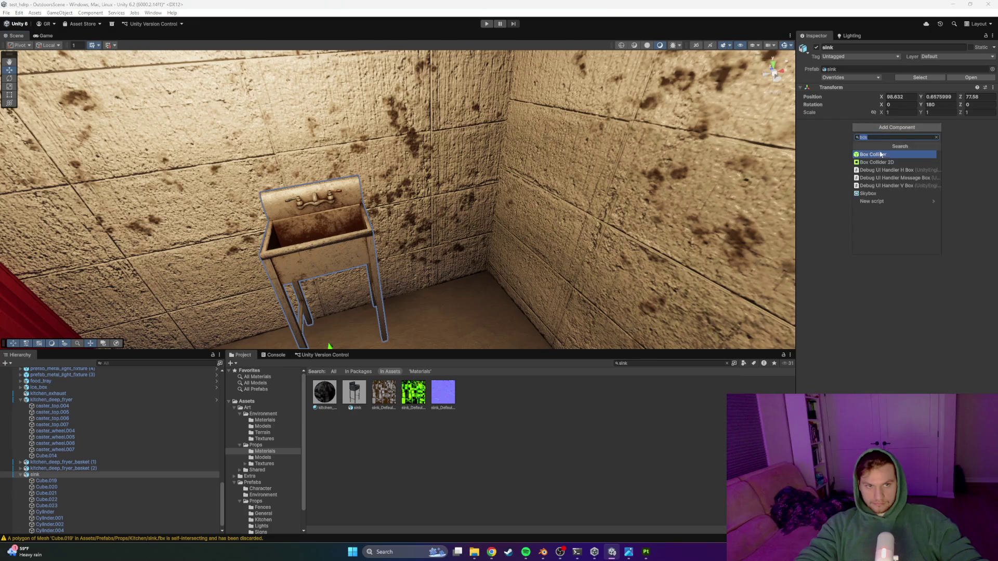
mouse_move(528, 228)
left_mouse_down()
mouse_move(680, 283)
mouse_move(682, 307)
left_mouse_up()
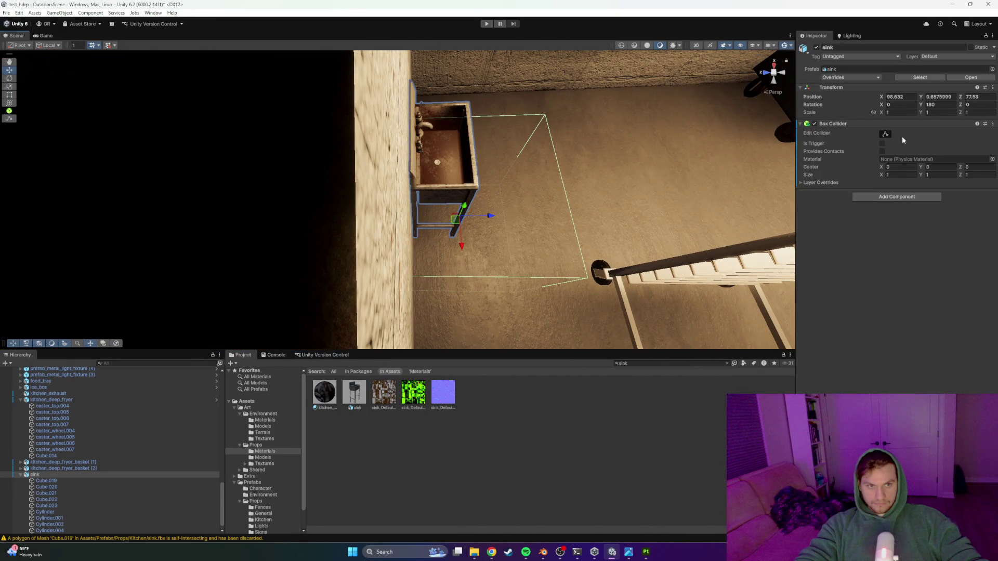
mouse_move(464, 216)
left_mouse_down()
mouse_move(490, 240)
mouse_move(414, 253)
left_mouse_up()
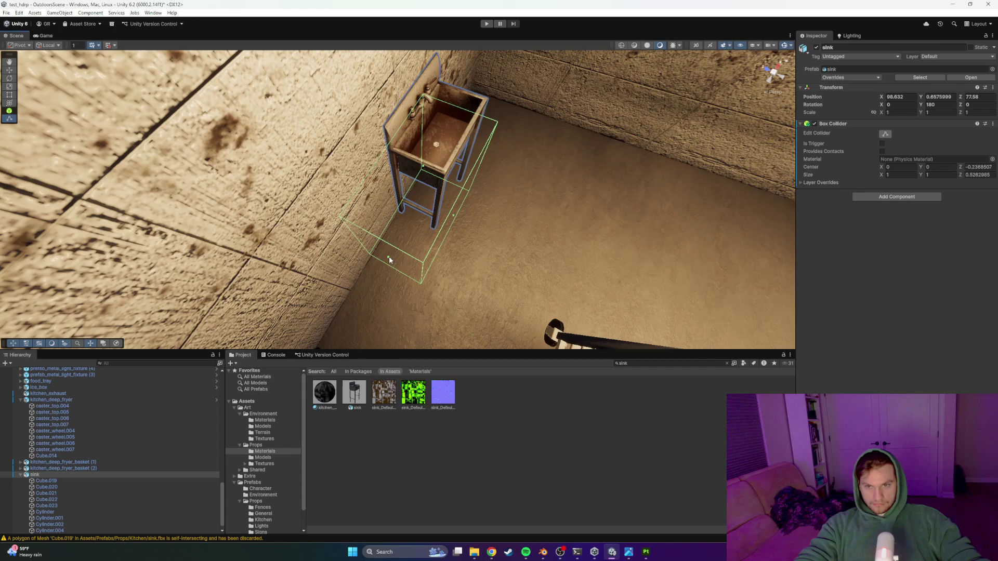
left_click_drag(422, 216, 418, 214)
mouse_move(419, 214)
left_mouse_down()
mouse_move(508, 213)
mouse_move(393, 209)
mouse_move(471, 218)
mouse_move(506, 207)
mouse_move(397, 225)
left_mouse_up()
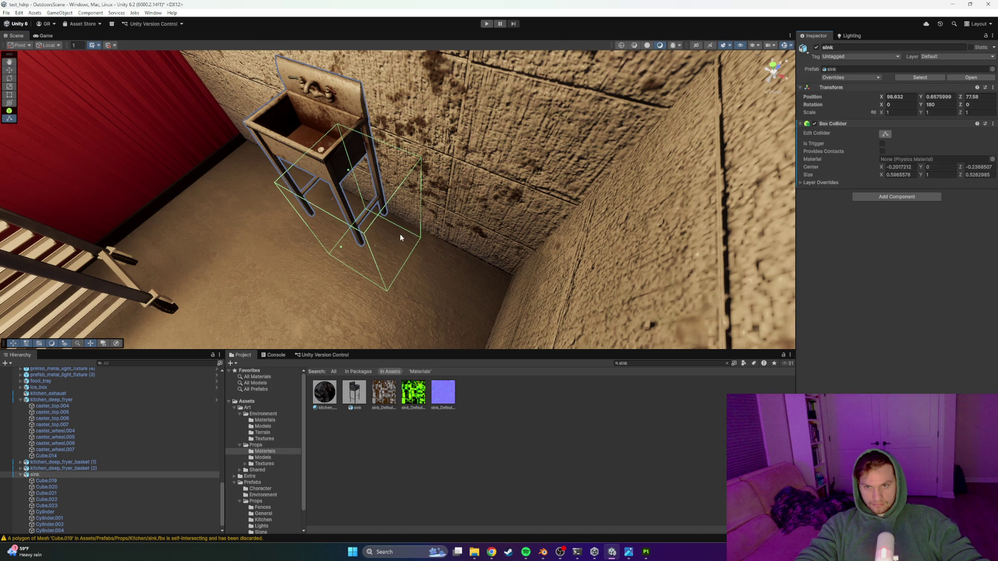
Step: Reselect the sink and fine-tune the collider's width to fit its legs
left_click_drag(401, 235, 378, 226)
left_click(342, 202)
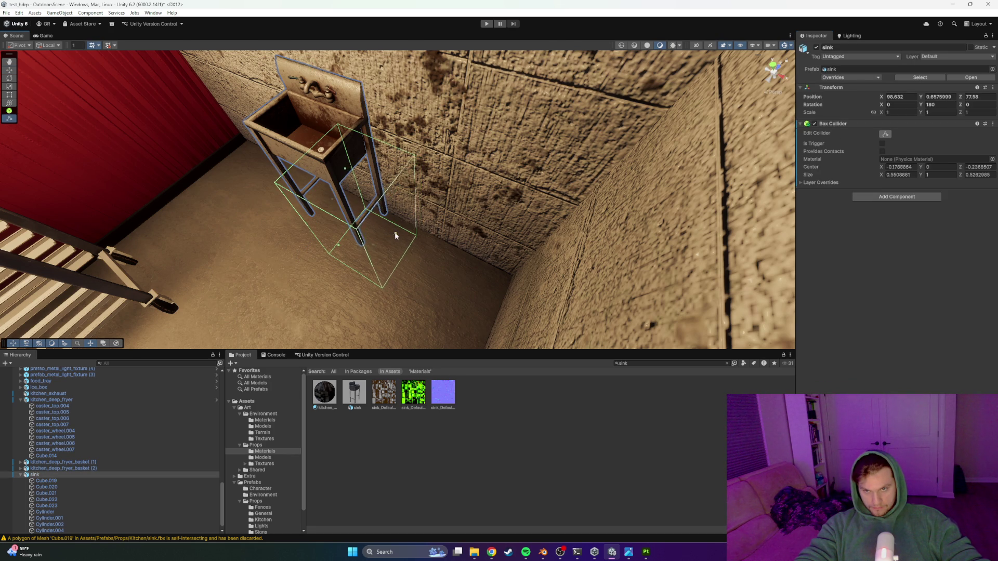
left_click_drag(380, 225, 375, 228)
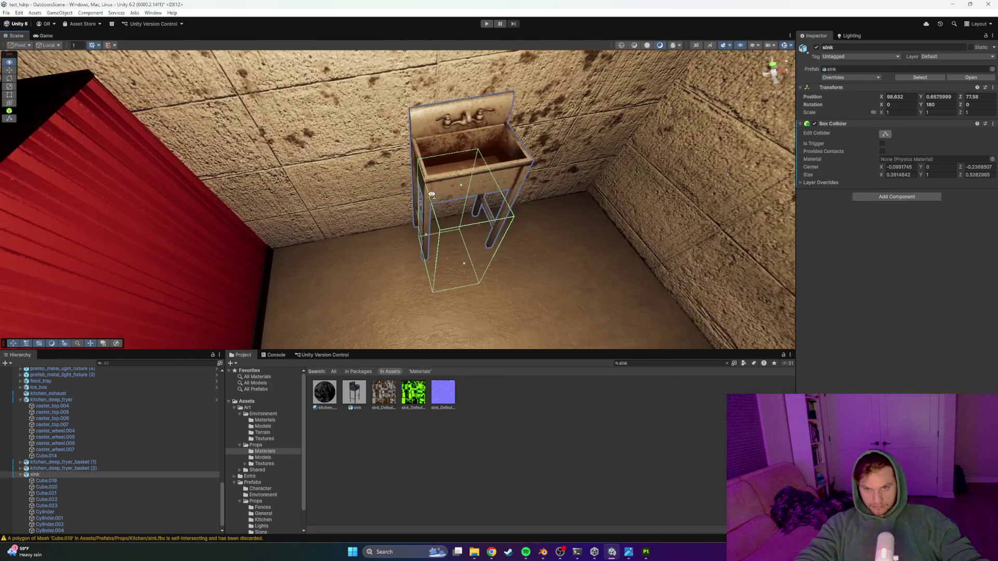
left_click_drag(431, 194, 419, 235)
mouse_move(419, 235)
left_mouse_down()
mouse_move(473, 229)
mouse_move(431, 229)
mouse_move(397, 283)
mouse_move(525, 292)
mouse_move(459, 205)
left_mouse_up()
Step: Check the fitted collider from the front and left, then start Play mode to test
mouse_move(448, 163)
left_mouse_down()
mouse_move(490, 249)
mouse_move(523, 201)
mouse_move(421, 133)
mouse_move(399, 95)
mouse_move(459, 267)
mouse_move(422, 236)
left_mouse_up()
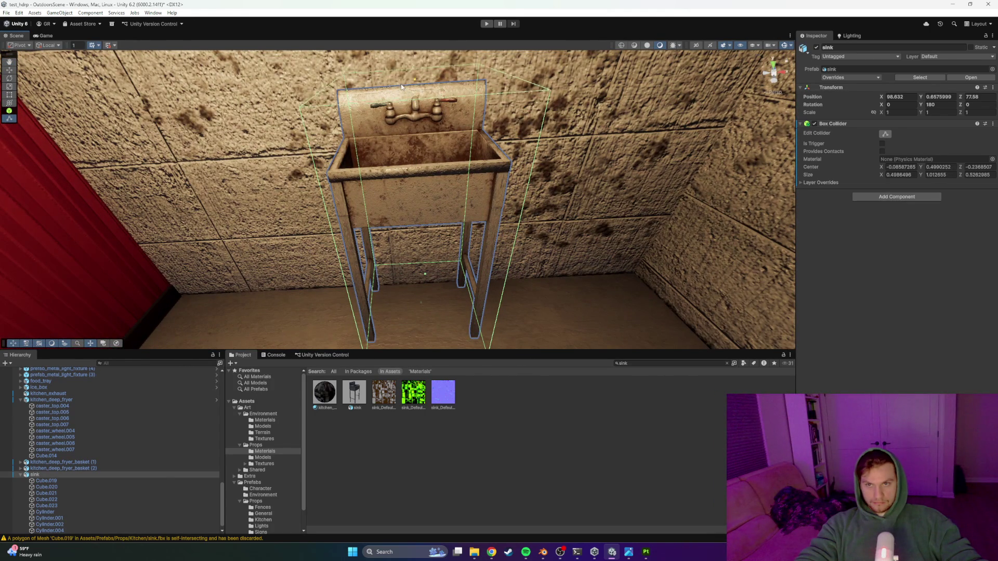
mouse_move(401, 208)
left_mouse_down()
mouse_move(282, 174)
mouse_move(371, 179)
mouse_move(360, 152)
left_mouse_up()
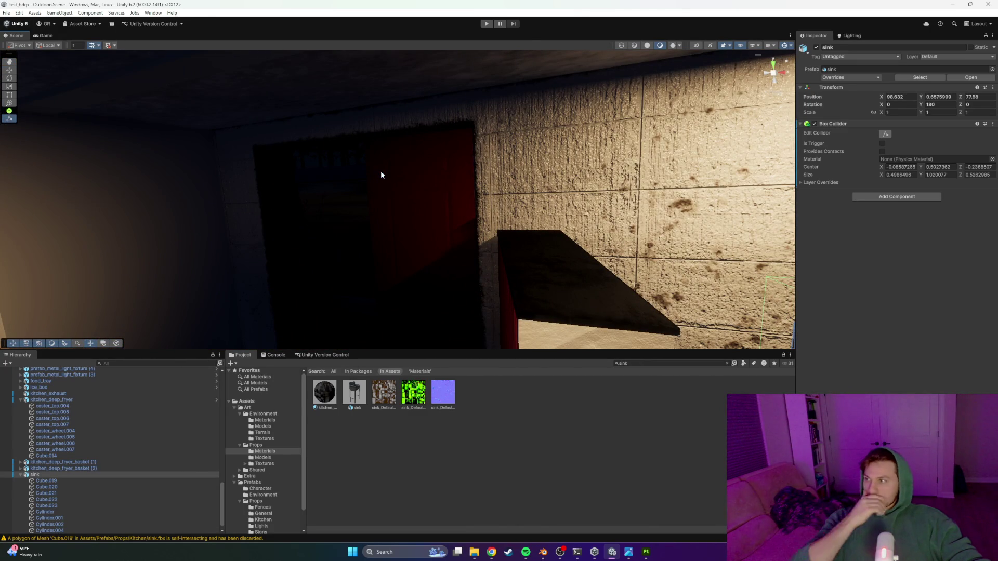
mouse_move(402, 192)
left_mouse_down()
mouse_move(379, 175)
mouse_move(395, 169)
mouse_move(526, 205)
mouse_move(455, 222)
mouse_move(471, 194)
left_mouse_up()
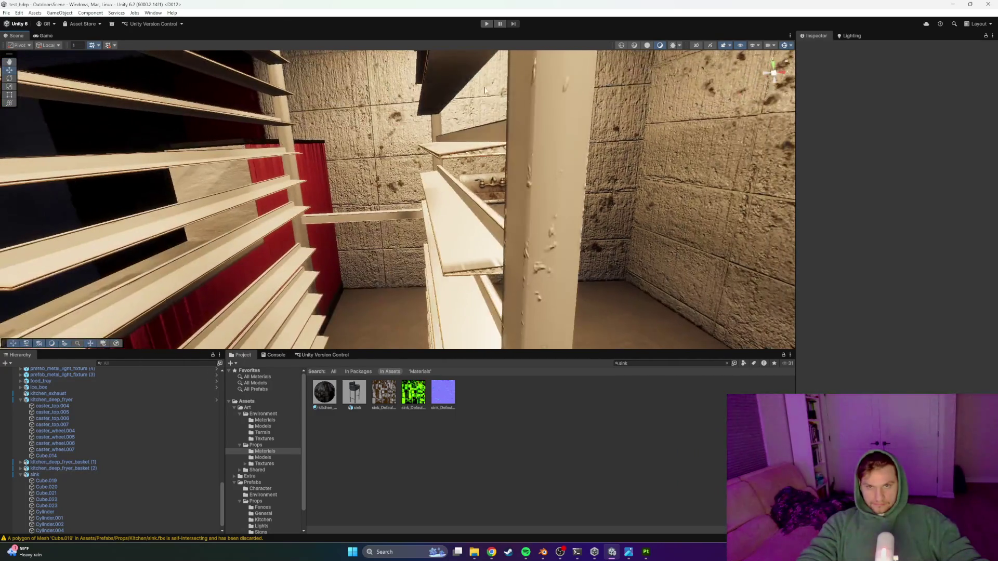
left_click(486, 23)
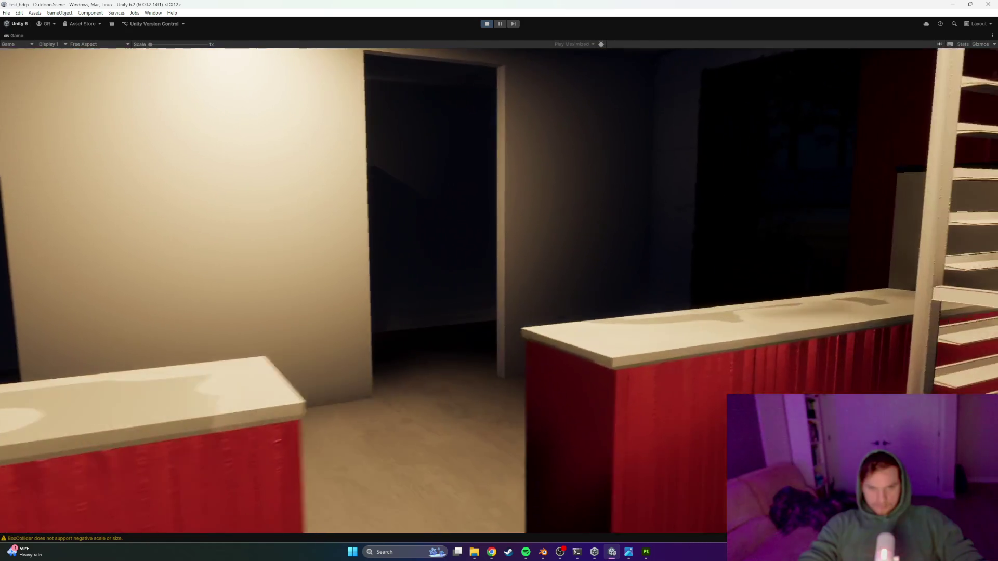
key("Escape")
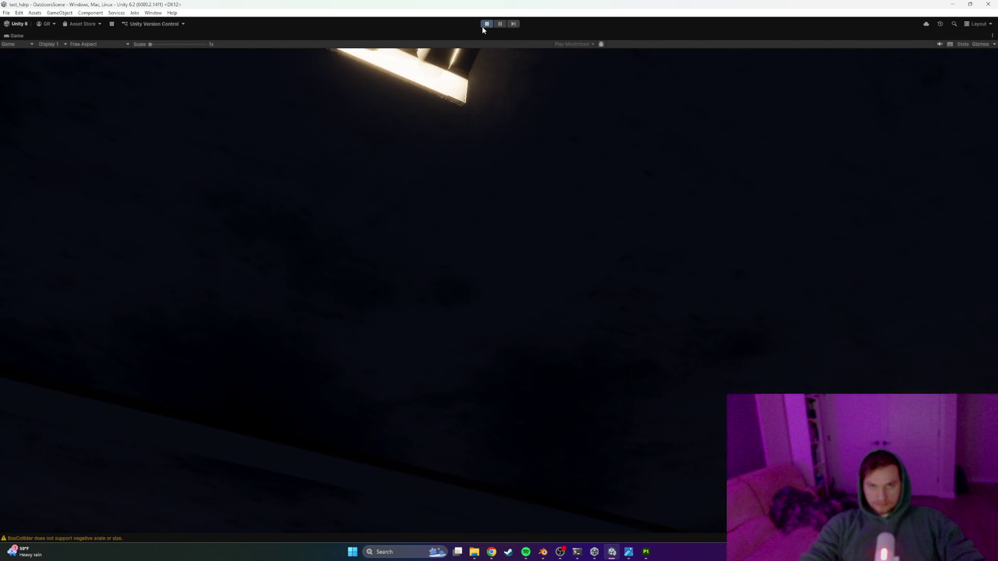
key("ctrl+p")
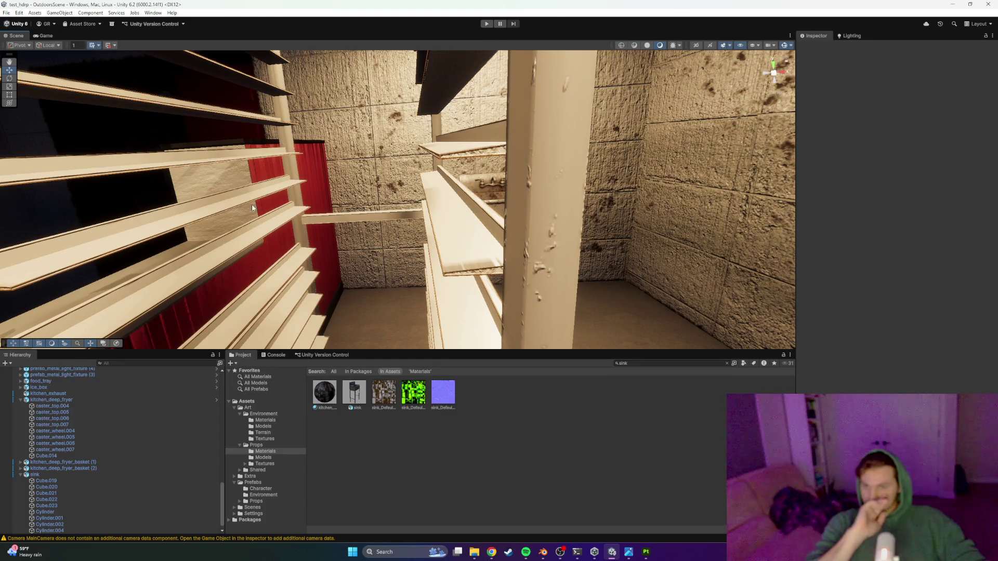
Step: Collapse the env group, expand NestedParent_Unpack, and select its MainCamera
scroll(34, 425, "up", 10)
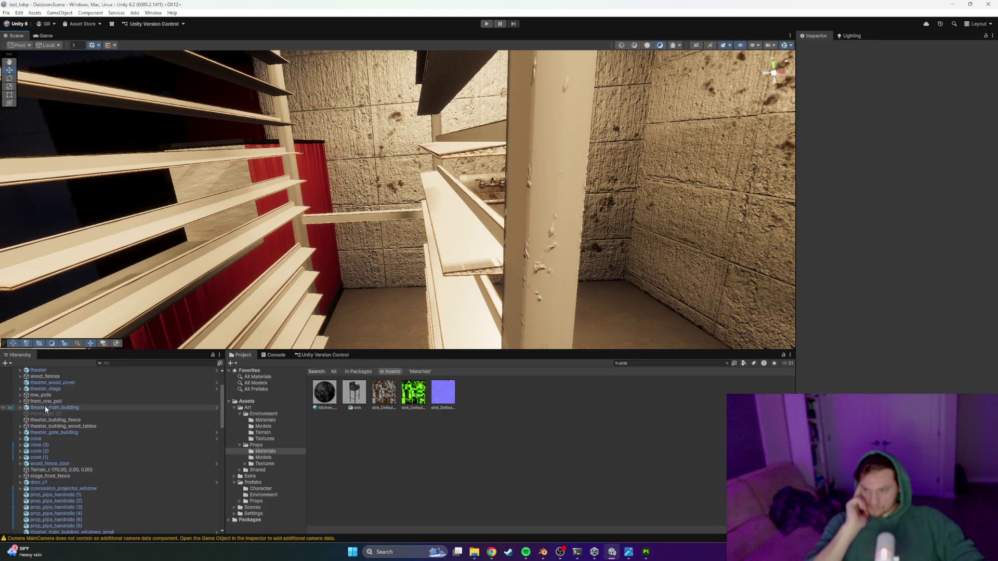
left_click(21, 377)
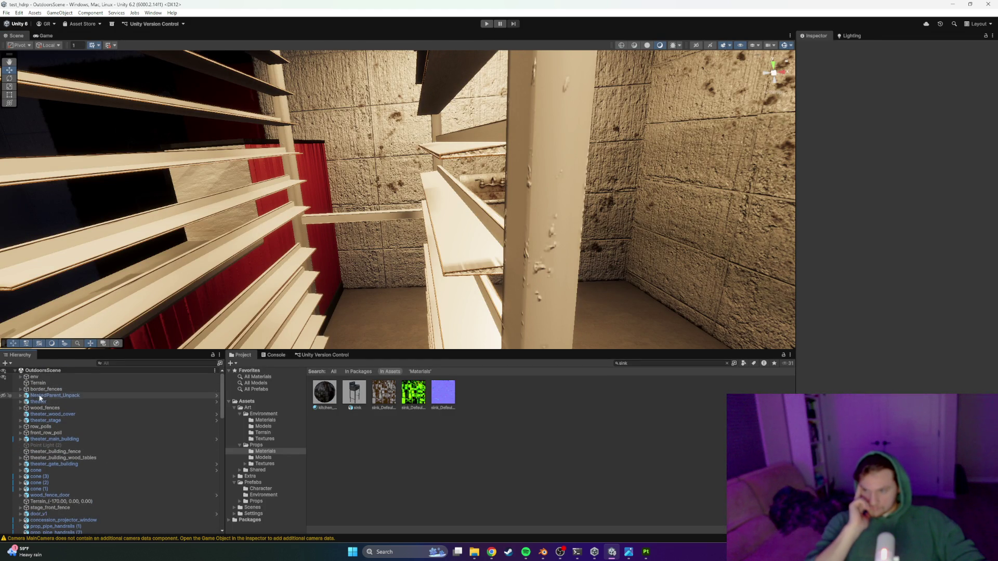
left_click(33, 398)
key("Right")
left_click(54, 404)
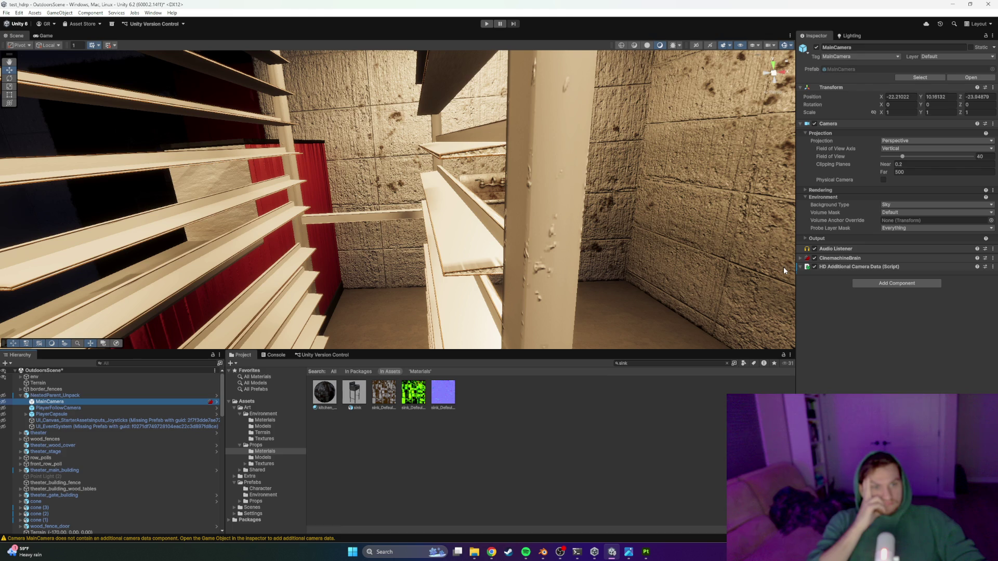
Step: Preview the game camera's view, then orbit the Scene view to bring the camera frustum into sight
mouse_move(624, 218)
left_mouse_down()
mouse_move(558, 185)
mouse_move(134, 145)
mouse_move(145, 32)
left_mouse_up()
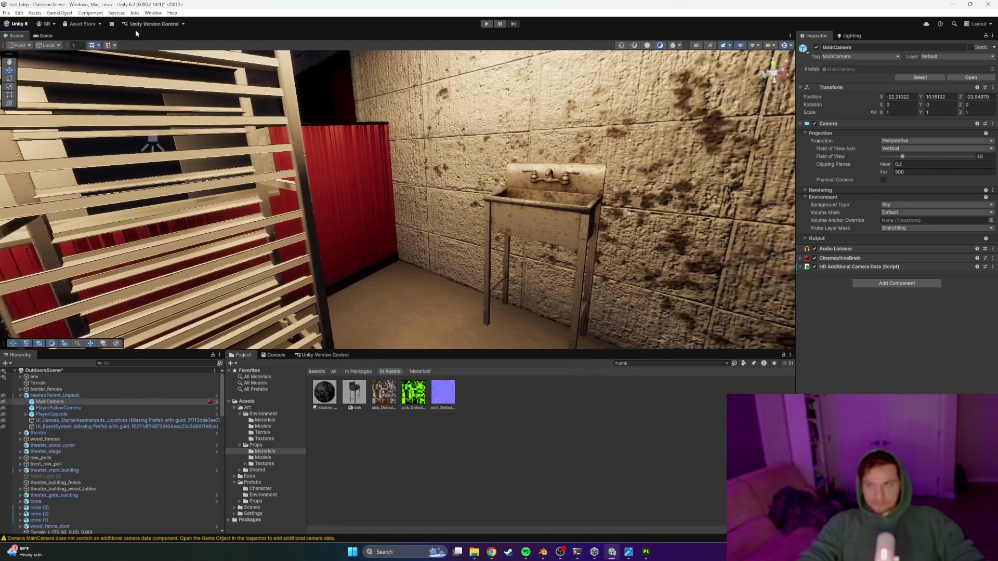
left_click(46, 36)
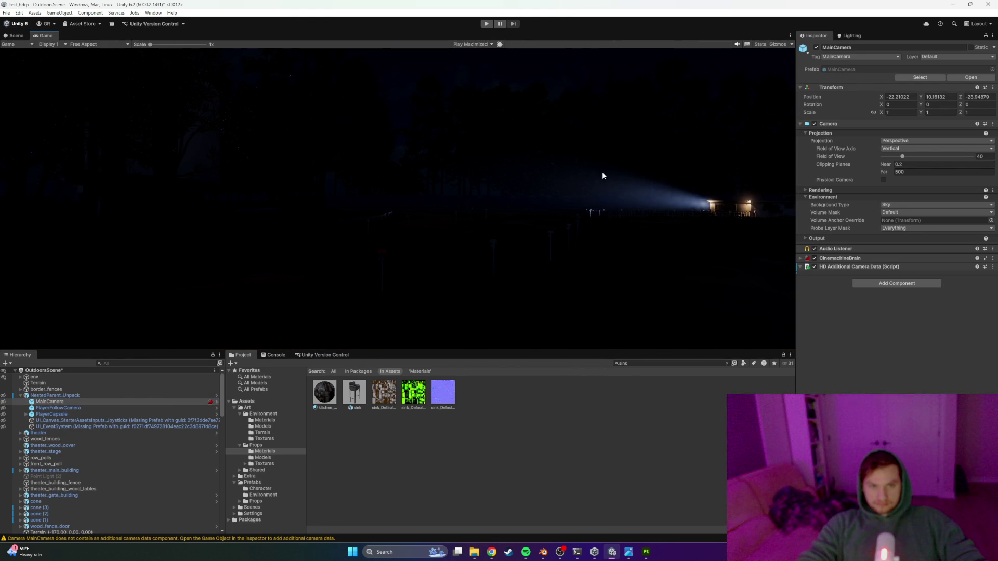
left_click(17, 36)
left_click_drag(405, 166, 453, 180)
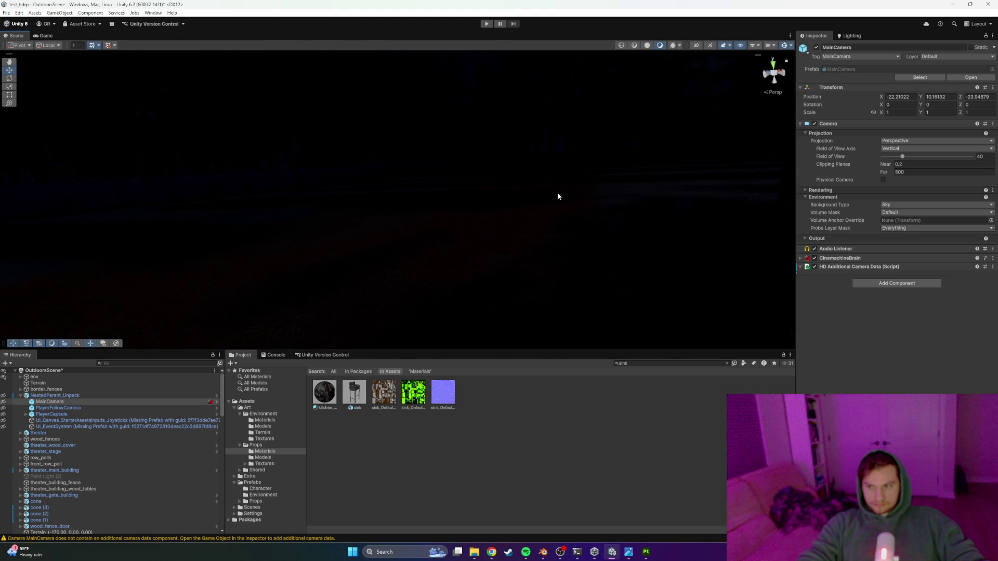
mouse_move(423, 180)
left_mouse_down()
mouse_move(483, 196)
mouse_move(378, 223)
mouse_move(571, 231)
mouse_move(615, 199)
mouse_move(579, 185)
mouse_move(590, 178)
mouse_move(594, 187)
mouse_move(373, 202)
left_mouse_up()
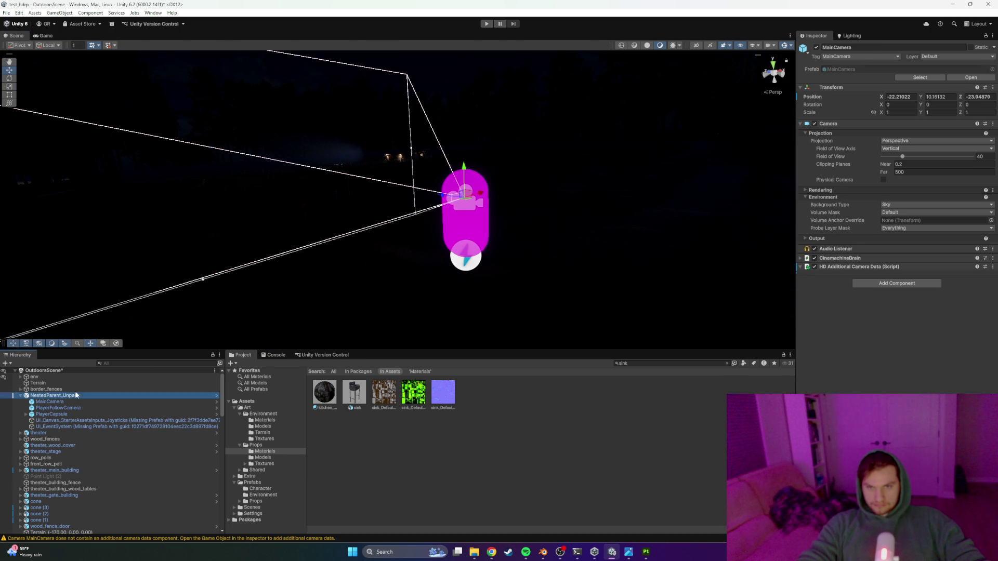
mouse_move(634, 130)
left_mouse_down()
mouse_move(684, 120)
mouse_move(670, 101)
mouse_move(543, 108)
mouse_move(502, 91)
mouse_move(534, 142)
mouse_move(525, 107)
mouse_move(454, 99)
left_mouse_up()
left_click_drag(480, 195, 575, 187)
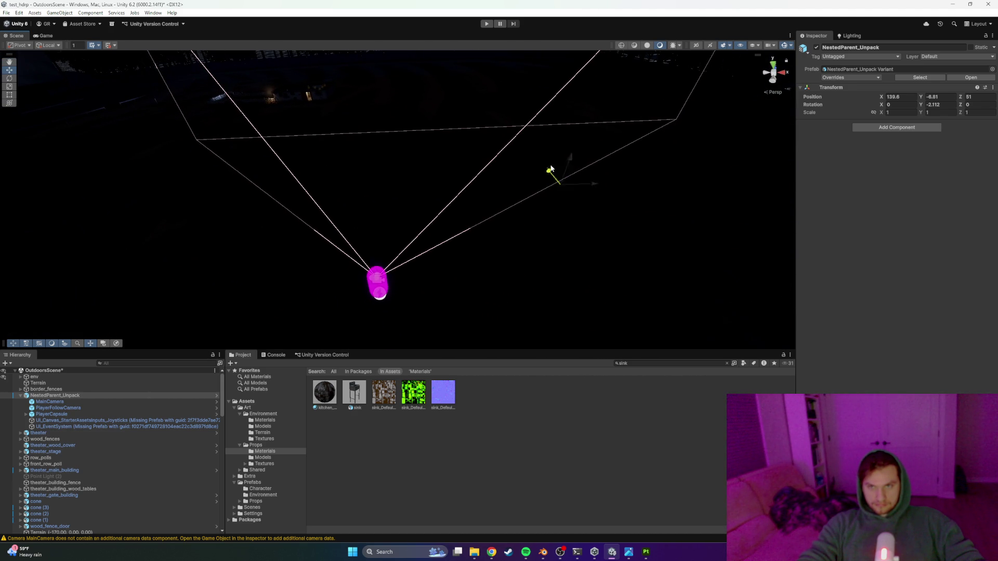
Step: Move NestedParent_Unpack along Z to X 121.01, Z 68.34 and dock the Game view beside Scene
mouse_move(540, 111)
left_mouse_down()
mouse_move(552, 116)
mouse_move(530, 138)
mouse_move(457, 136)
mouse_move(391, 105)
left_mouse_up()
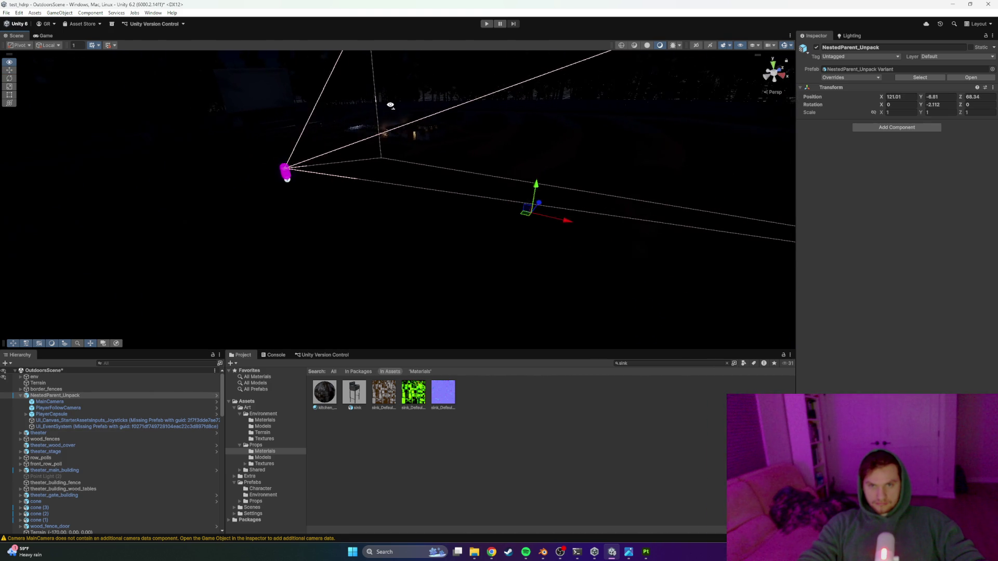
left_click_drag(528, 200, 540, 194)
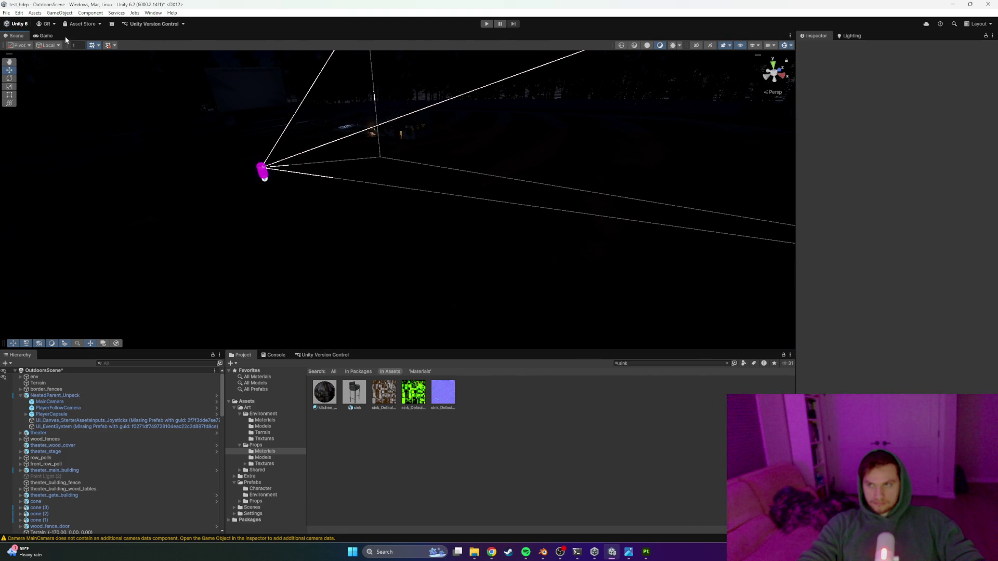
mouse_move(41, 38)
left_mouse_down()
mouse_move(348, 126)
mouse_move(684, 163)
mouse_move(611, 154)
left_mouse_up()
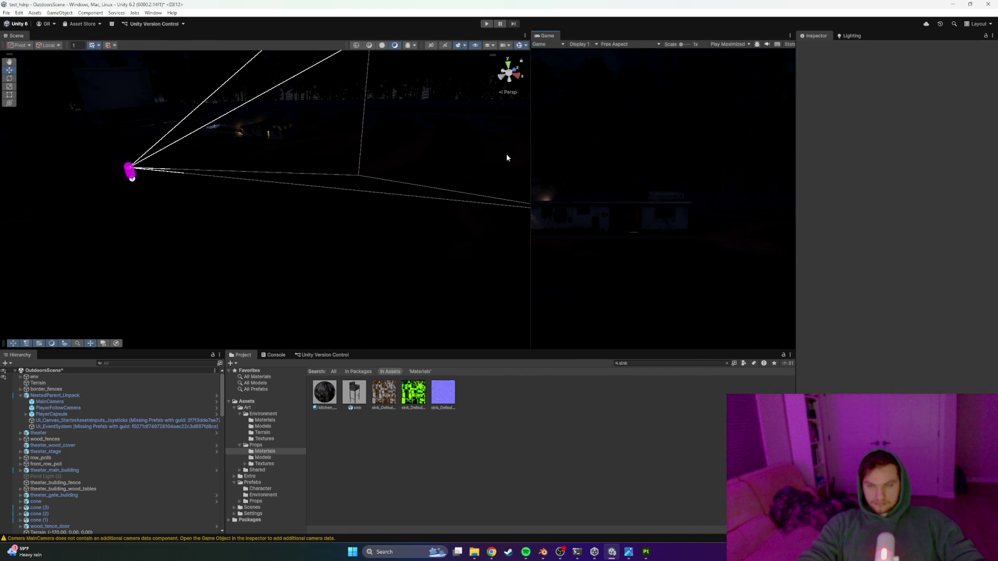
Step: Move the NestedParent_Unpack rig to X 117.63, Y -8.01, Z 95.11, framing the red-countered kitchen
left_click(125, 170)
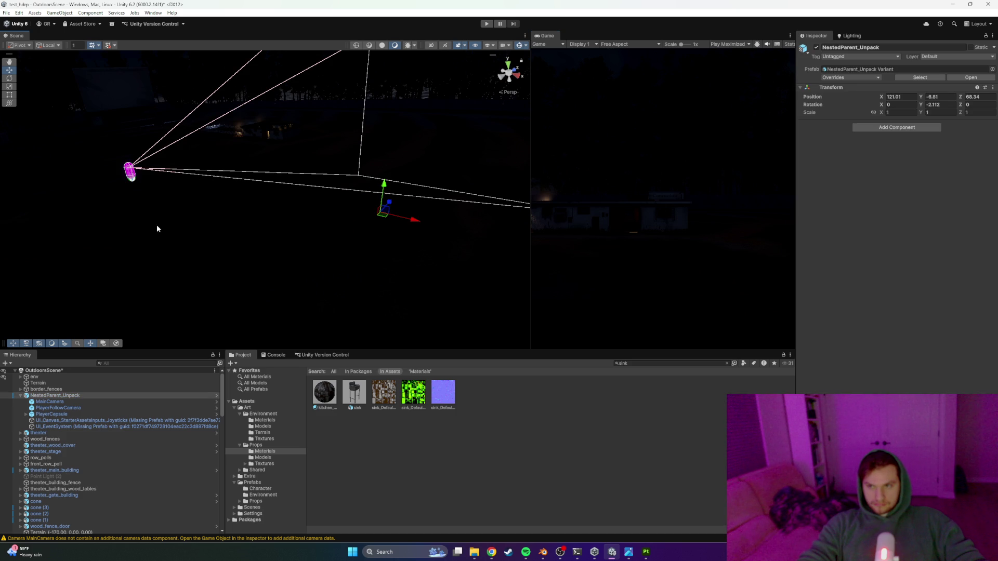
mouse_move(392, 206)
left_mouse_down()
mouse_move(437, 177)
mouse_move(449, 184)
mouse_move(439, 178)
left_mouse_up()
left_click(415, 153)
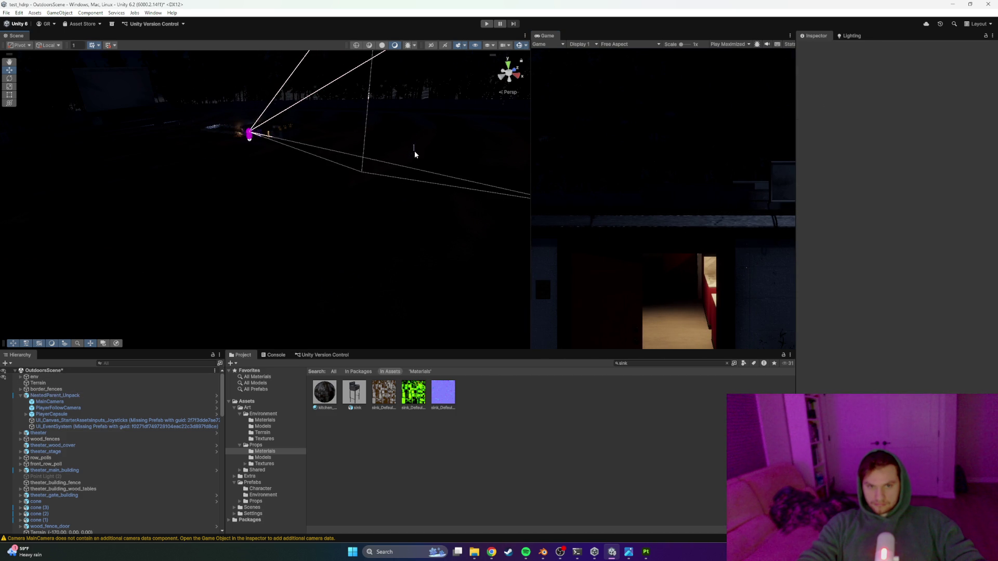
left_click(249, 136)
left_click(412, 148)
left_click(249, 136)
left_click_drag(411, 136, 411, 141)
mouse_move(419, 173)
left_mouse_down()
mouse_move(405, 173)
mouse_move(416, 180)
mouse_move(409, 155)
mouse_move(402, 165)
mouse_move(423, 170)
left_mouse_up()
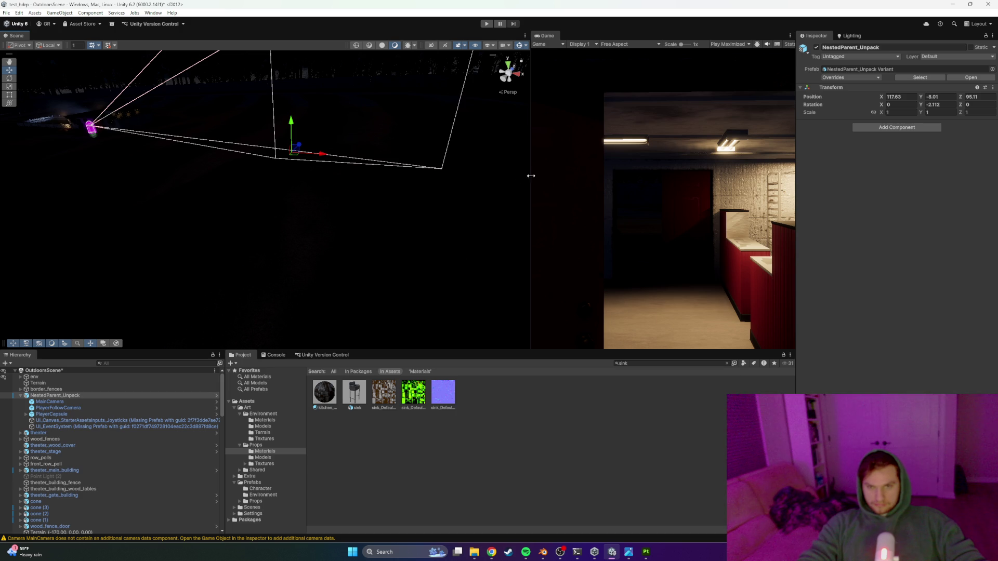
left_click(55, 404)
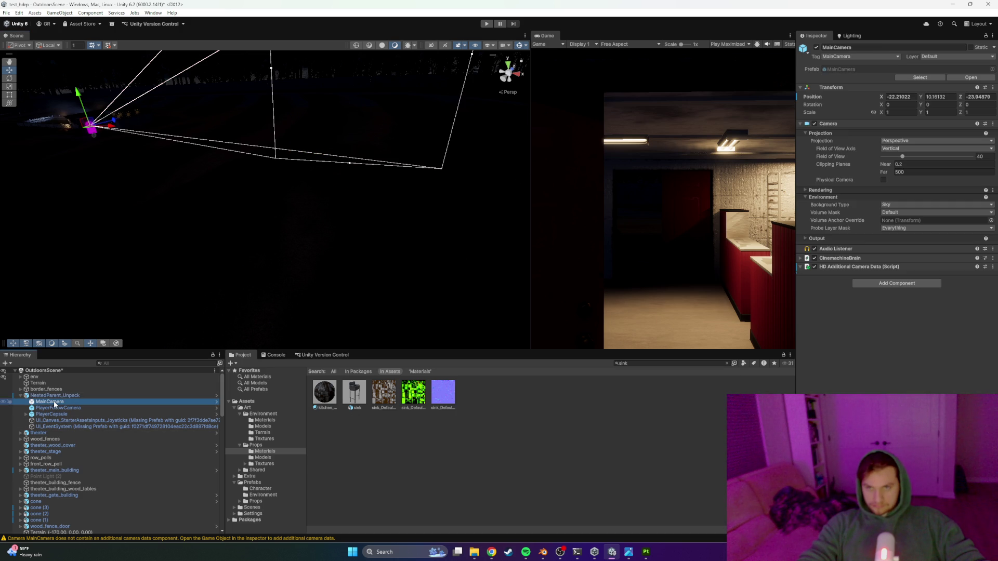
Step: Let the Game view fill the main viewport and set Field of View Axis to Horizontal
left_click(904, 157)
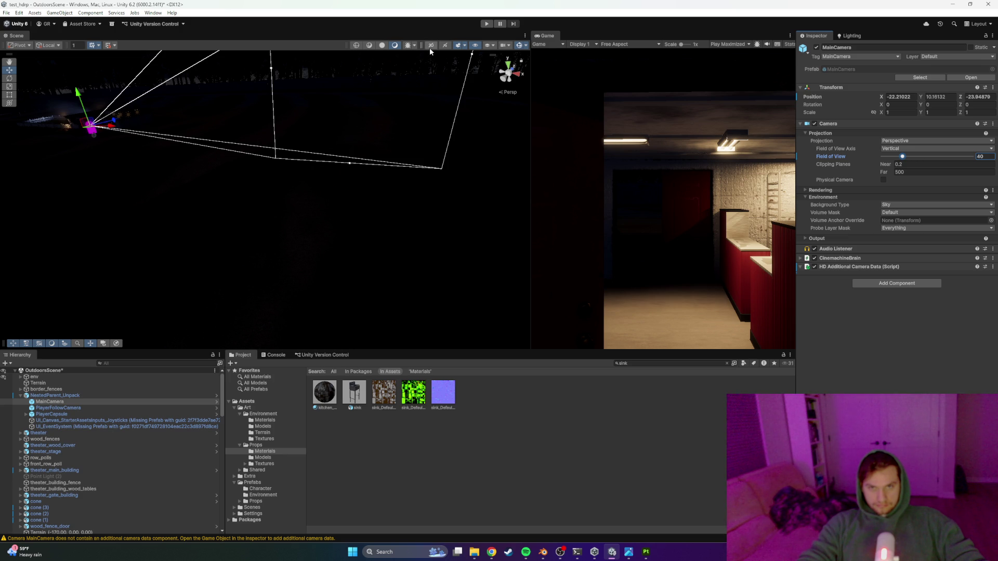
mouse_move(551, 36)
left_mouse_down()
mouse_move(488, 50)
mouse_move(133, 36)
mouse_move(137, 44)
left_mouse_up()
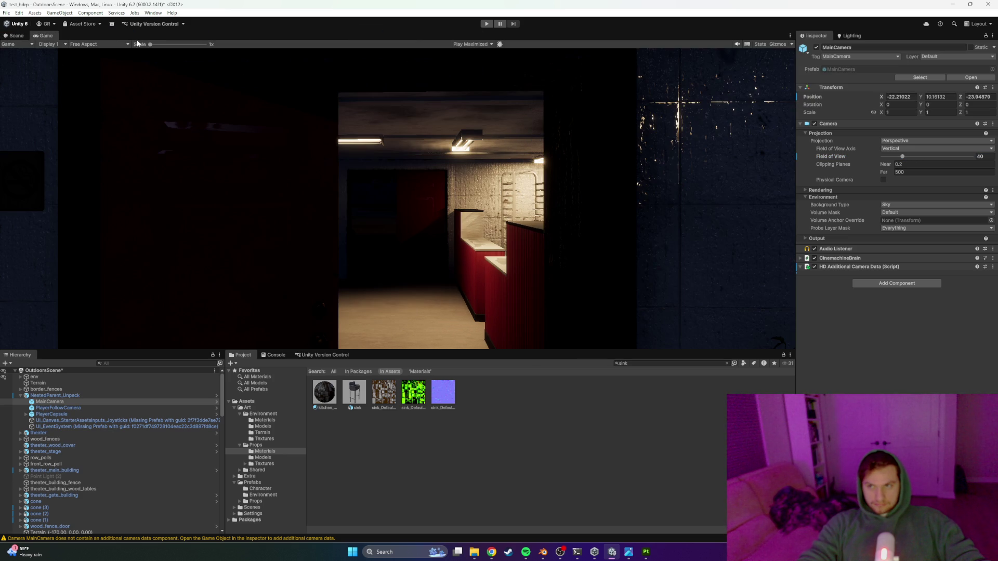
left_click(903, 156)
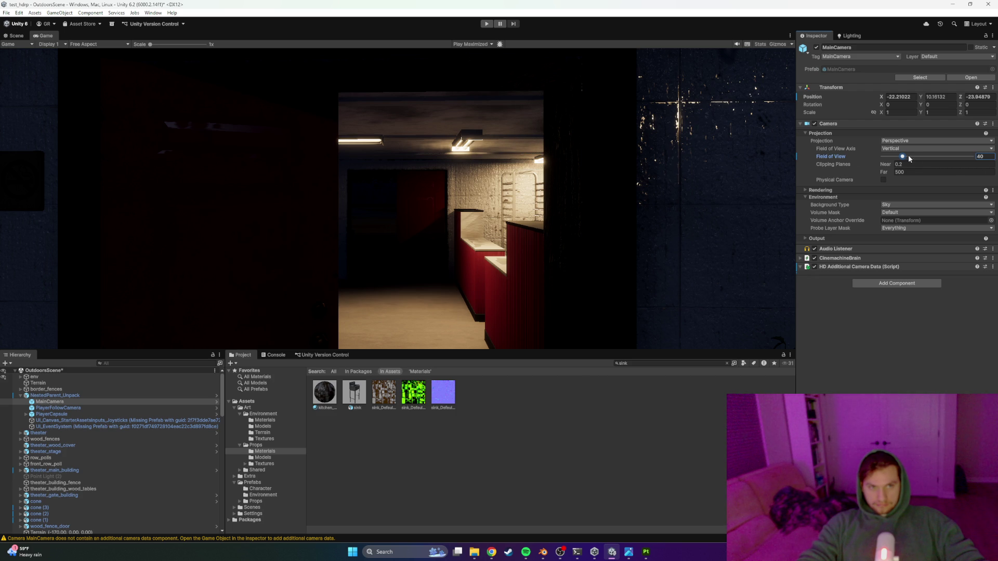
left_click(904, 149)
left_click(906, 167)
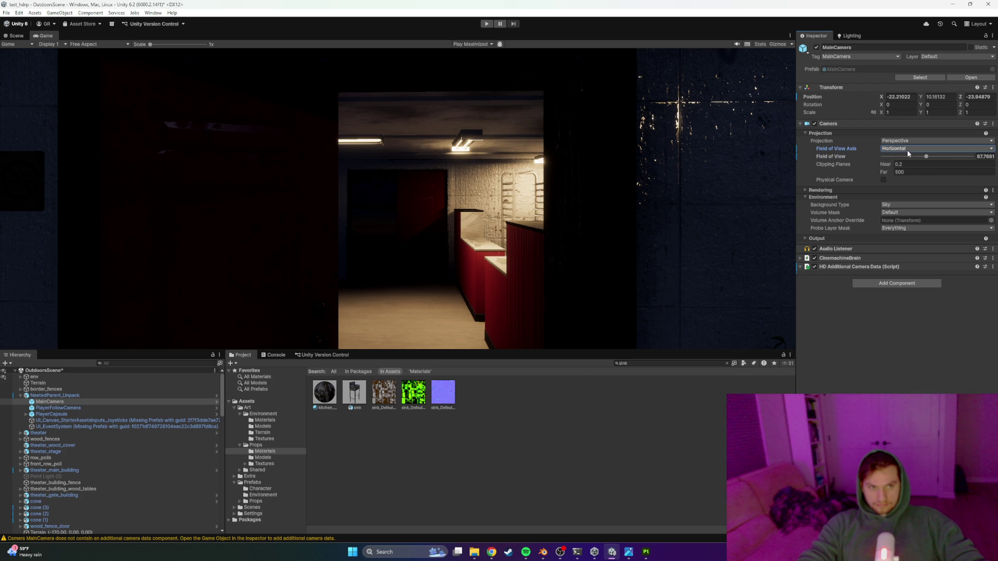
Step: Open the MainCamera prefab for editing in Prefab Mode
left_click(926, 157)
left_click(911, 164)
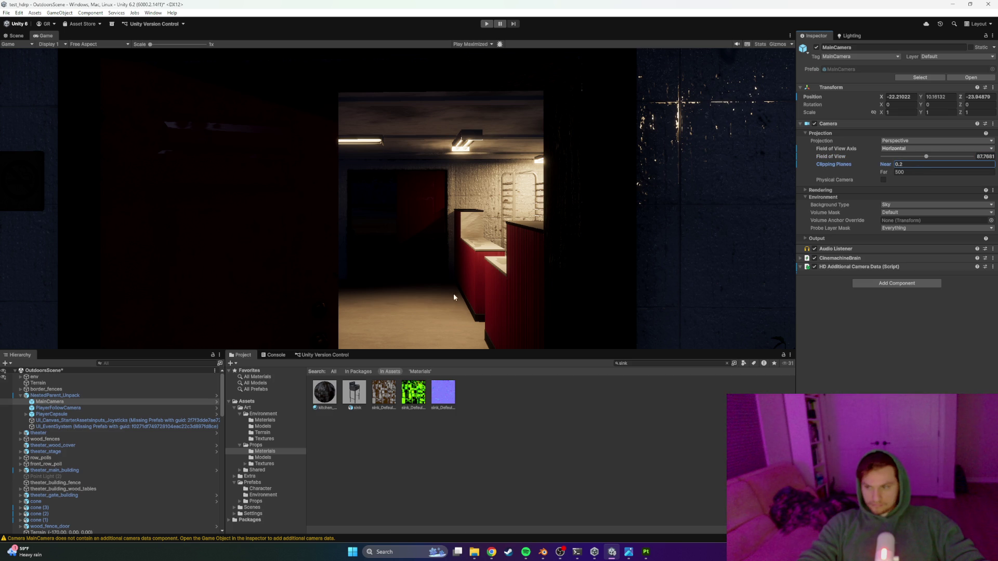
left_click(92, 402)
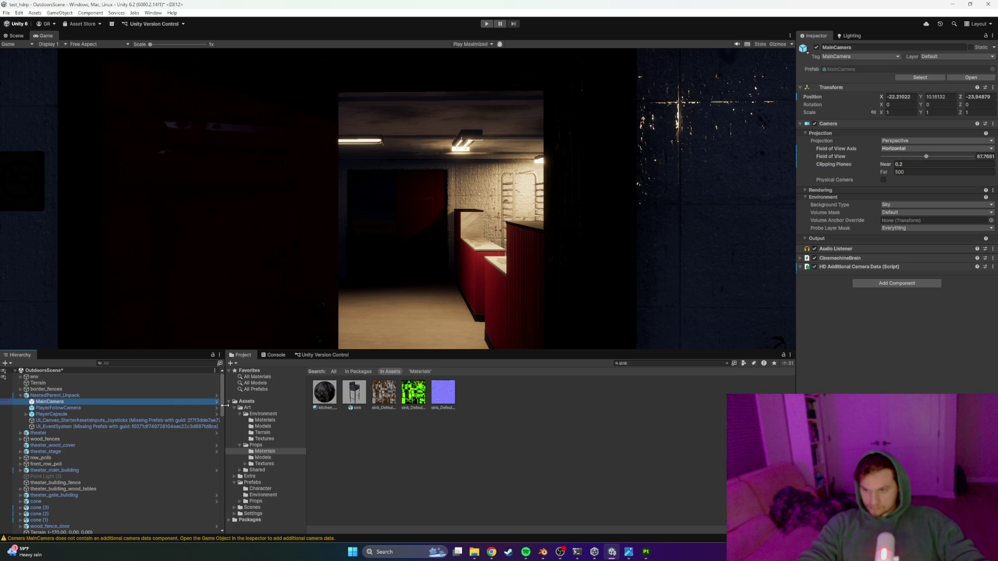
left_click(217, 401)
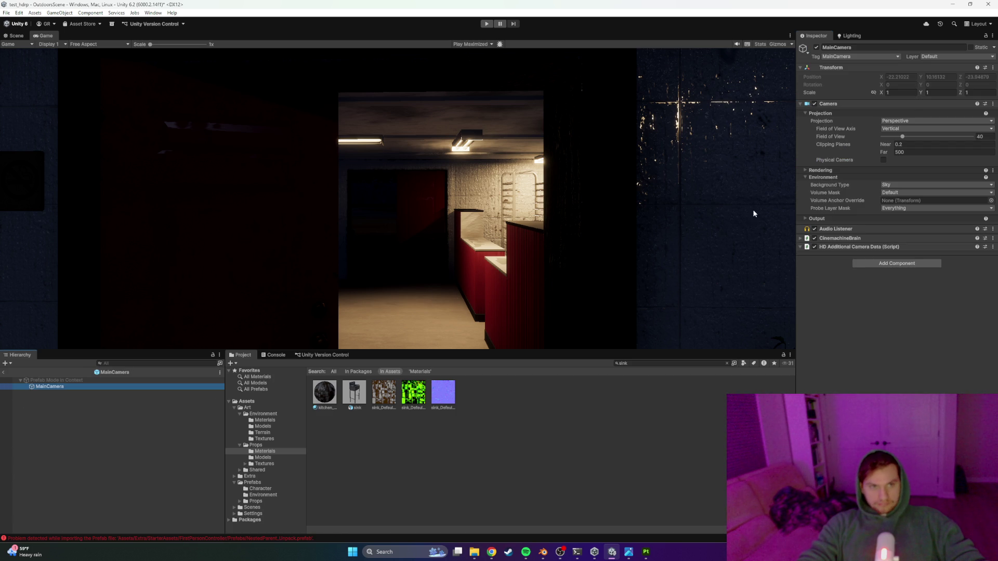
Step: Toggle Physical Camera on and off twice, leaving it disabled
left_click(903, 138)
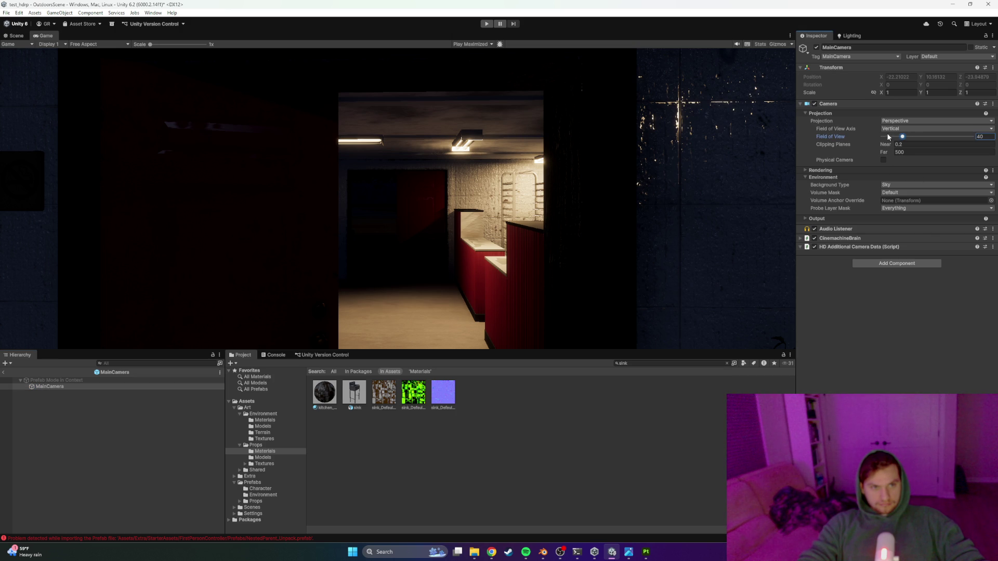
left_click(886, 159)
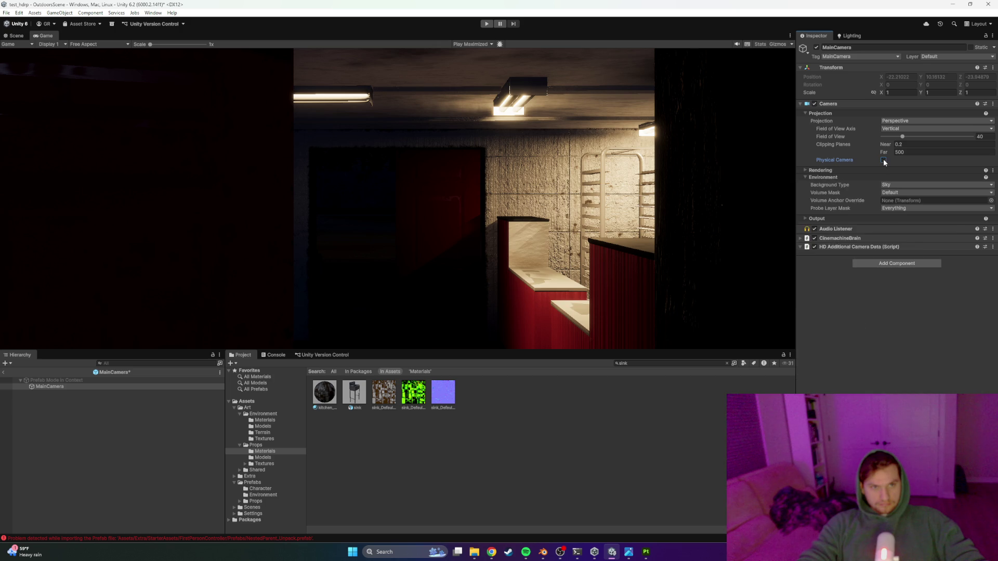
left_click(884, 160)
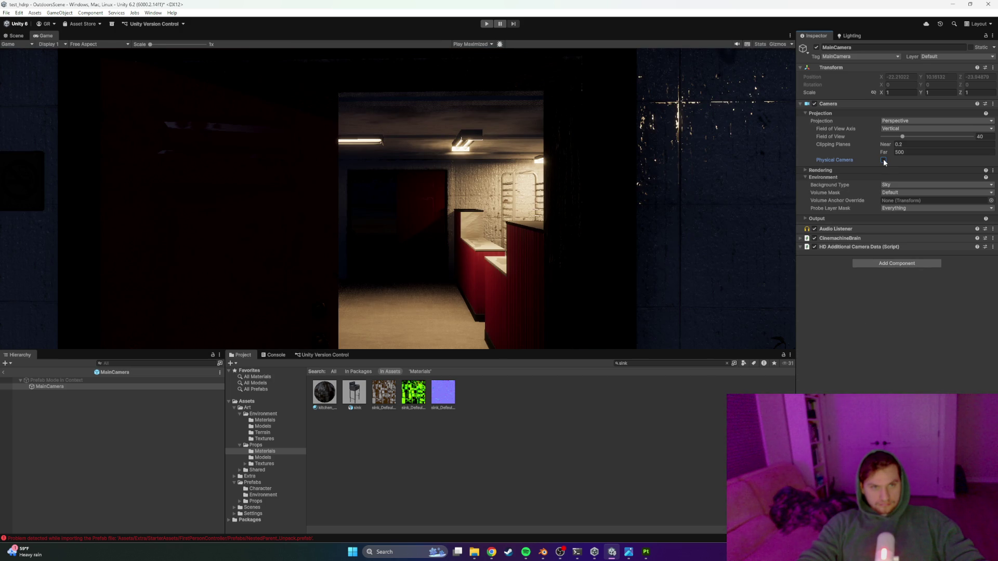
left_click(904, 136)
left_click(883, 161)
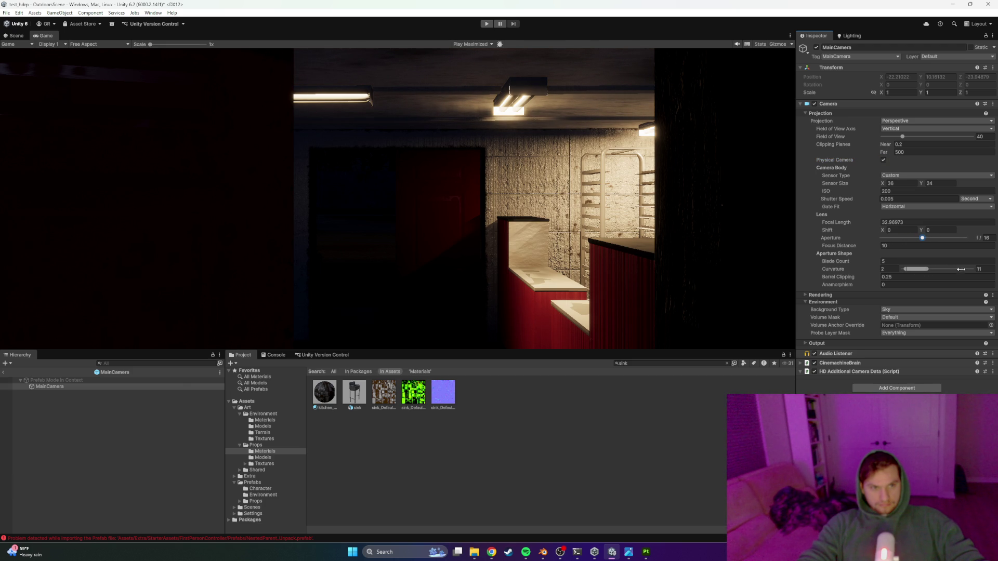
left_click(884, 160)
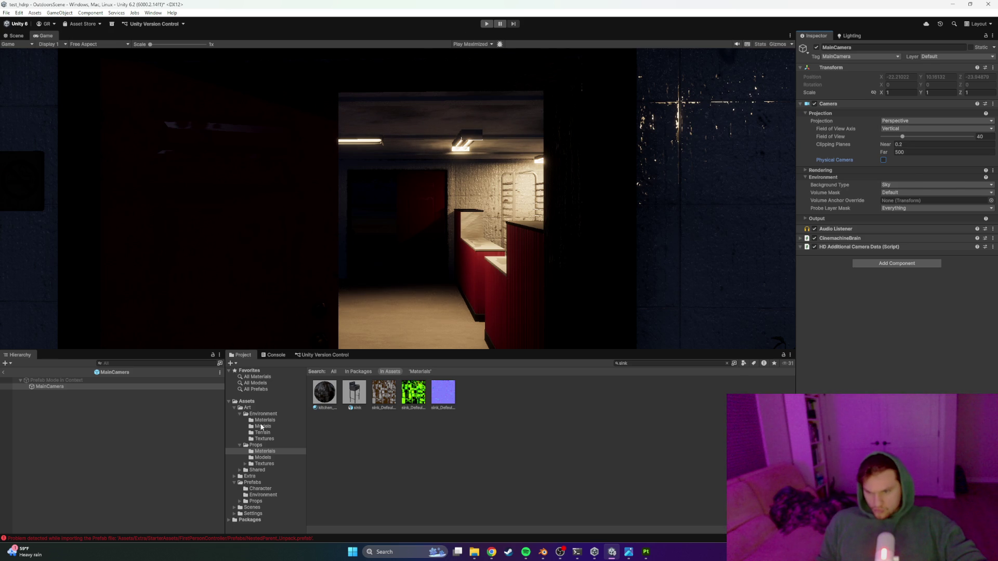
Step: Clear the Console's warnings and errors, then switch back from the Game view to the Scene view
left_click(276, 355)
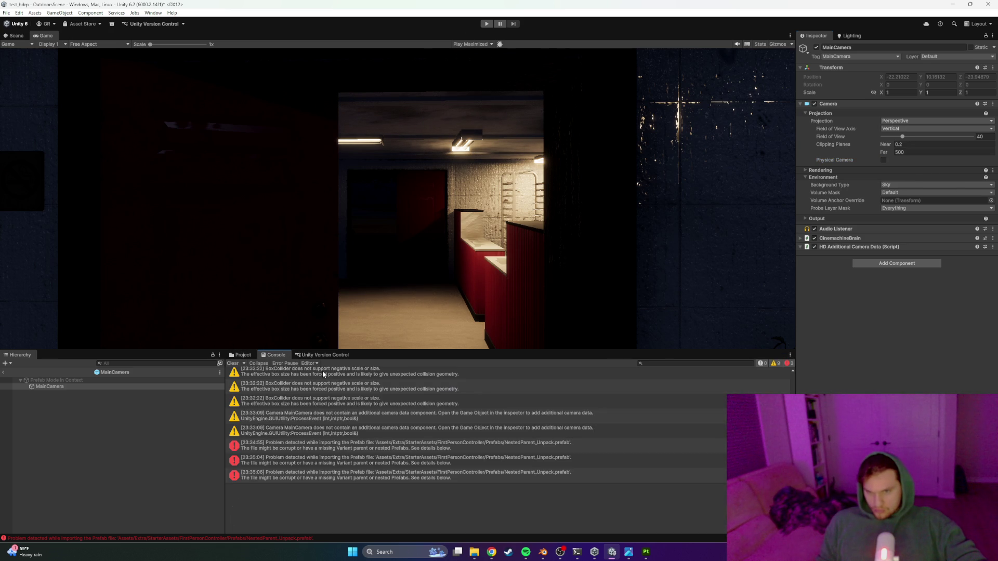
left_click(234, 364)
left_click(244, 355)
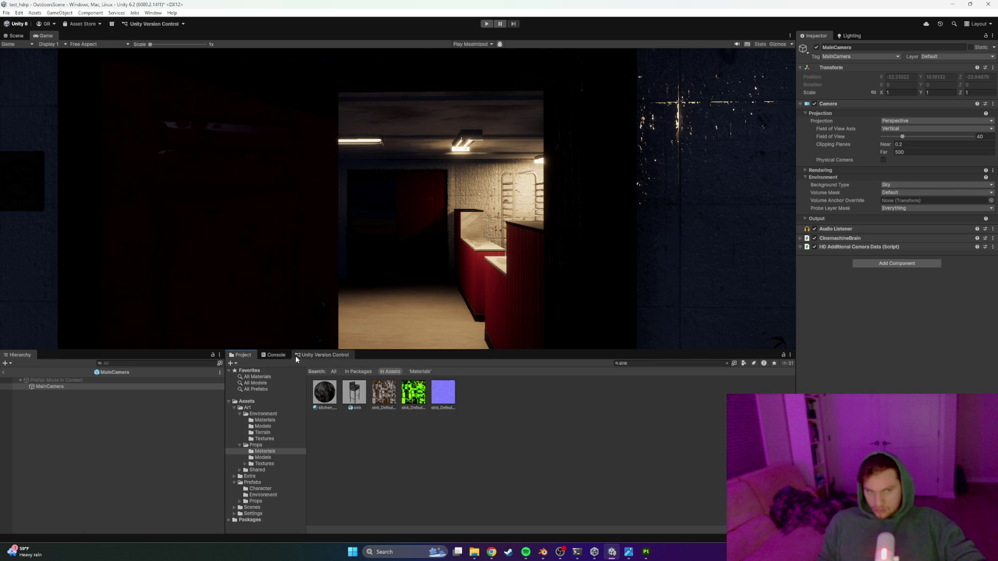
left_click(906, 139)
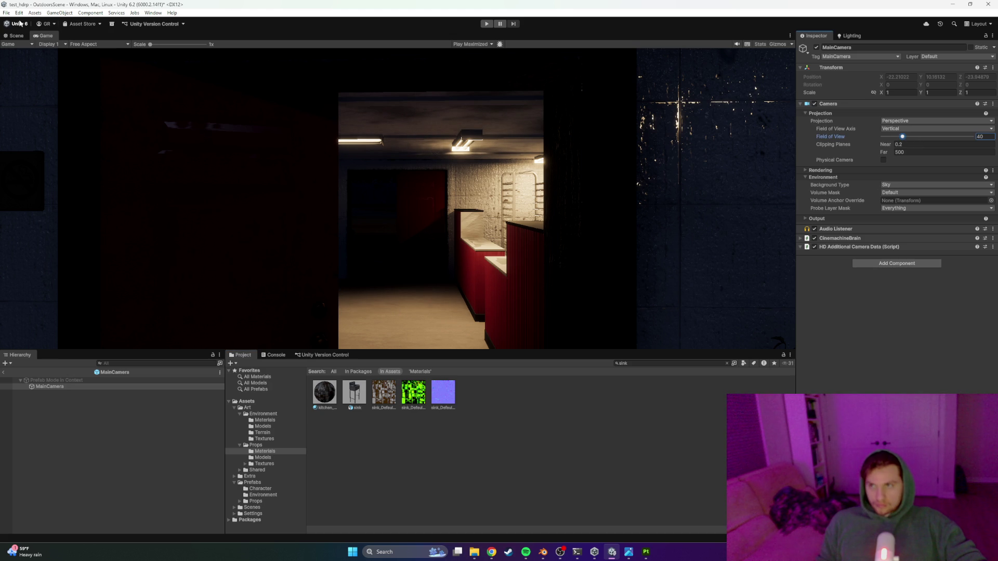
left_click(11, 36)
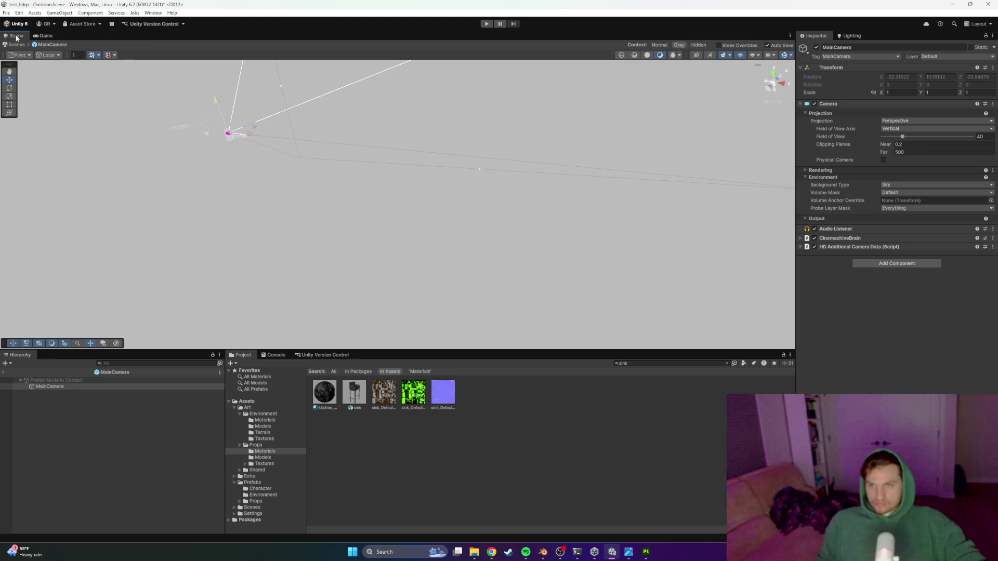
Step: Quit Unity saving OutdoorsScene, close Painter's texture export window, and show the desktop
mouse_move(367, 176)
left_mouse_down()
mouse_move(333, 133)
mouse_move(412, 111)
mouse_move(406, 129)
mouse_move(381, 140)
left_mouse_up()
key("alt+F4")
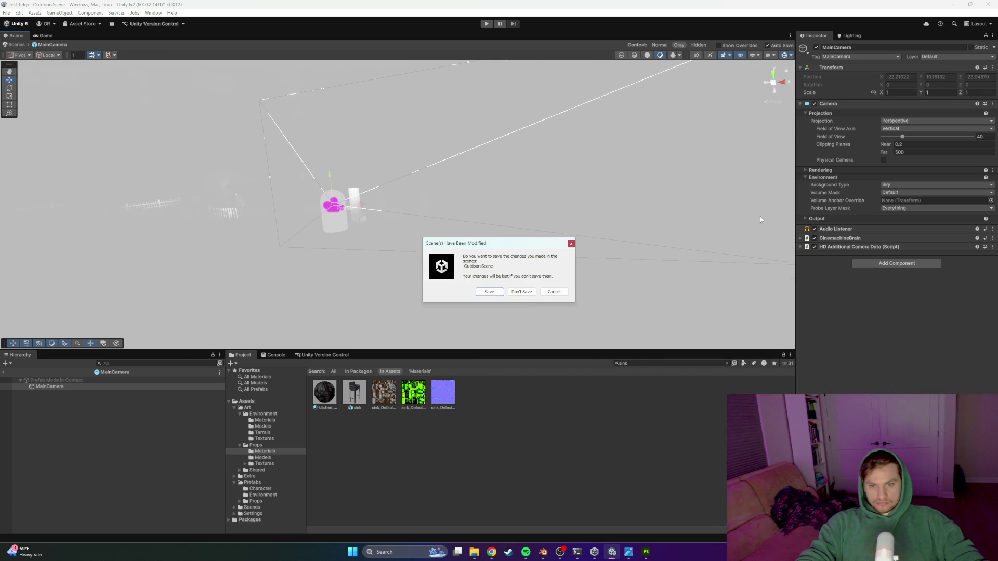
key("Return")
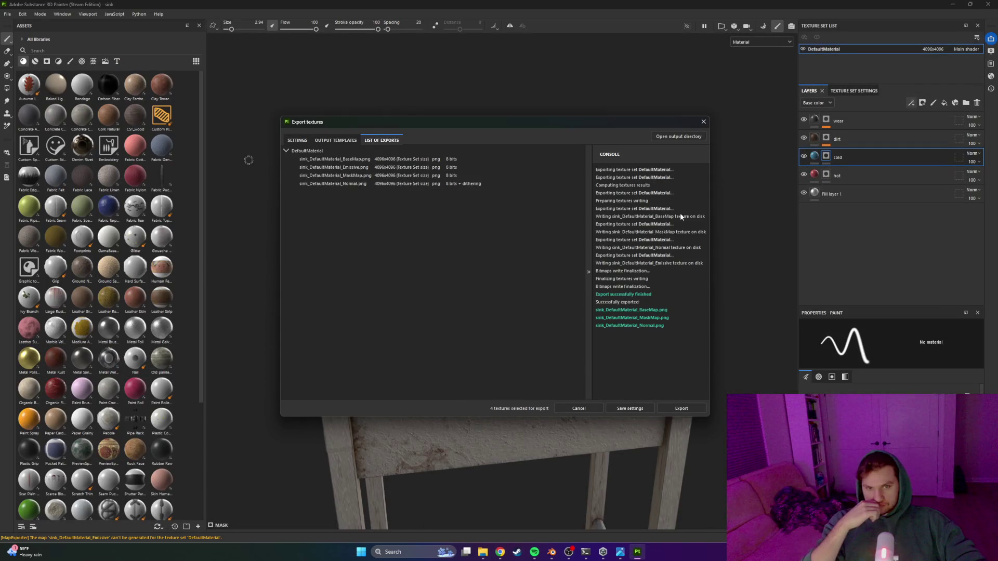
left_click(703, 122)
left_click(952, 4)
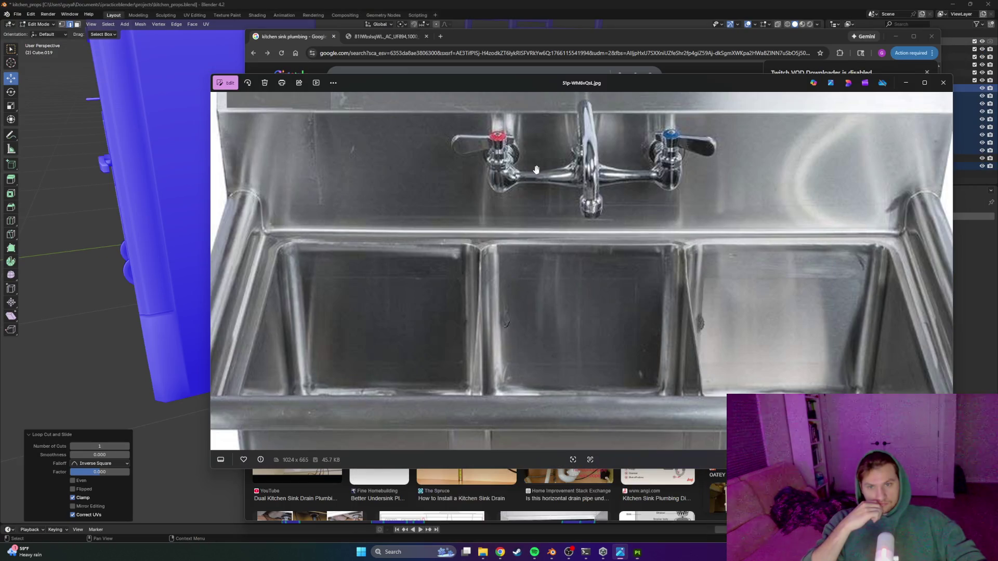
key("super+d")
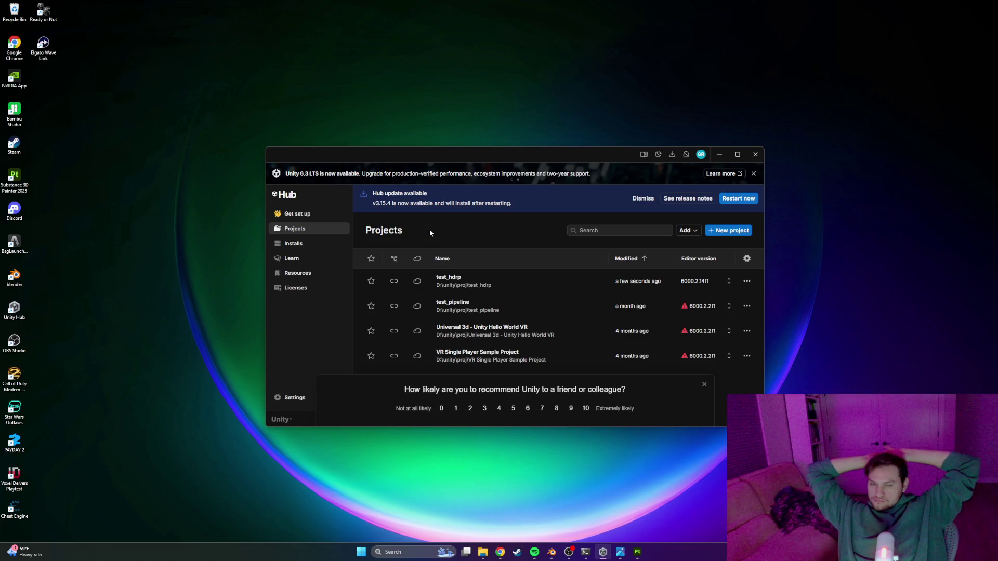
Step: Open test_hdrp from the Unity Hub Projects list
left_click(472, 283)
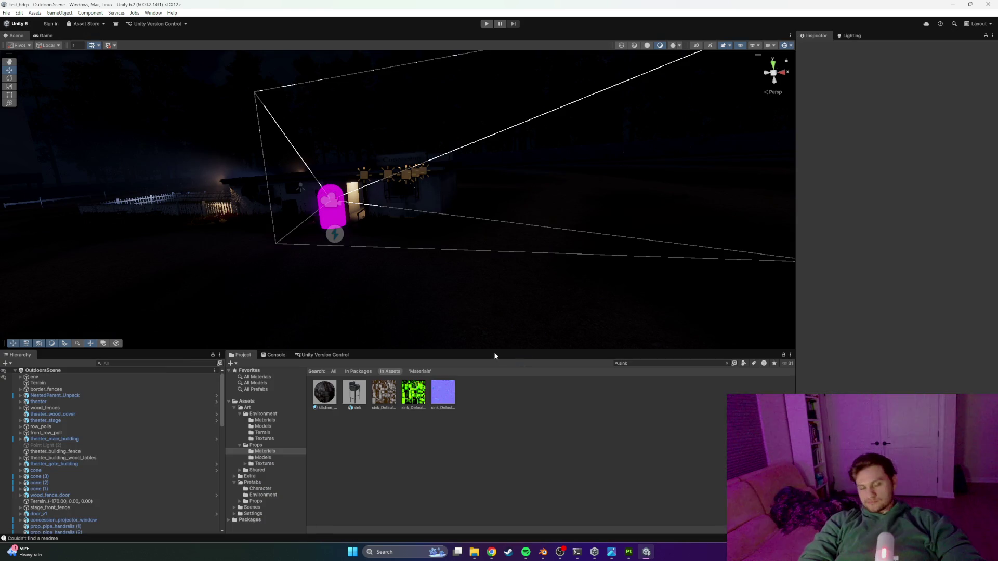
Step: Dismiss the HDRP setup wizard and switch to the Game view
left_click(642, 59)
left_click_drag(416, 208, 389, 182)
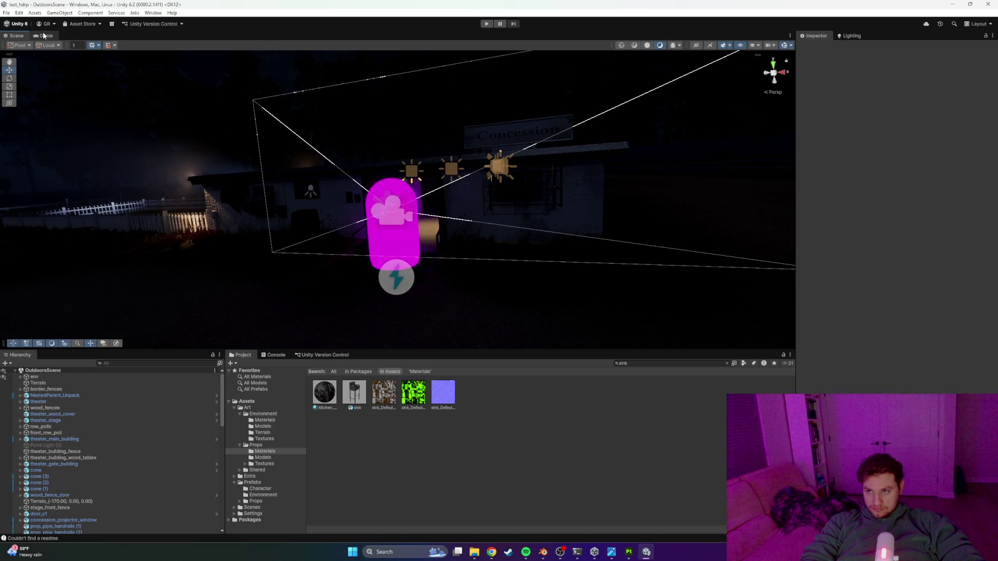
left_click(44, 36)
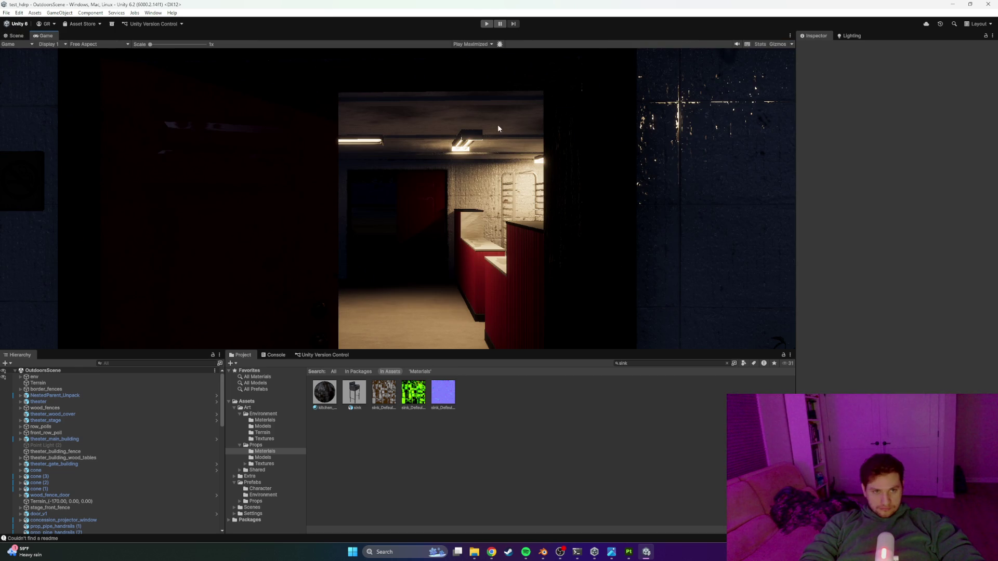
Step: Rename NestedParent_Unpack to 'cahrter' and tag it as Player
left_click(20, 396)
left_click(69, 398)
right_click(77, 398)
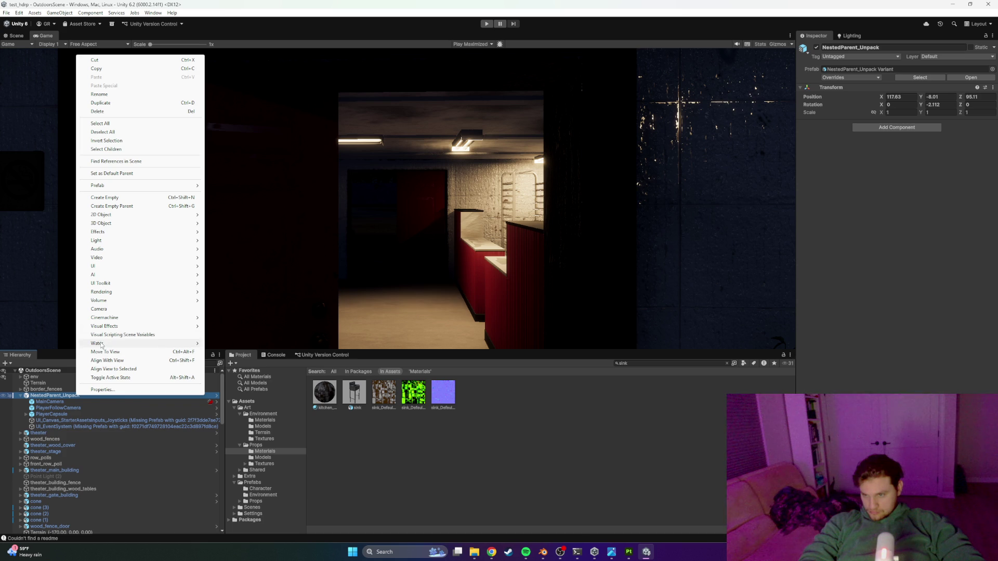
left_click(98, 94)
type("cahr")
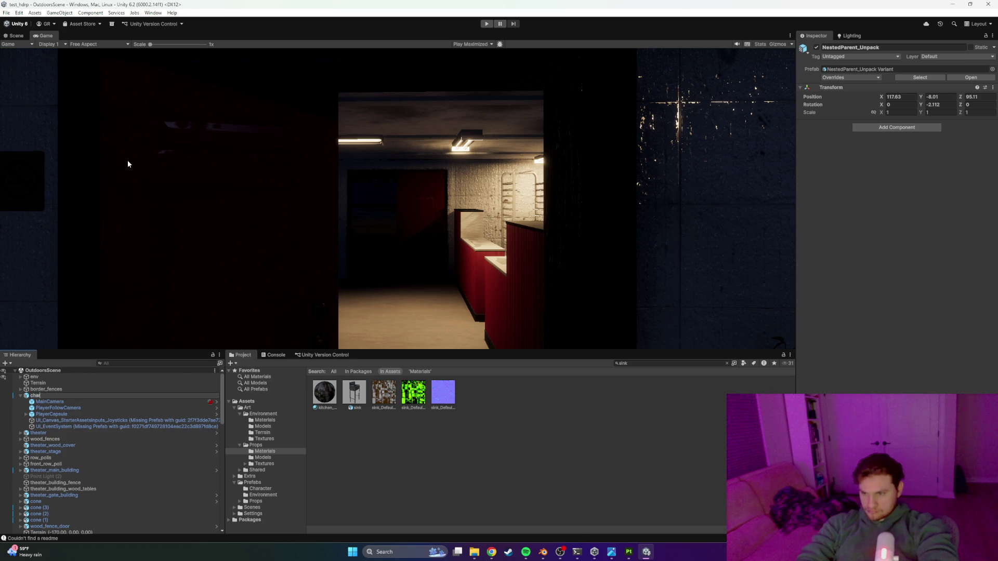
type("ter")
key("Return")
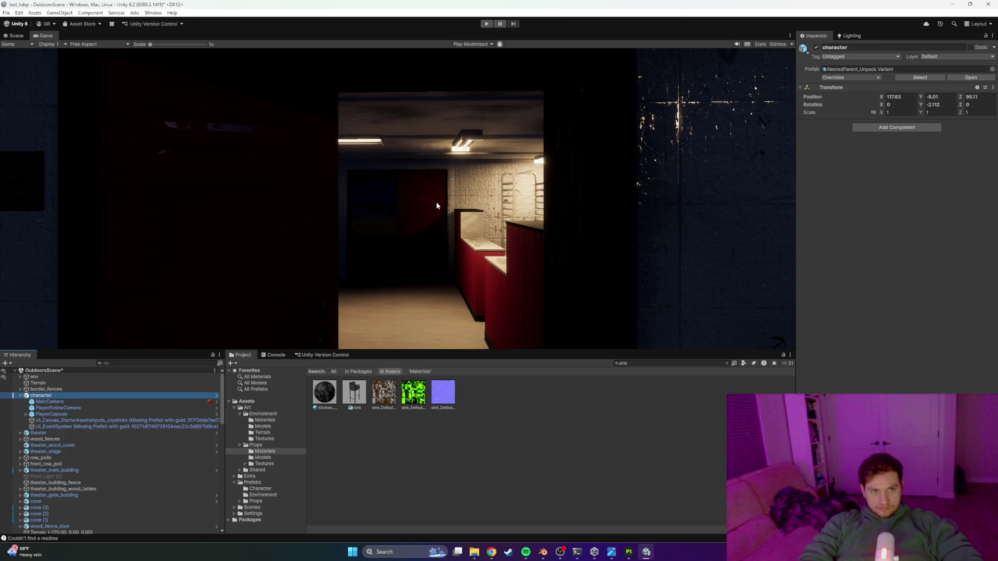
left_click(858, 56)
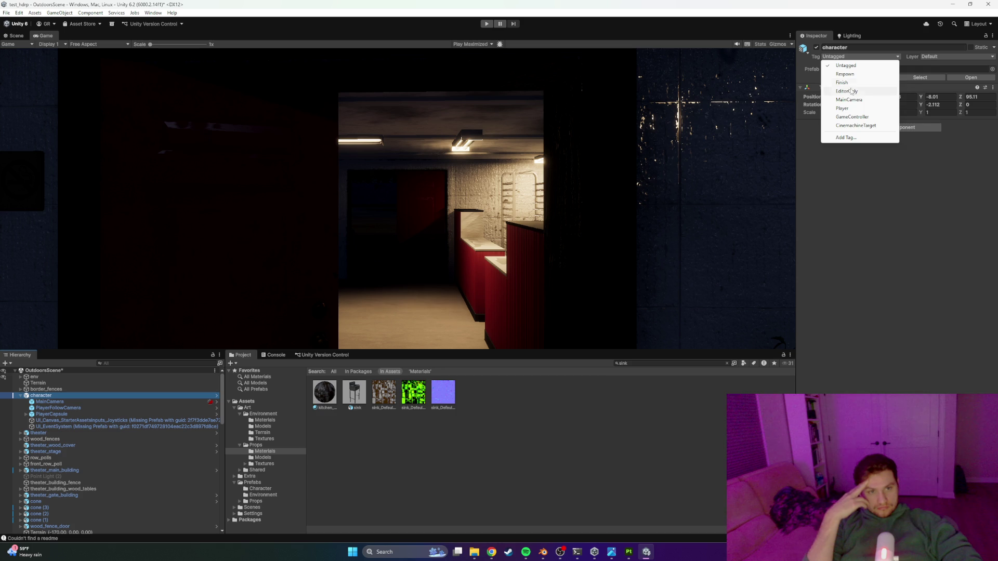
left_click(850, 108)
Step: Leave the MainCamera prefab for the OutdoorsScene hierarchy and focus MainCamera's Field of View value
left_click(165, 403)
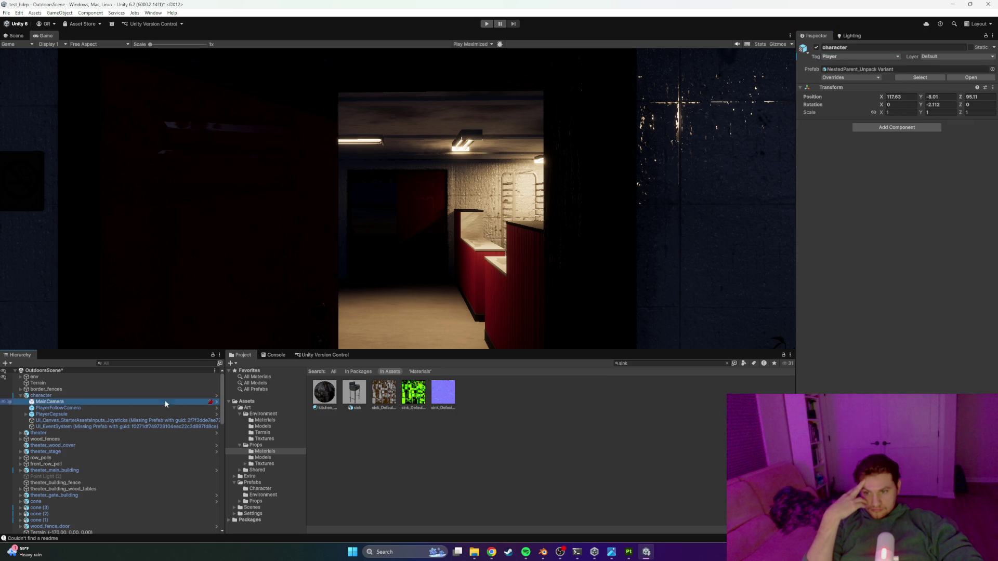
left_click(214, 402)
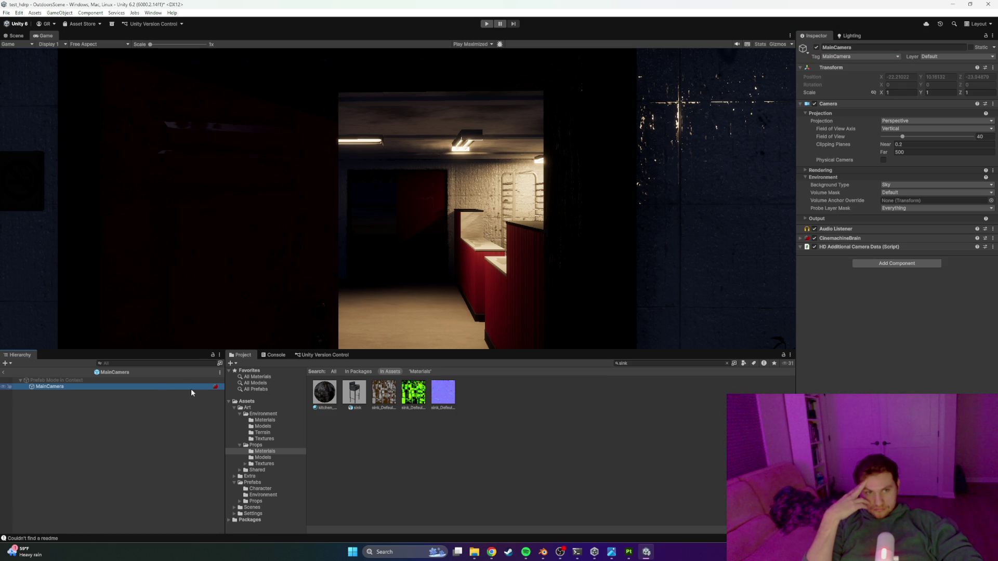
left_click(21, 380)
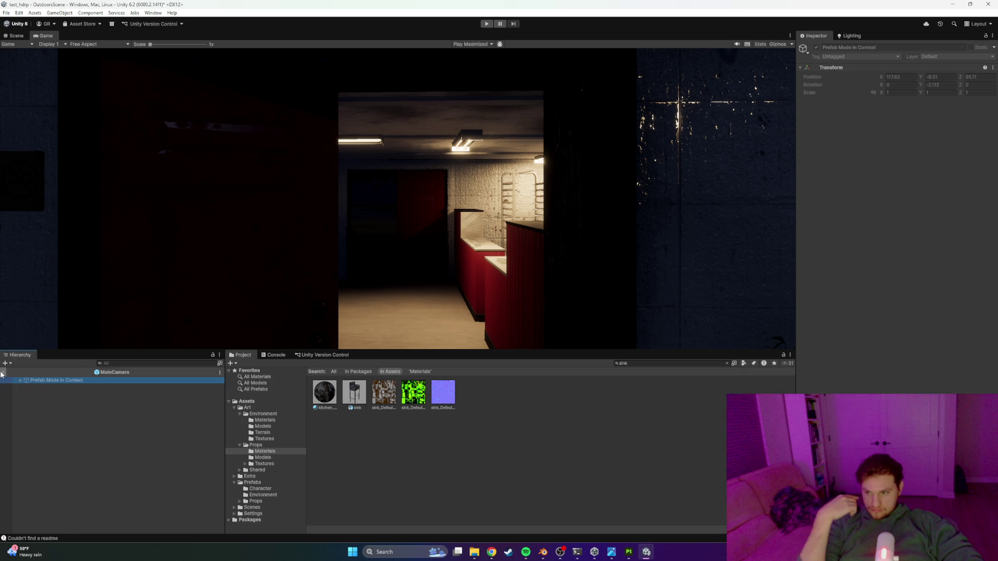
left_click(3, 372)
left_click(934, 157)
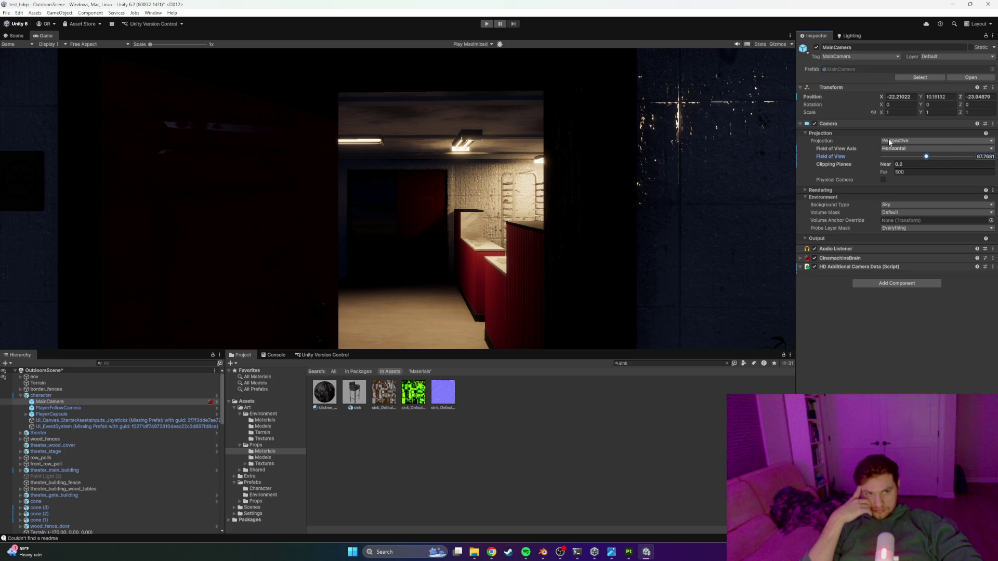
Step: Expand the camera's Rendering options and set Post Anti-aliasing to FXAA, after briefly trying TAA
left_click(814, 123)
left_click(814, 123)
left_click(806, 133)
left_click(806, 133)
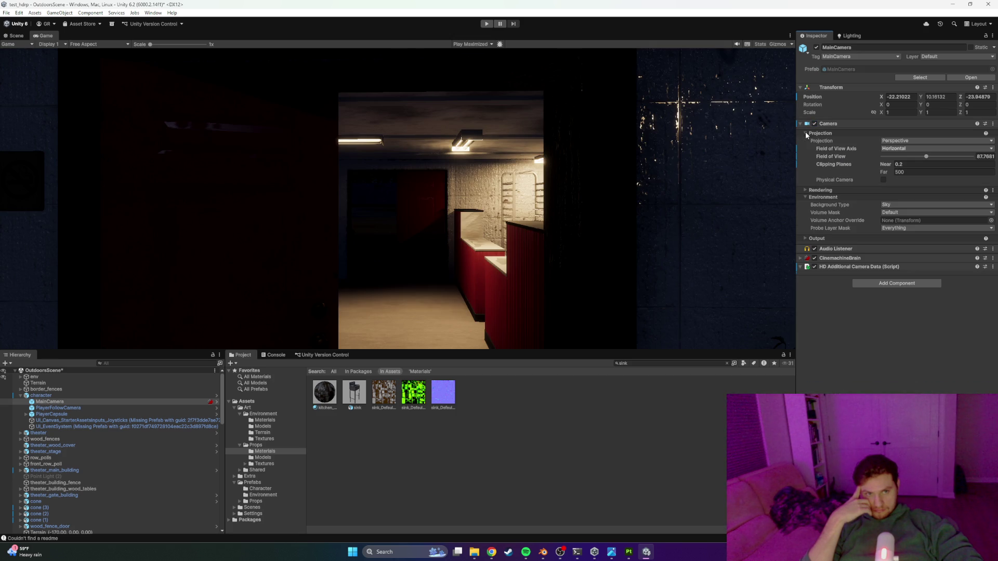
left_click(806, 190)
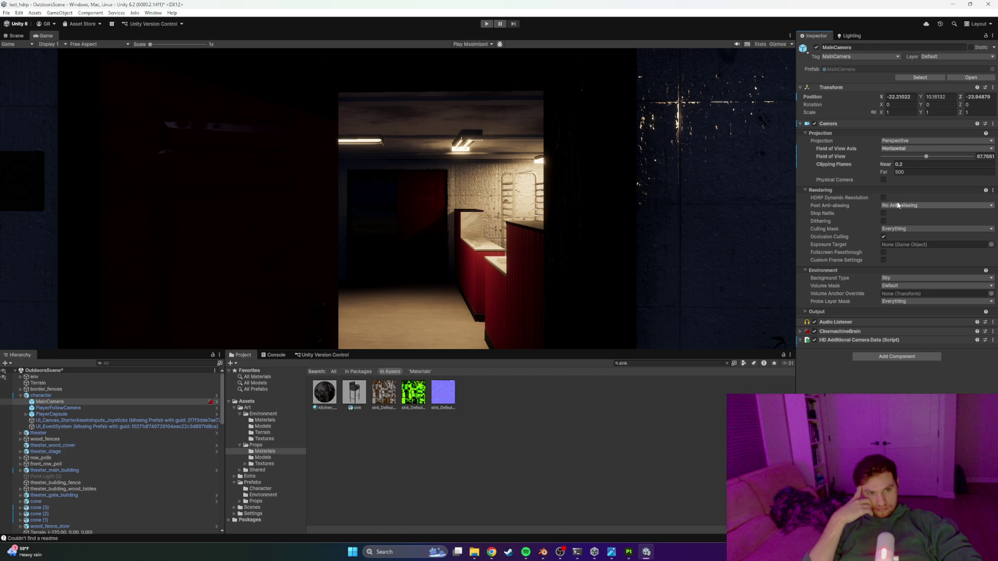
left_click(898, 205)
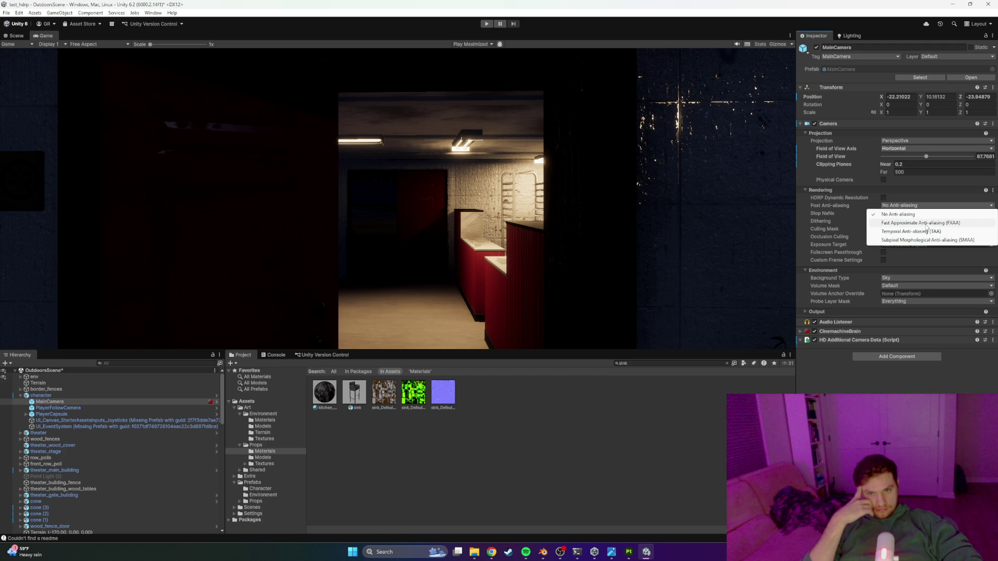
left_click(926, 223)
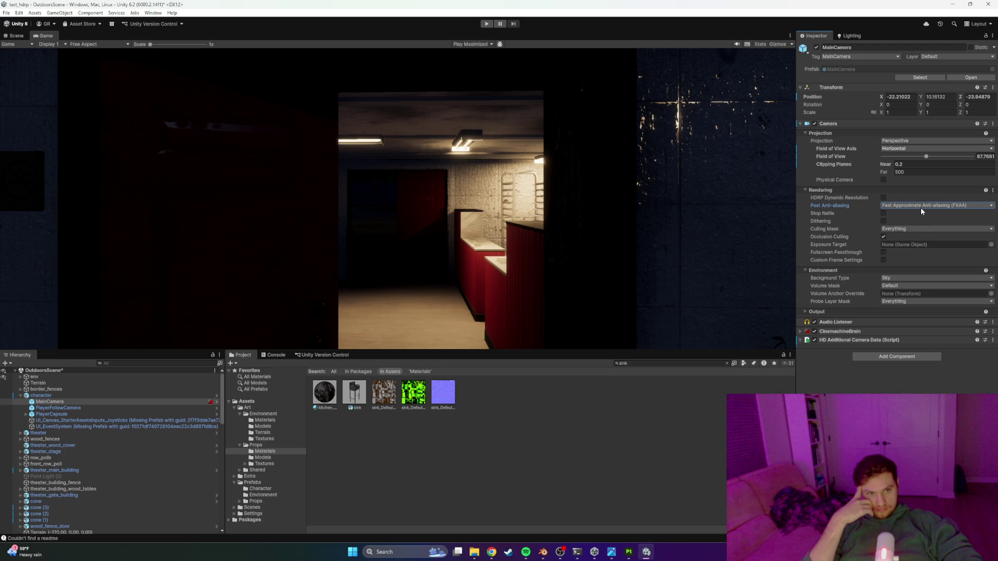
left_click(921, 206)
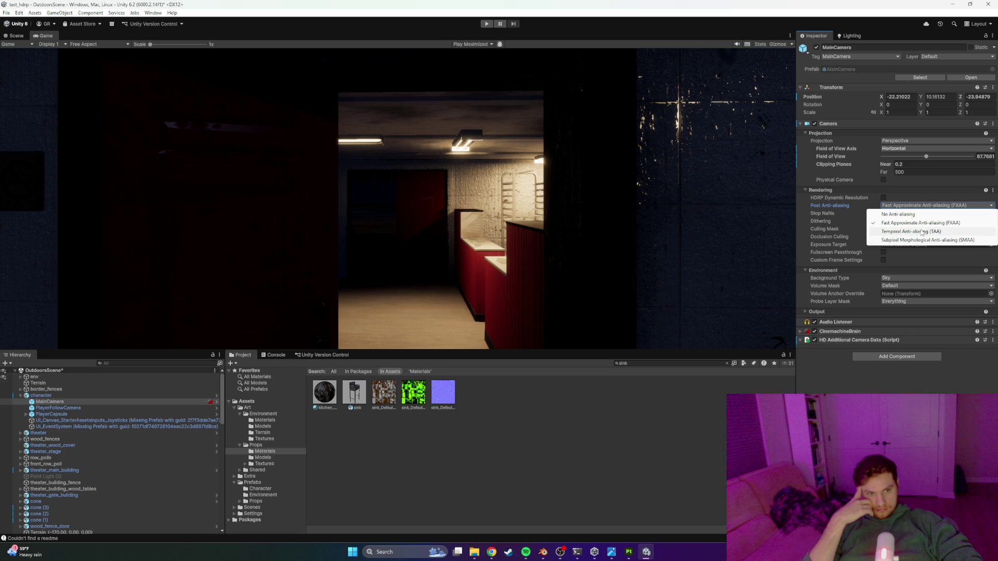
left_click(922, 231)
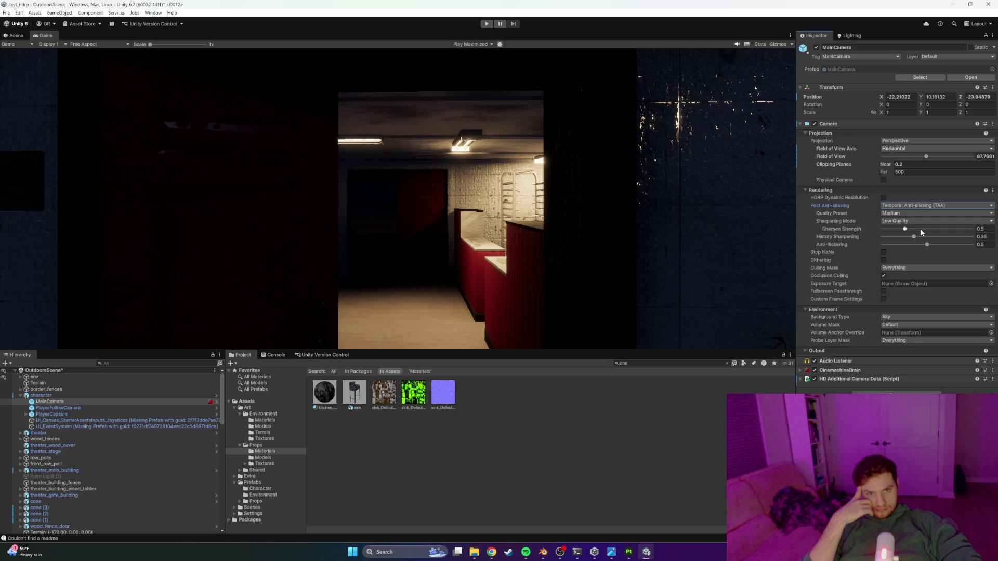
left_click(909, 207)
left_click(906, 221)
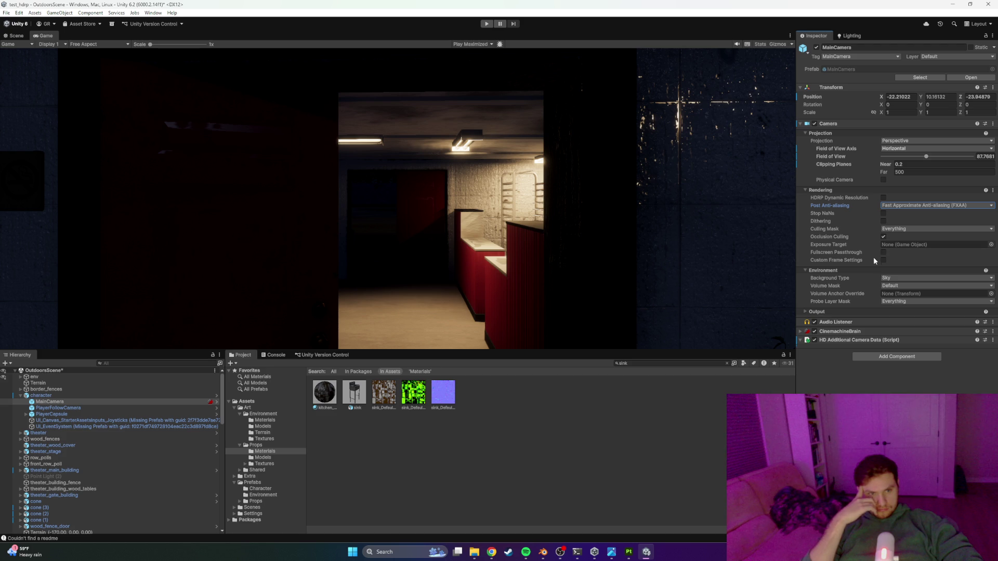
Step: Keep Sky as the background type and review Output settings, leaving Target Texture empty
left_click(896, 279)
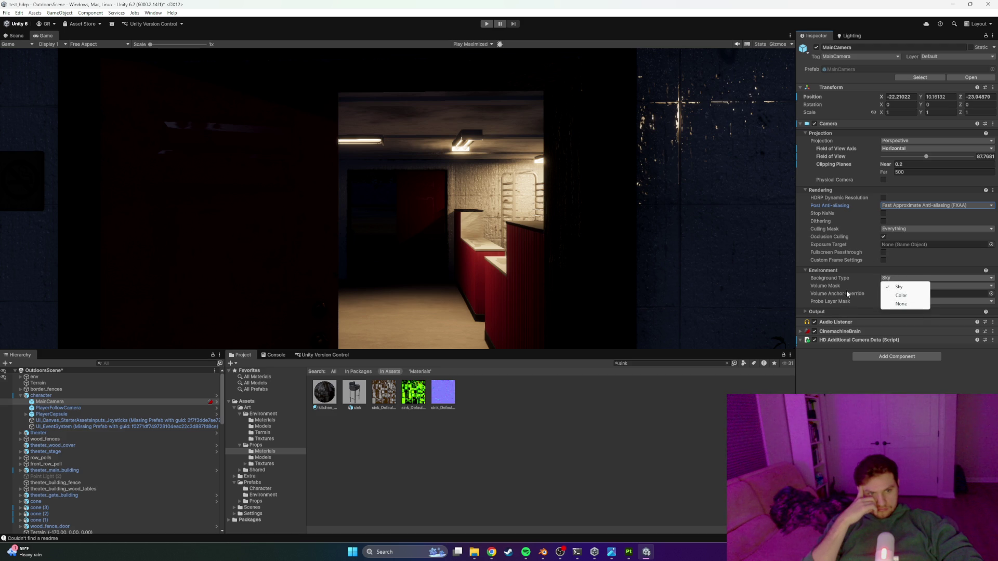
left_click(848, 297)
left_click(899, 286)
left_click(899, 283)
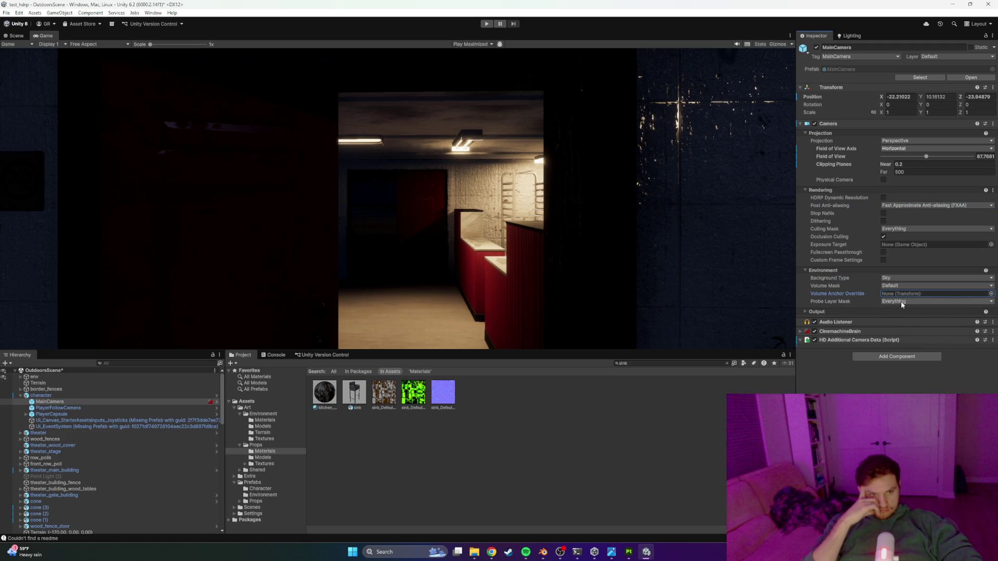
left_click(809, 311)
left_click(806, 310)
left_click(806, 310)
left_click(930, 328)
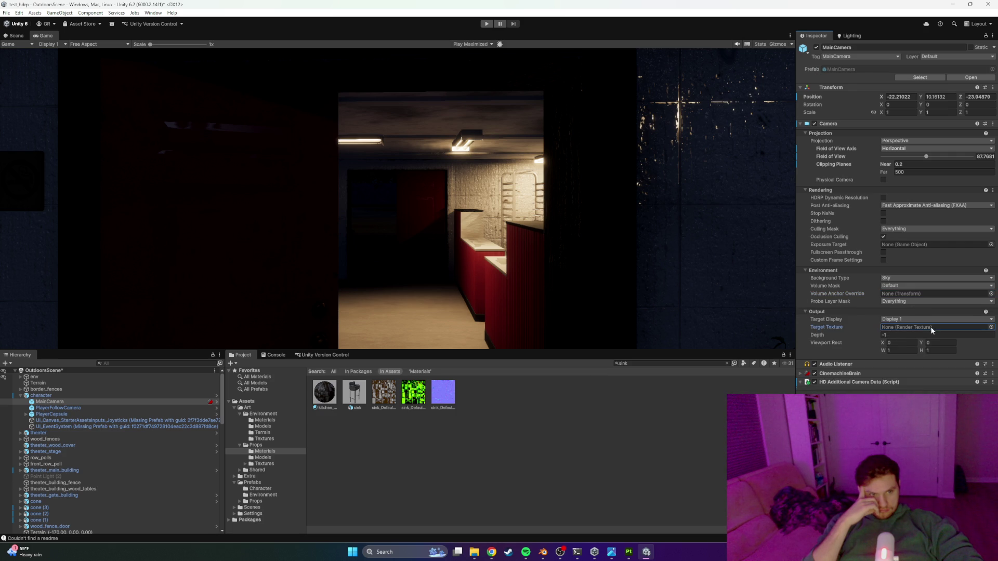
left_click(990, 328)
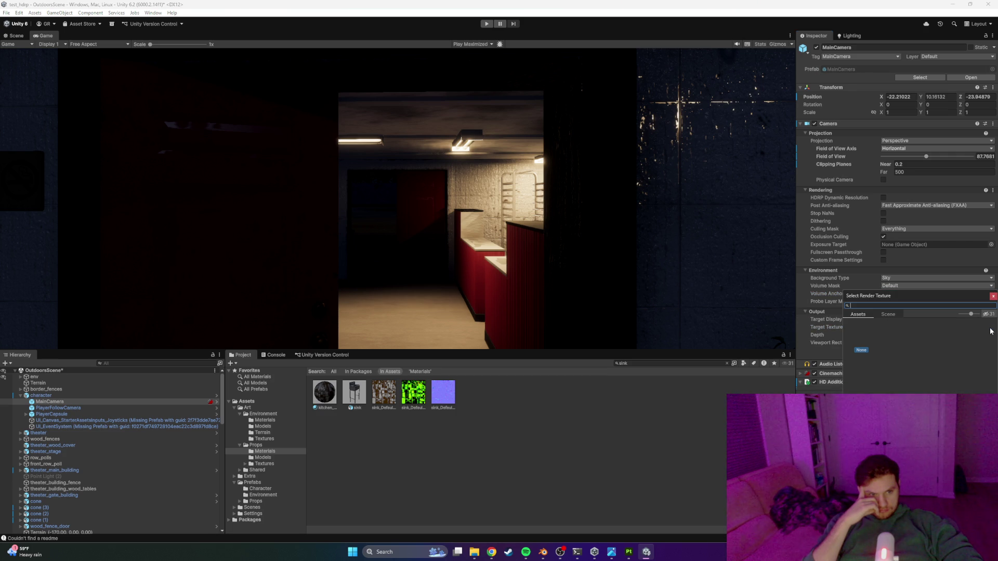
left_click(993, 298)
left_click(876, 334)
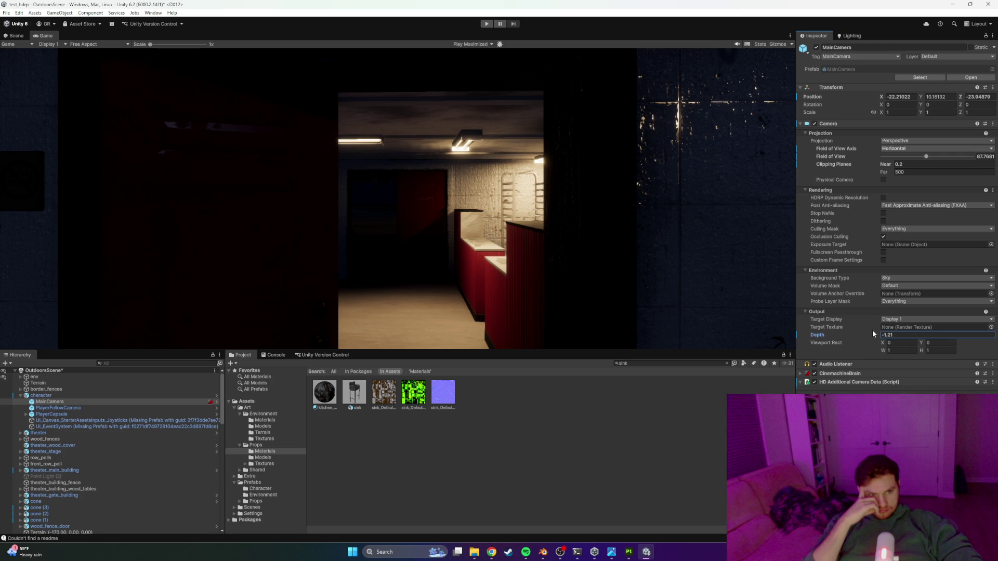
left_click(808, 310)
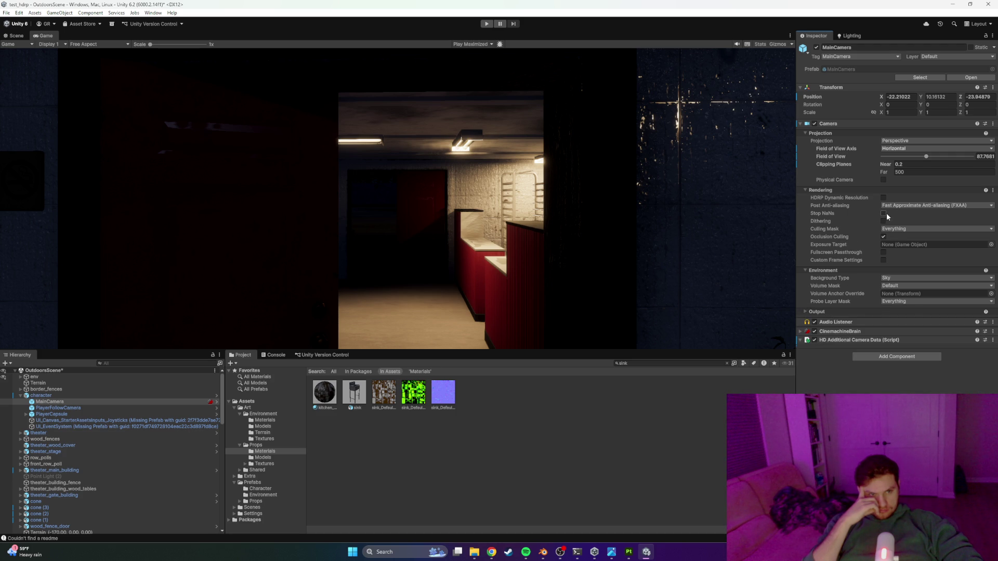
Step: Enable HDRP Dynamic Resolution and try Orthographic projection before returning to Perspective
left_click(884, 198)
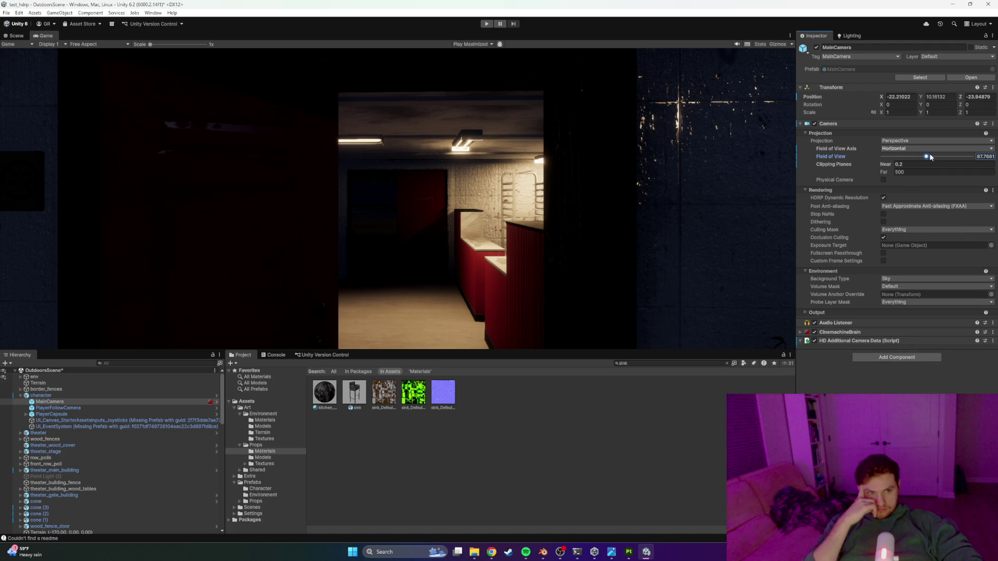
left_click(902, 134)
left_click(895, 134)
left_click(902, 141)
left_click(908, 158)
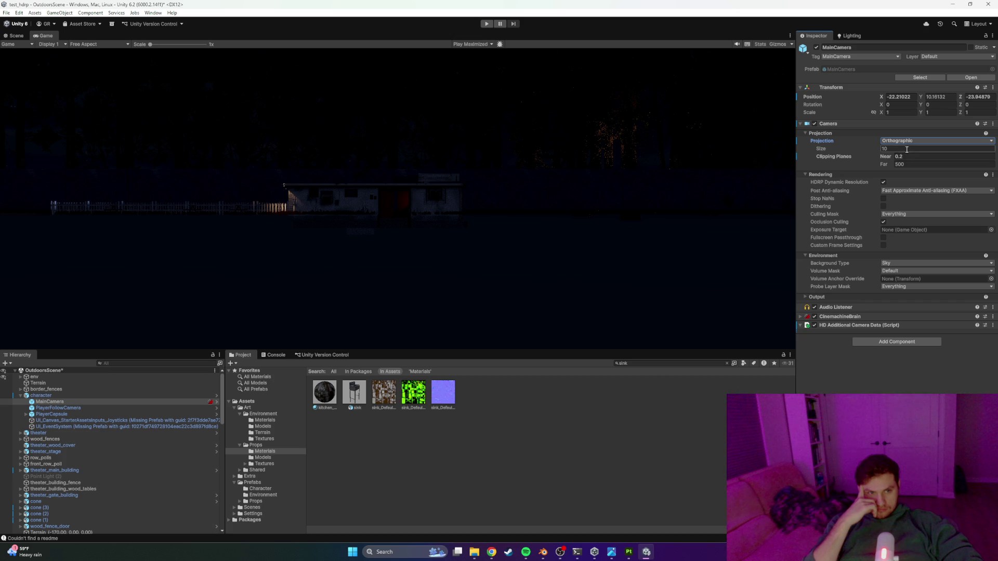
left_click(903, 157)
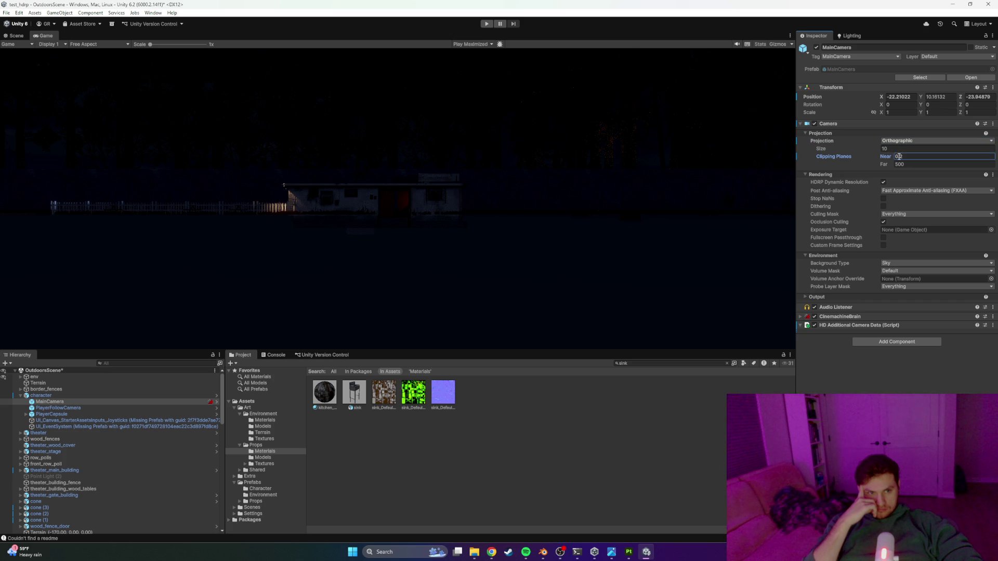
left_click(894, 142)
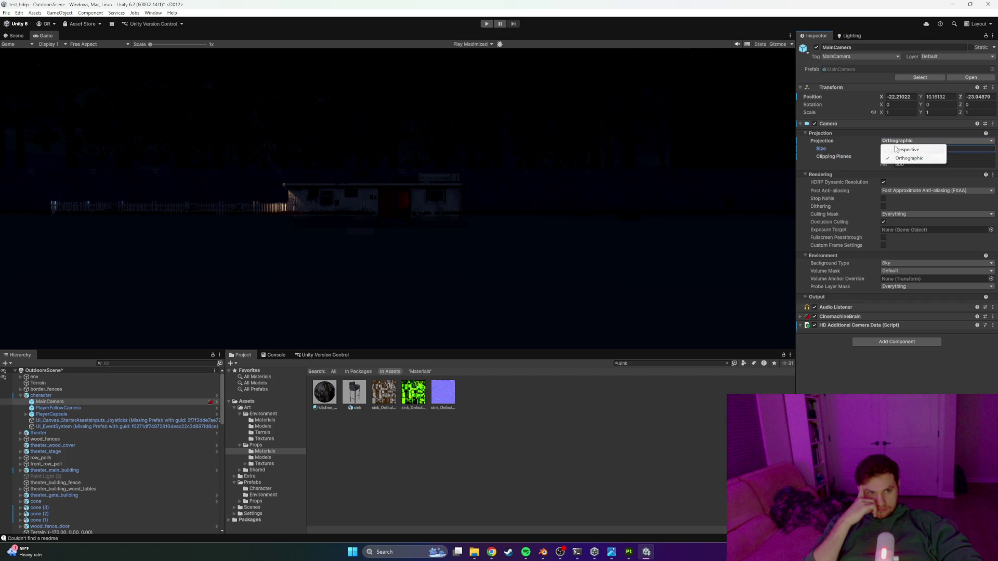
left_click(906, 149)
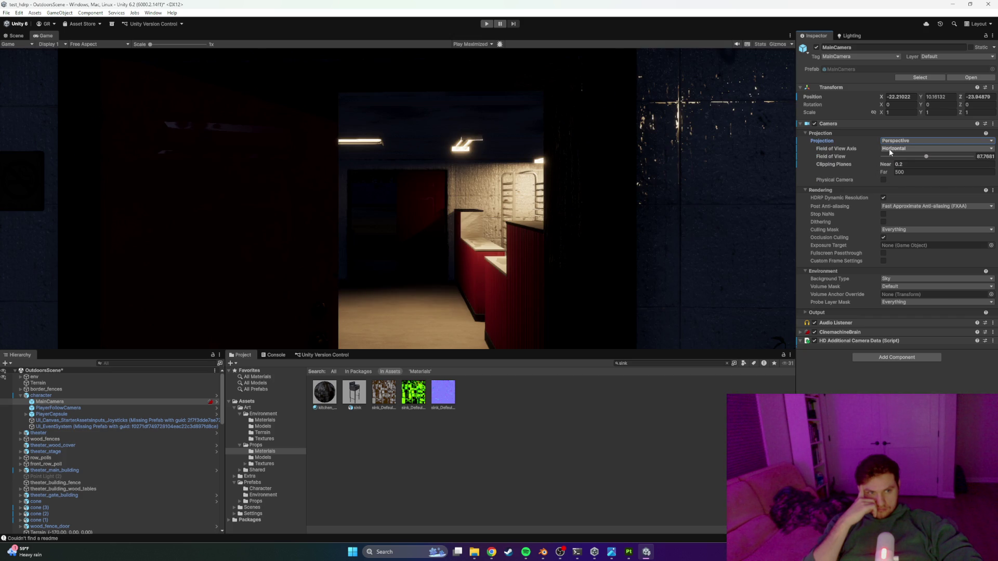
left_click(985, 123)
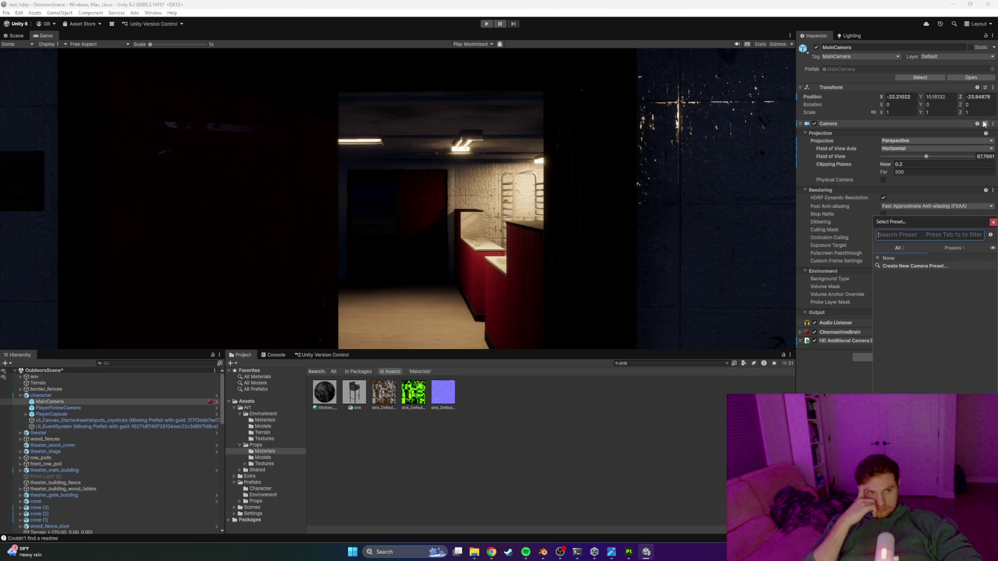
Step: Save a new Camera preset into Assets/Settings and apply it to the camera
left_click(901, 267)
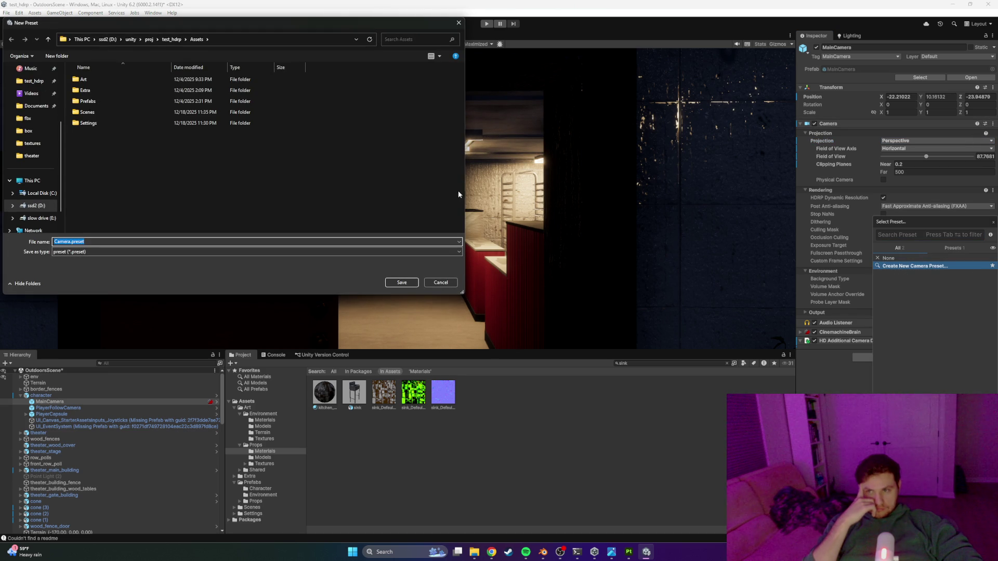
double_click(95, 124)
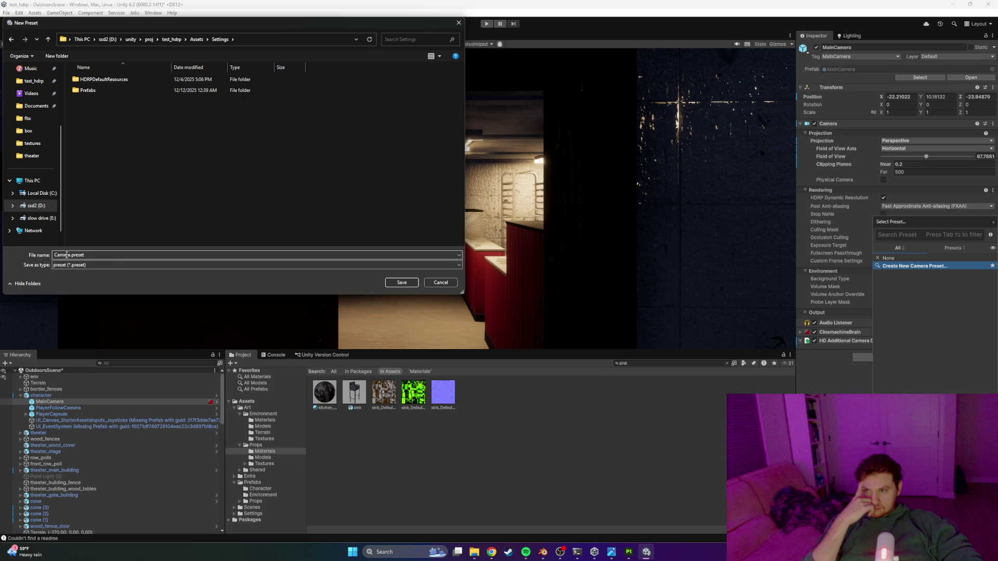
left_click(402, 282)
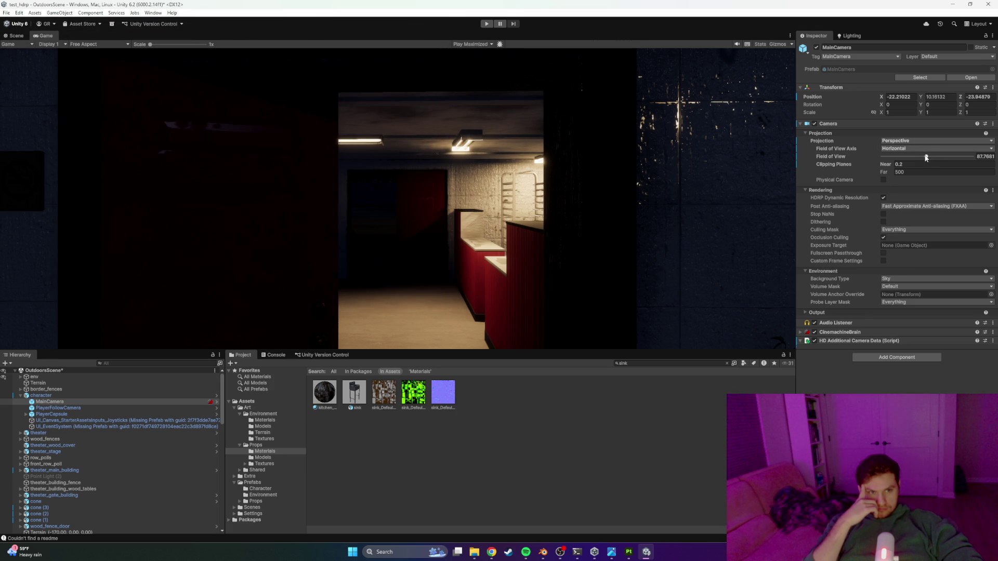
left_click(984, 125)
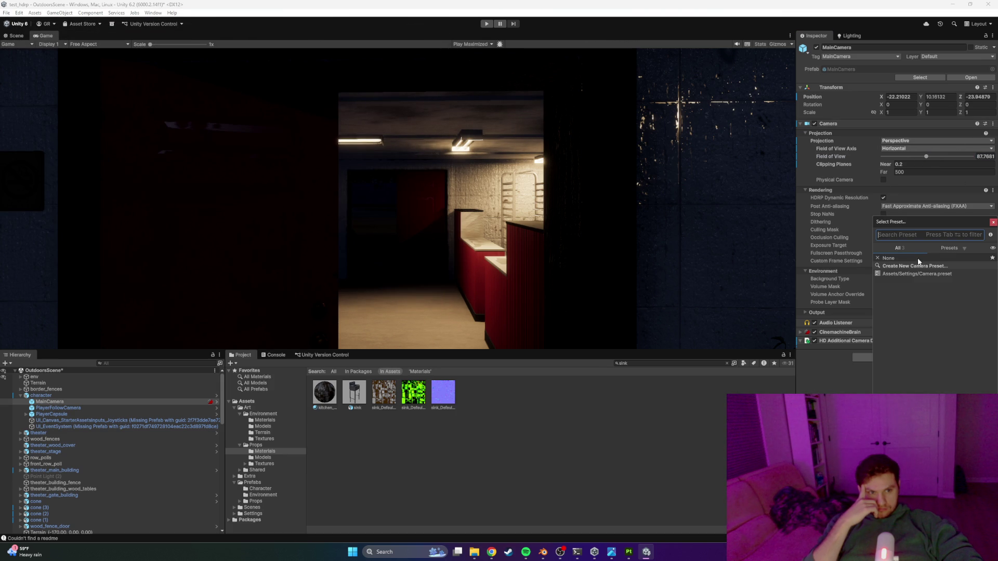
double_click(910, 275)
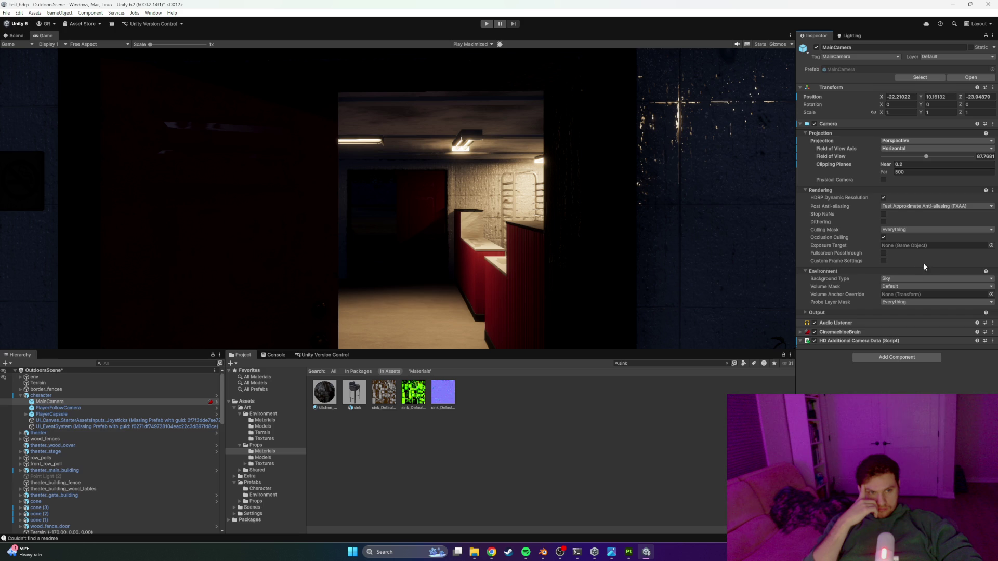
Step: Clear the sink search, open Assets/Settings/Camera.preset, edit its field of view, and save
left_click(670, 363)
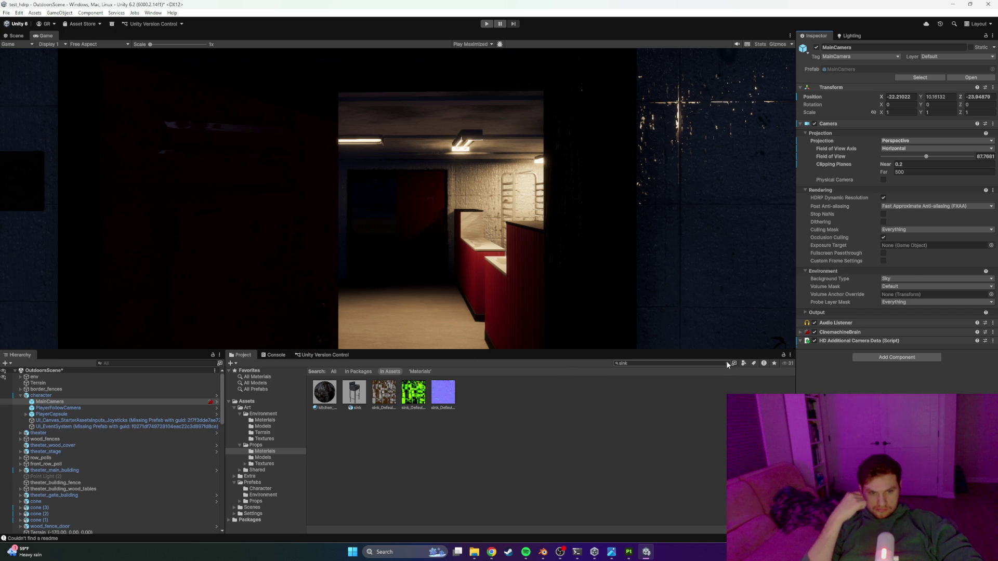
key("ctrl+a")
key("BackSpace")
left_click(315, 371)
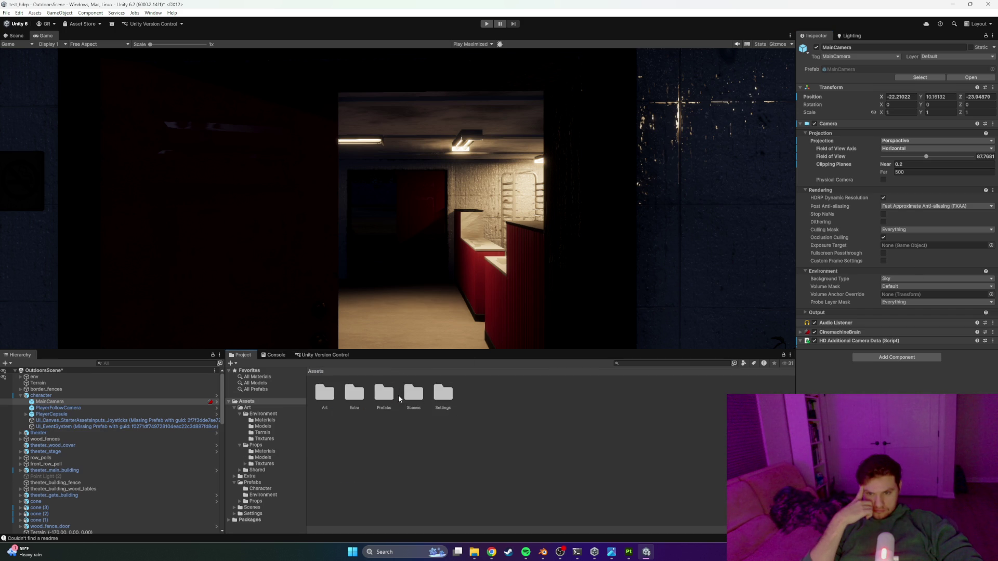
double_click(440, 395)
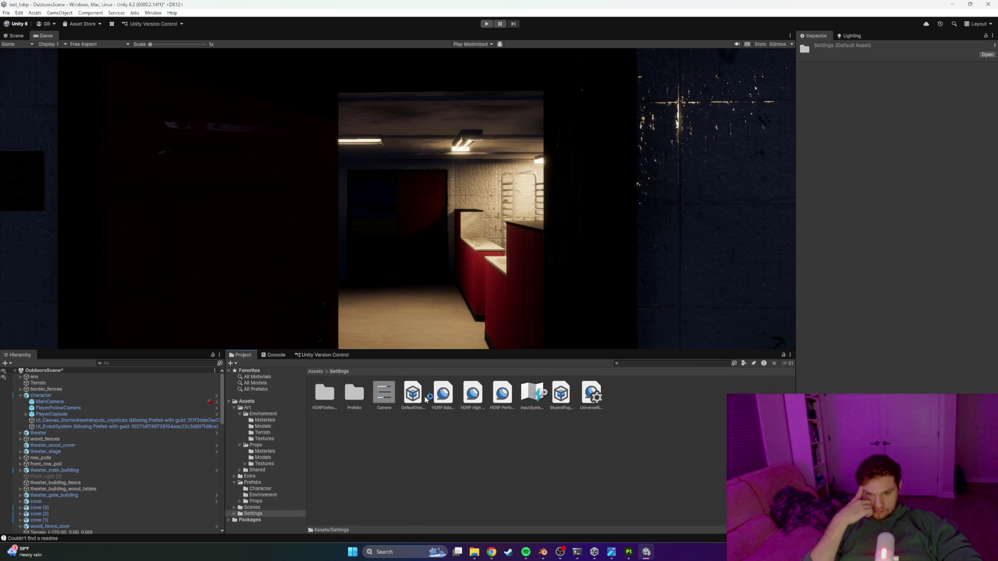
left_click(384, 394)
left_click_drag(938, 126, 917, 124)
key("ctrl+s")
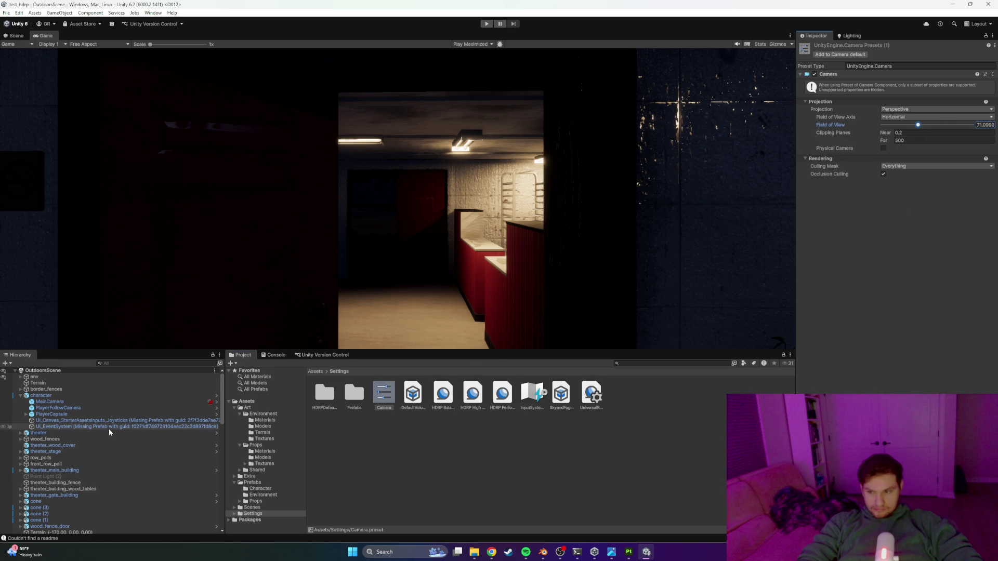
Step: Apply the saved Camera preset to MainCamera's Camera component
left_click(57, 401)
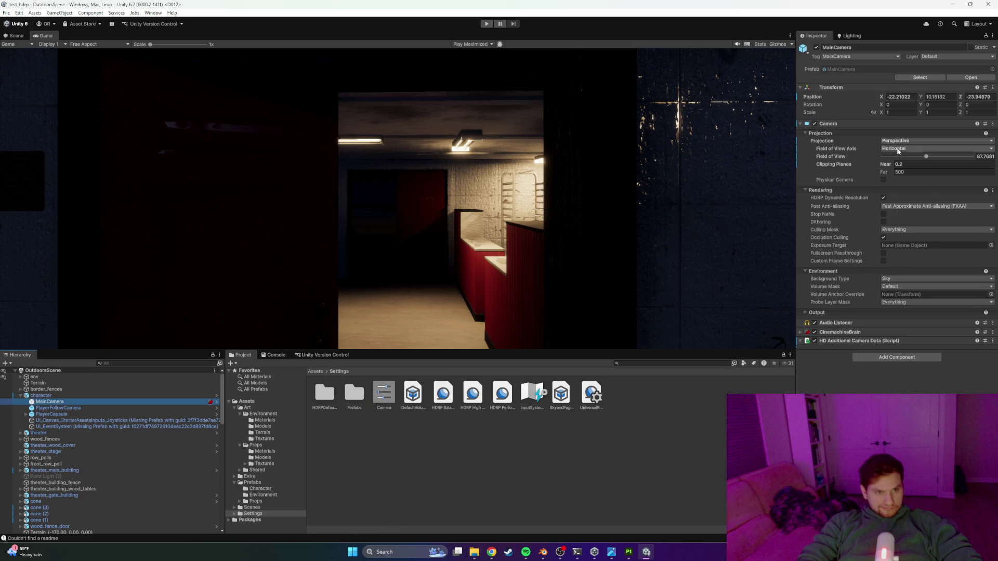
left_click(984, 123)
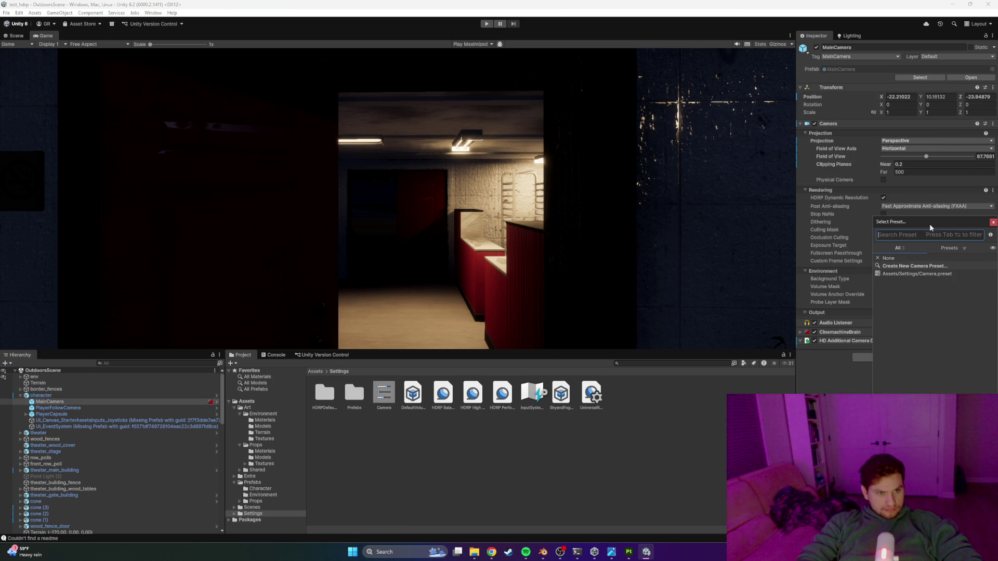
double_click(906, 275)
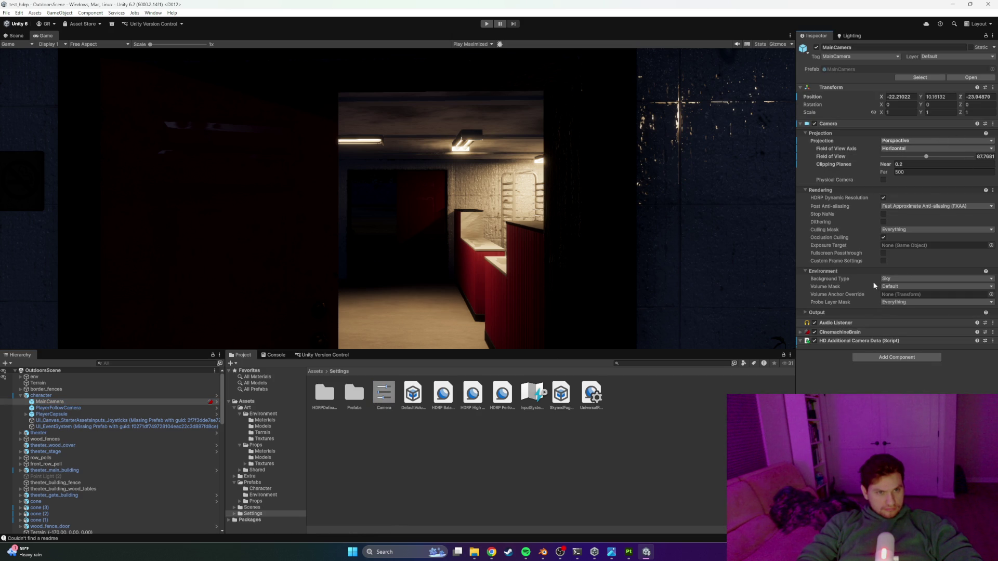
Step: Reset the MainCamera's Camera component to its default values
left_click(799, 123)
right_click(800, 124)
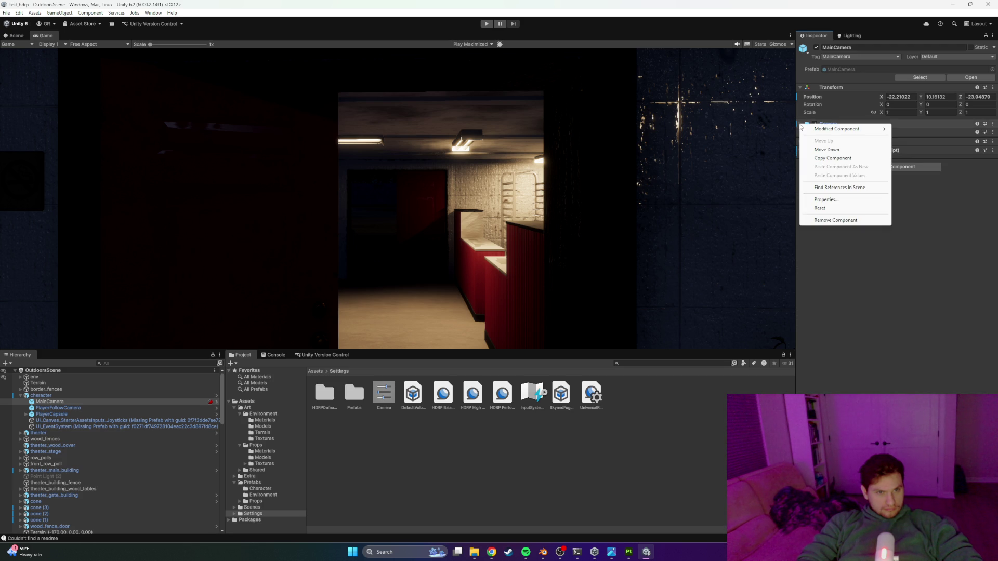
left_click(799, 124)
right_click(801, 125)
left_click(822, 206)
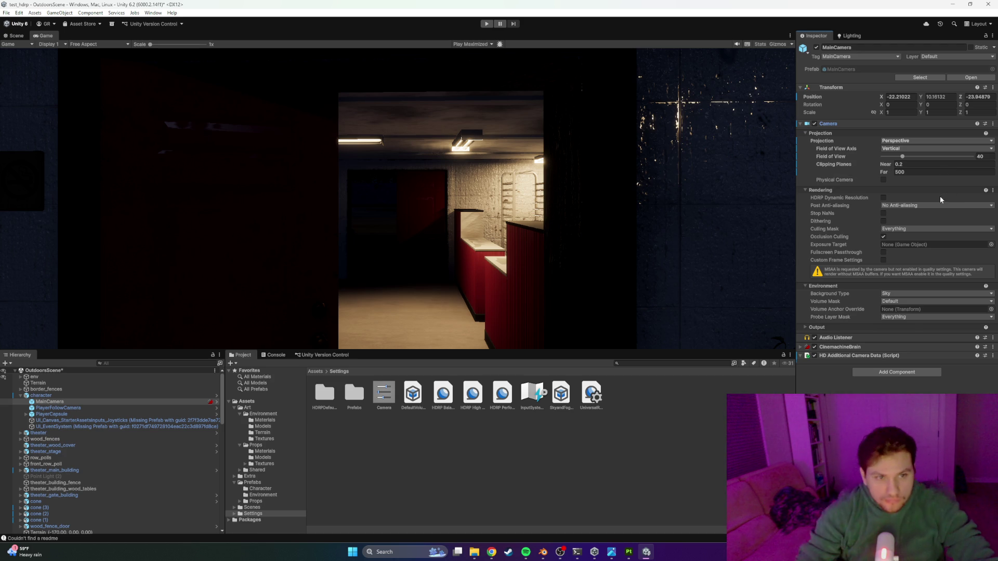
Step: Set post anti-aliasing to FXAA after trying SMAA, leaving Dynamic Resolution off, then open the Projection docs
left_click(883, 197)
left_click(902, 206)
left_click(907, 223)
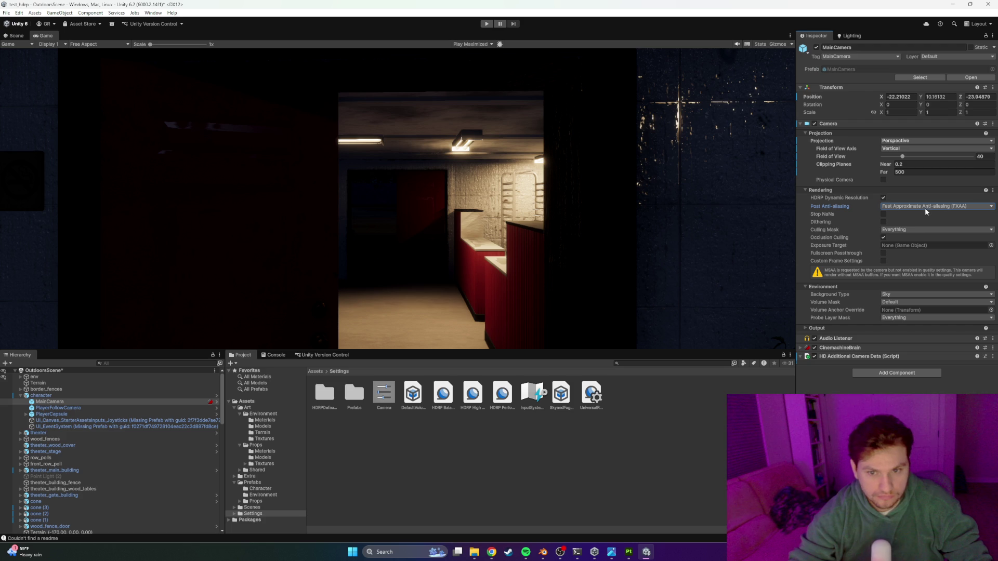
left_click(925, 208)
left_click(916, 241)
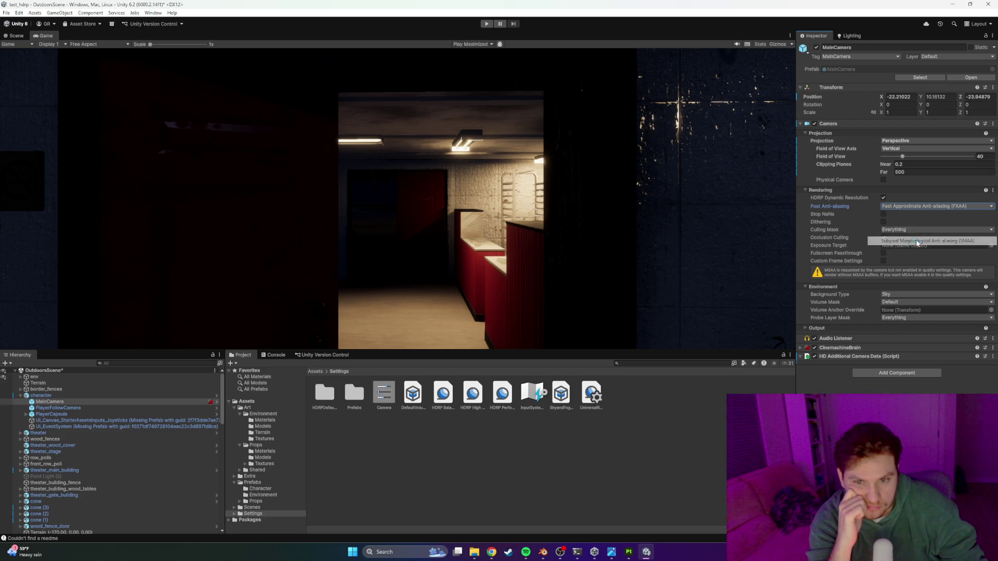
left_click(914, 206)
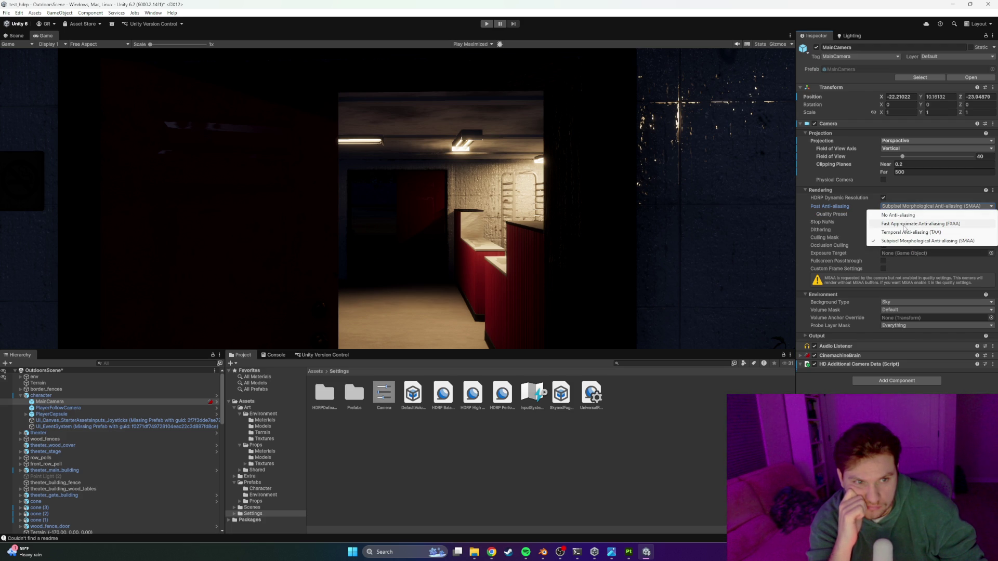
left_click(906, 224)
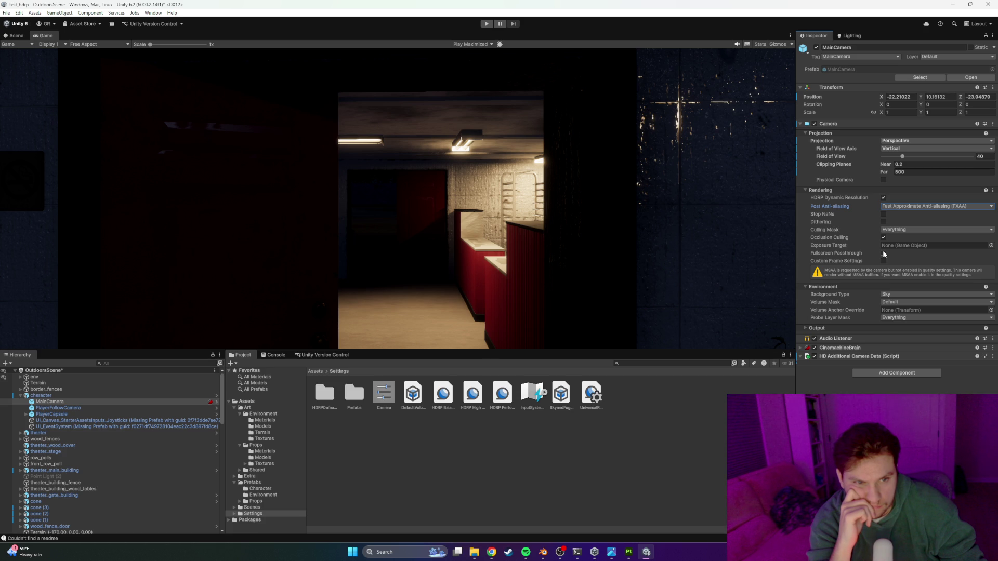
left_click(882, 197)
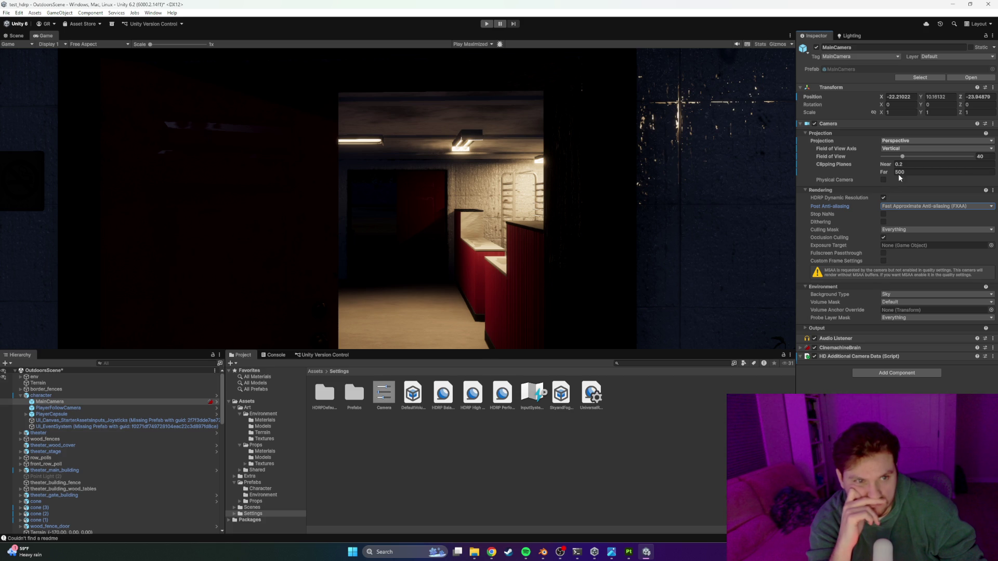
left_click(903, 155)
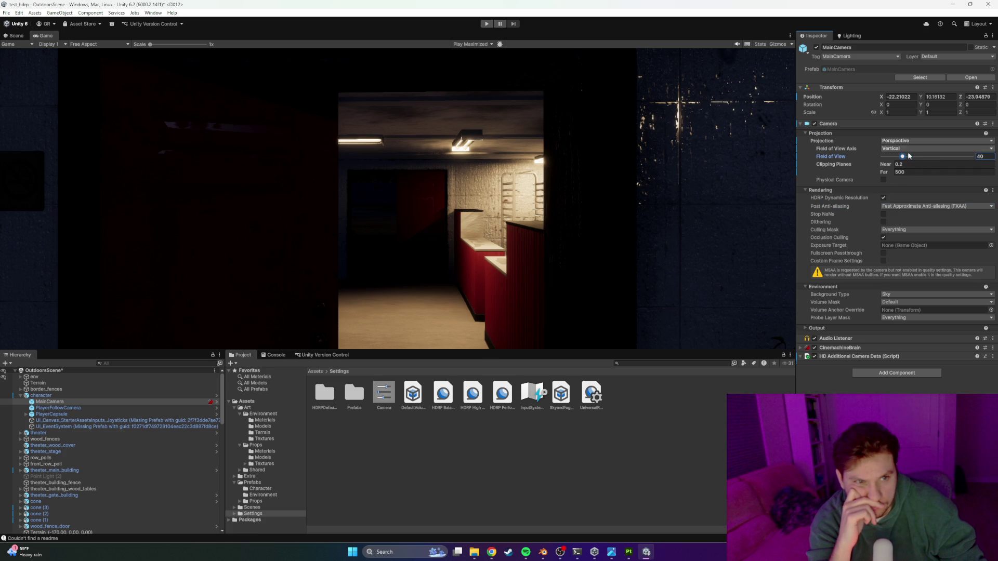
left_click(985, 133)
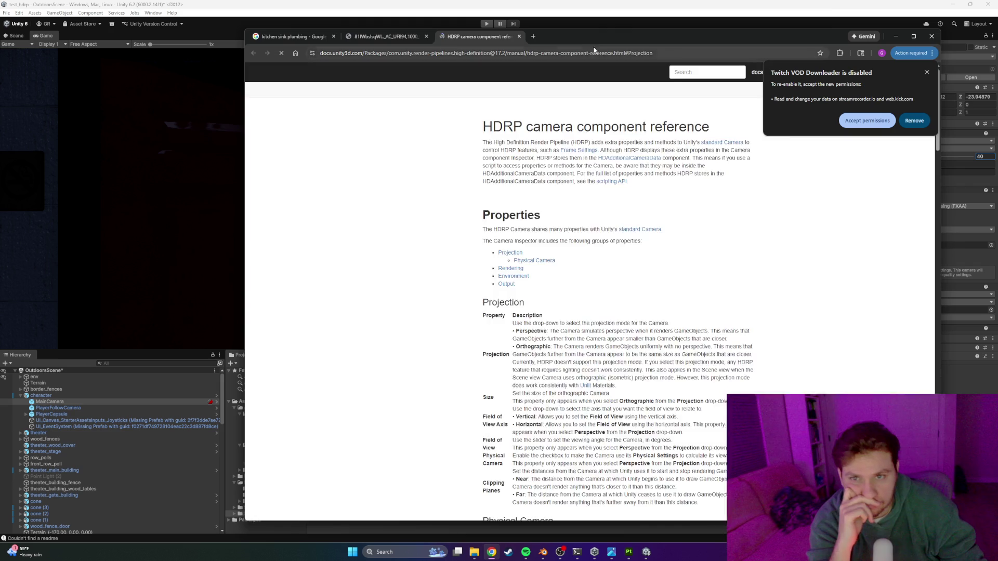
Step: Scroll through the HDRP Camera Projection reference, minimize the browser, then reopen the Projection docs
left_click_drag(653, 37, 597, 33)
scroll(582, 230, "down", 2)
scroll(583, 230, "down", 3)
scroll(582, 230, "up", 6)
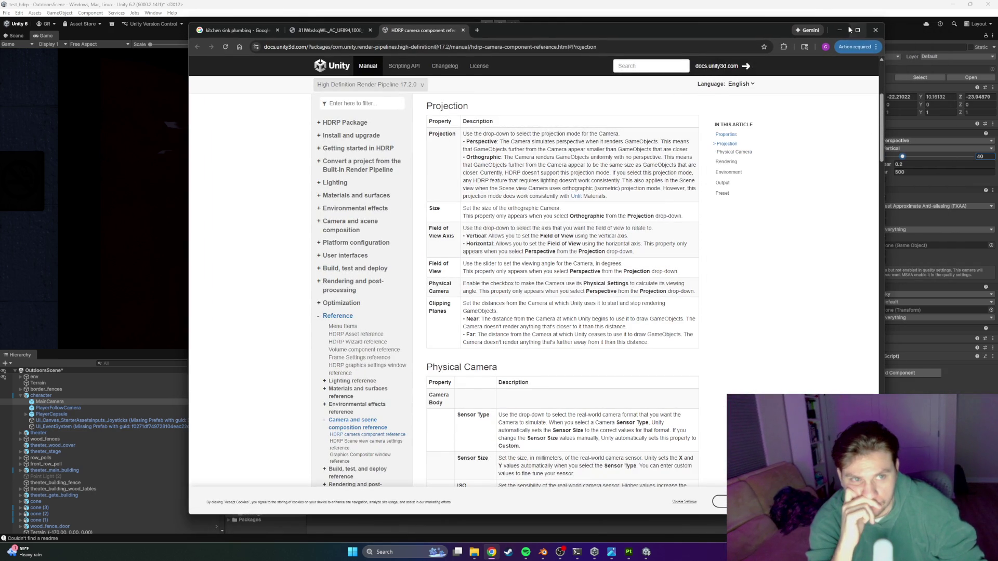
left_click(843, 30)
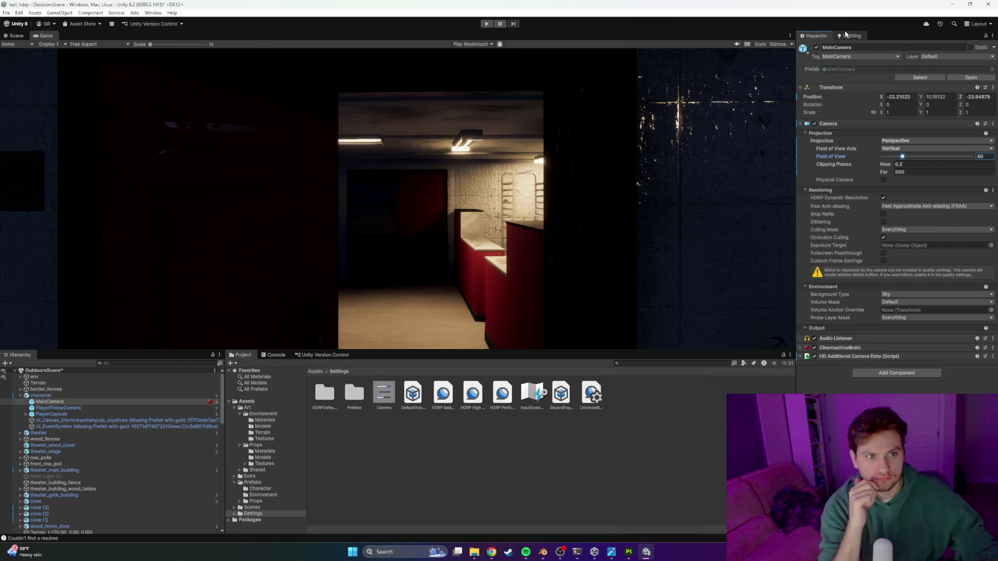
left_click(985, 134)
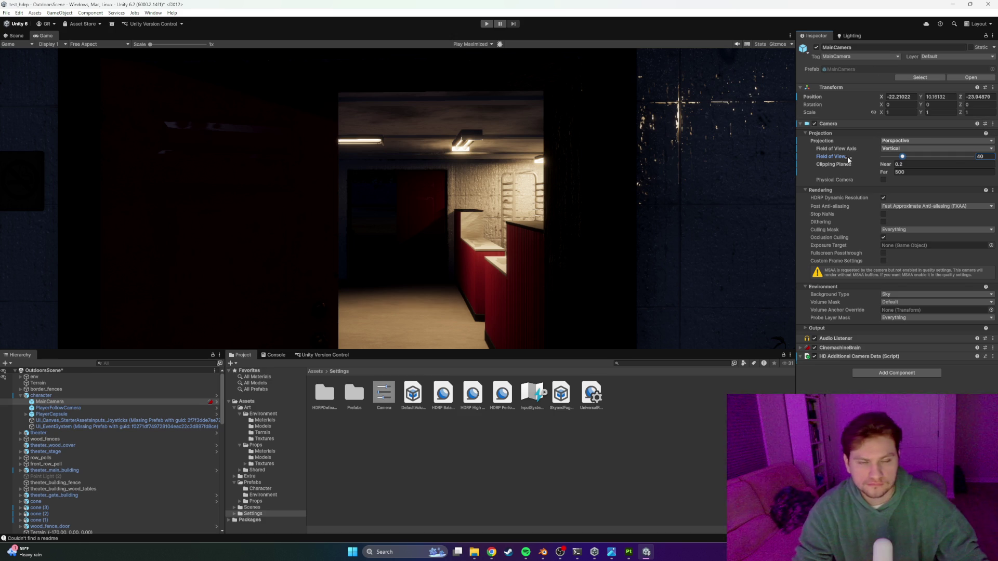
Step: Google 'unity why cant i change camera perspective settings' and expand the AI Overview
key("ctrl+t")
type("un")
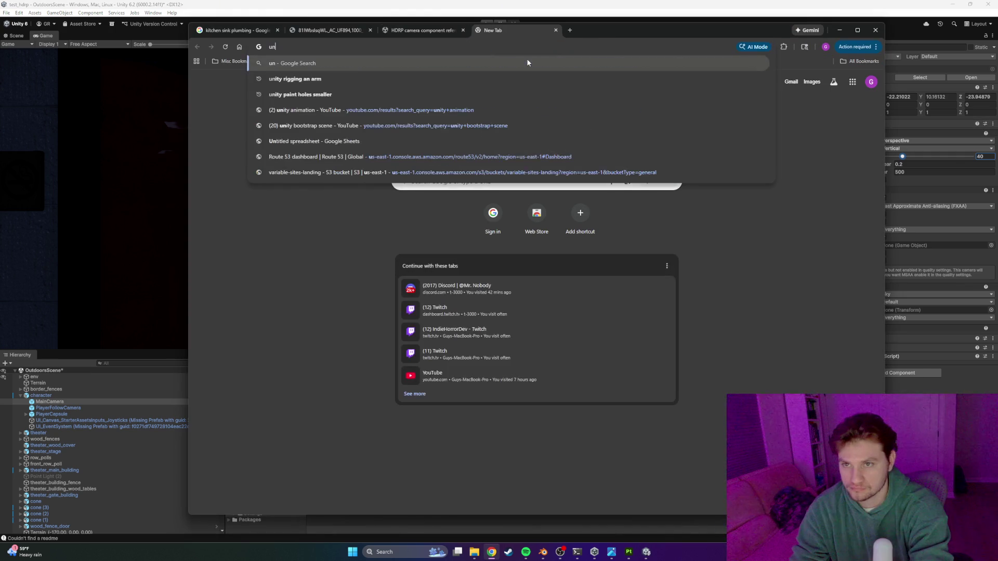
type("ity why cant i change ")
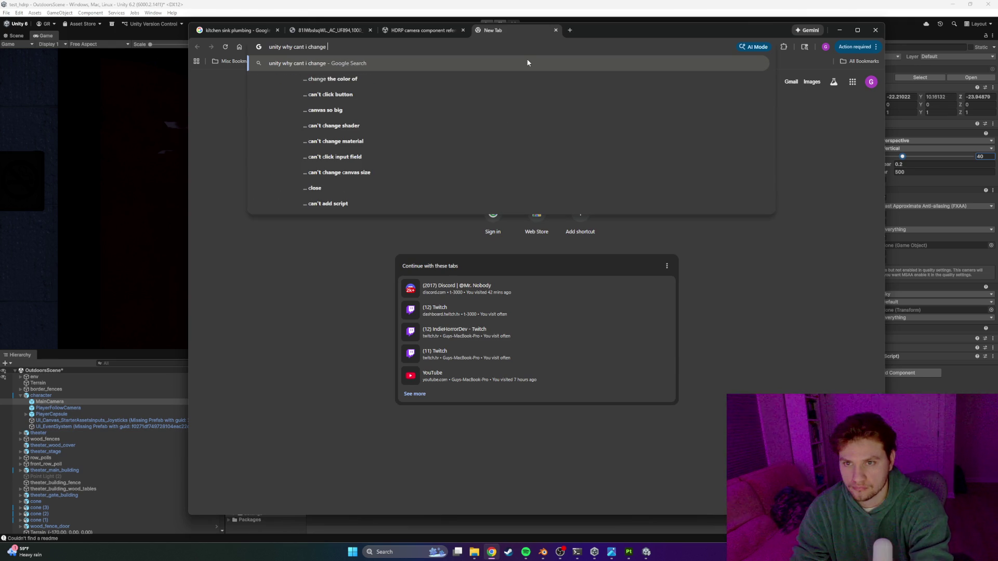
type("camera perspective settings")
key("Return")
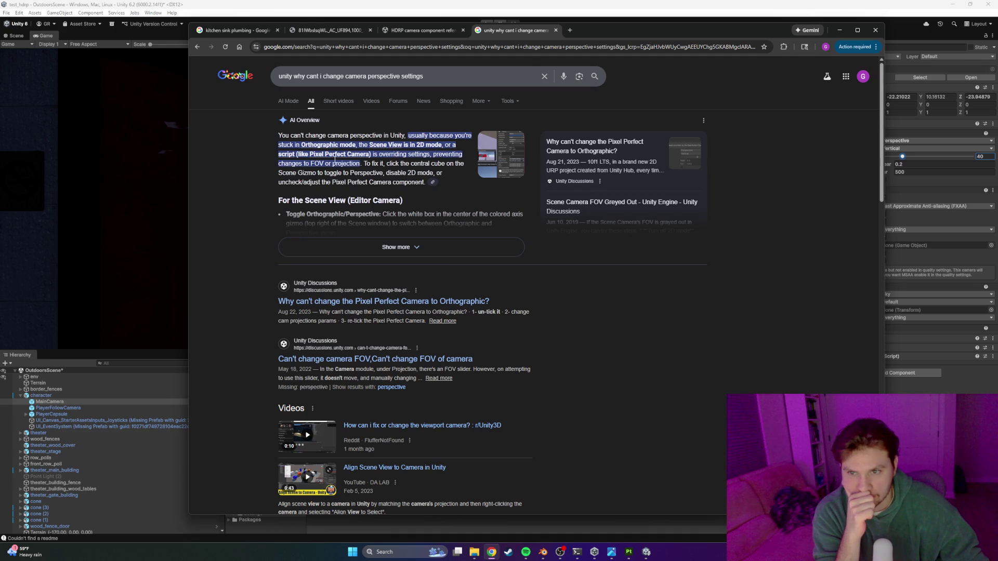
left_click(427, 248)
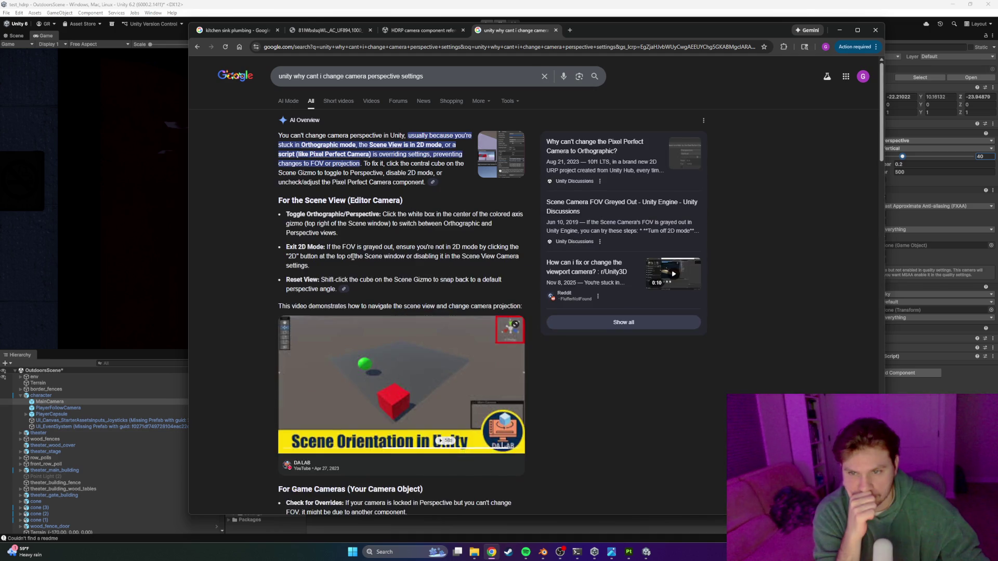
scroll(427, 248, "down", 7)
scroll(416, 265, "up", 8)
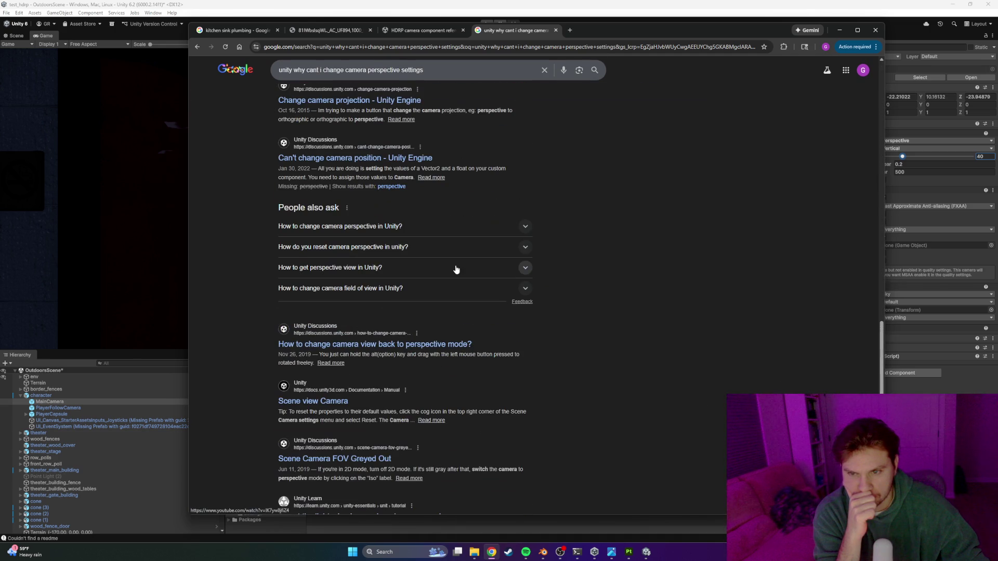
Step: Switch back to Unity and enter Play mode to test the camera
left_click(460, 73)
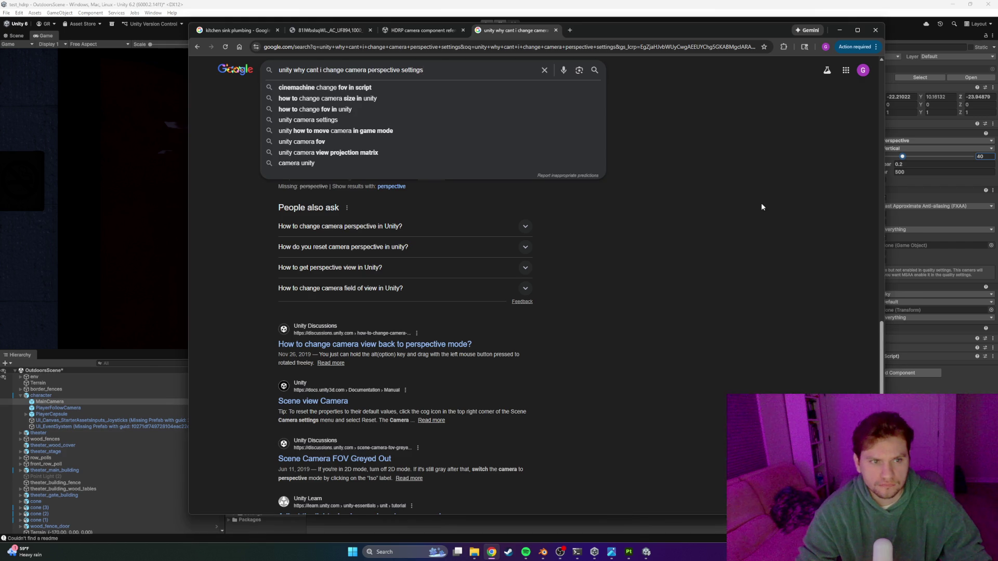
key("alt+Tab")
left_click(487, 24)
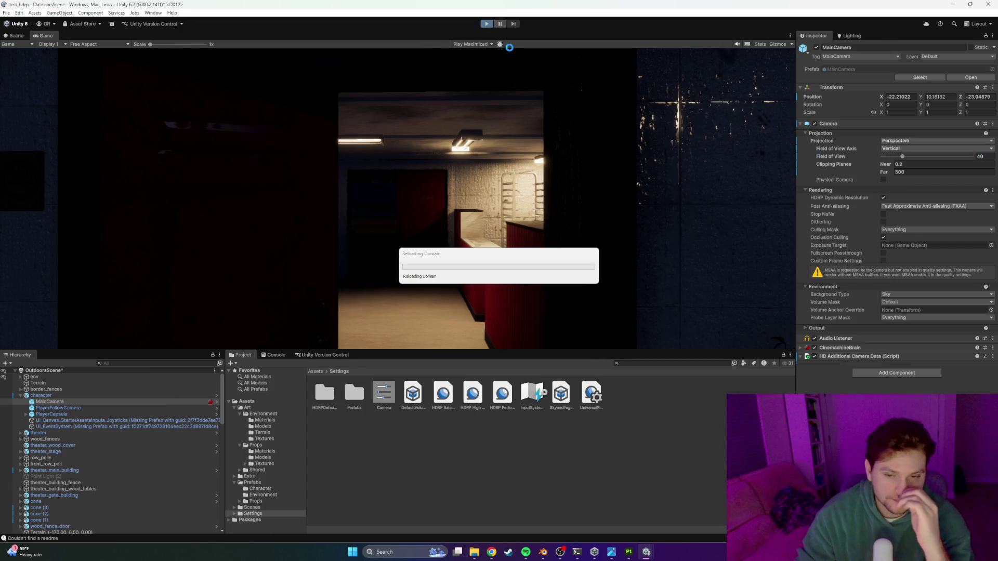
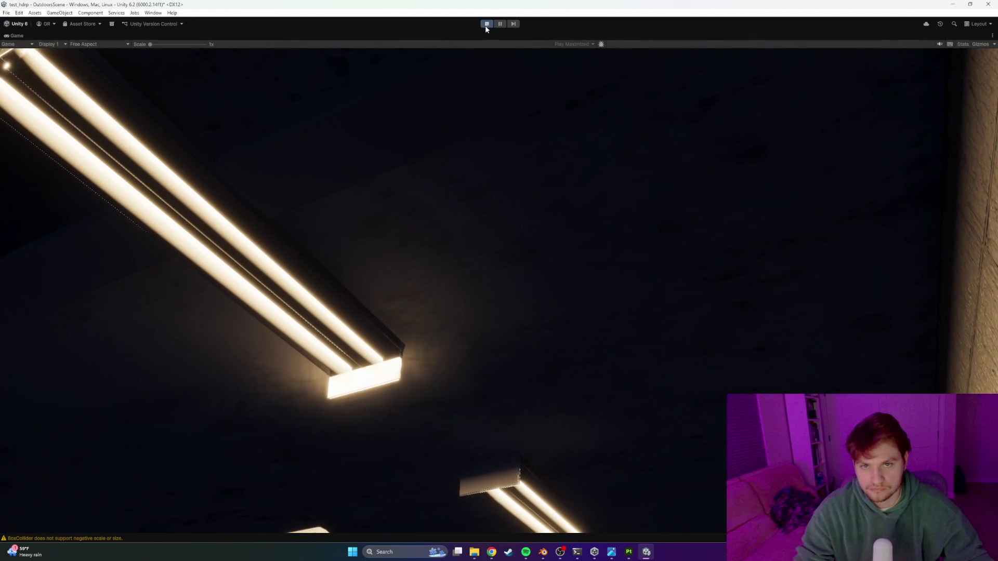
Step: Stop the running game preview and return to the Unity Scene view
left_click(486, 24)
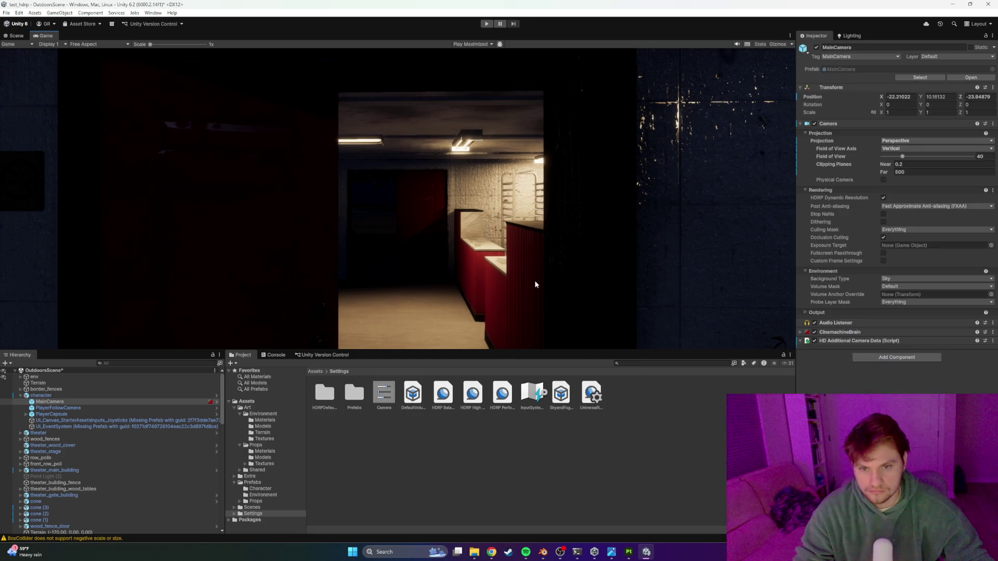
left_click(16, 35)
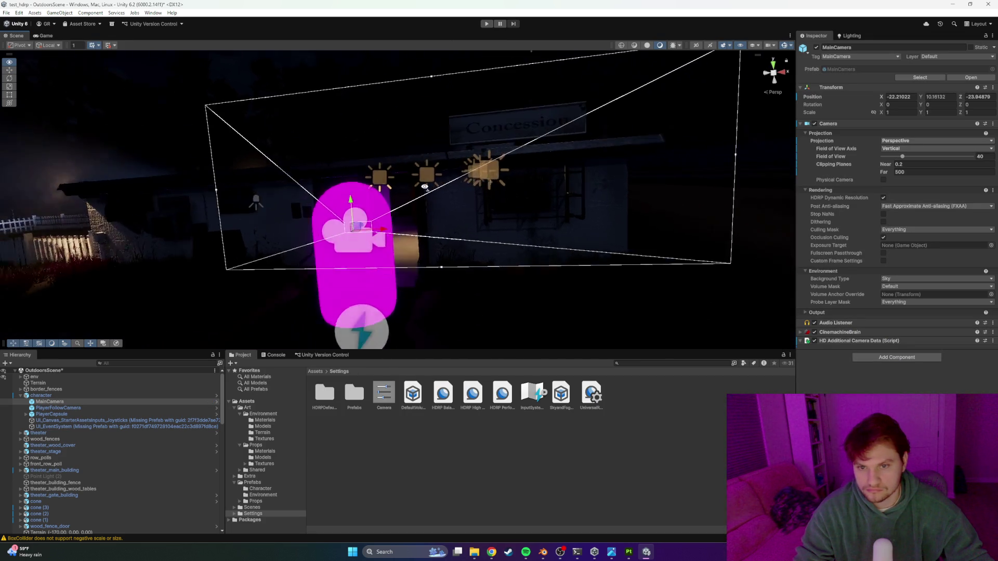
left_click_drag(454, 200, 454, 199)
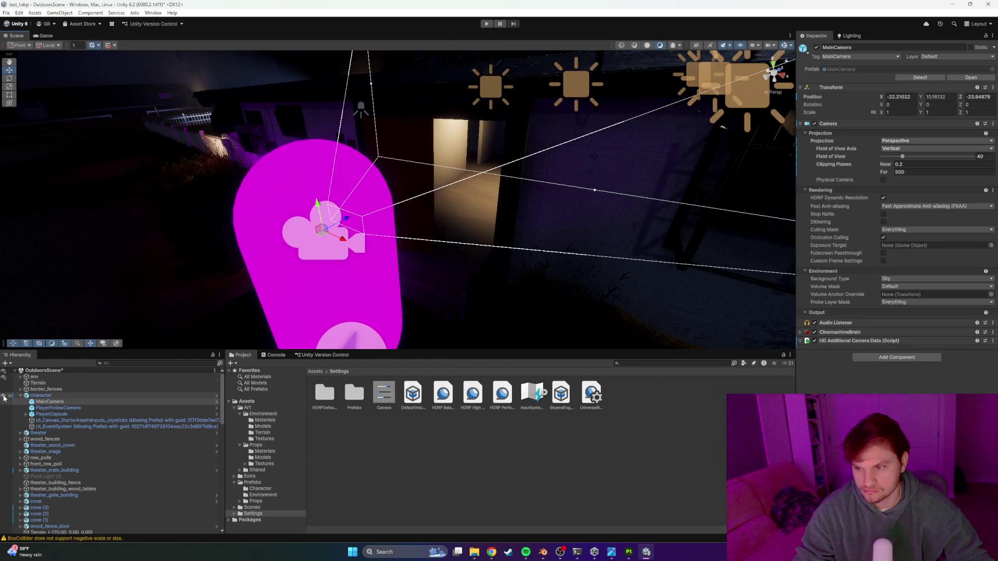
Step: Hide the player character and fly into the corridor to select the kitchen sink
left_click(3, 396)
mouse_move(285, 329)
left_mouse_down()
mouse_move(586, 158)
mouse_move(597, 185)
mouse_move(490, 207)
mouse_move(372, 193)
left_mouse_up()
left_click(372, 193)
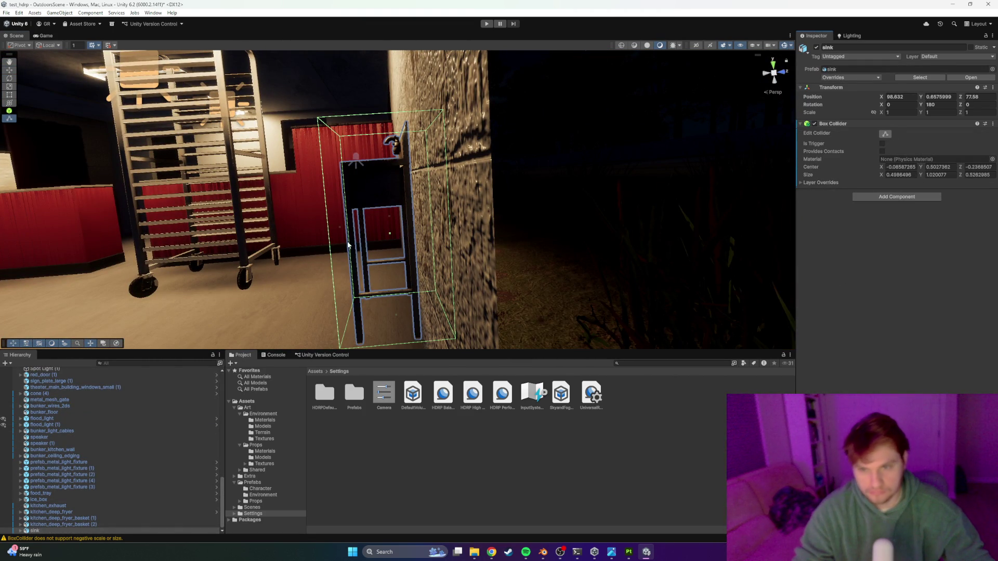
Step: Fly around the kitchen past the red counter to the ceiling light, then bring up Alt+Tab
mouse_move(353, 228)
left_mouse_down()
mouse_move(337, 237)
mouse_move(544, 211)
mouse_move(473, 161)
mouse_move(742, 216)
mouse_move(682, 187)
mouse_move(701, 205)
mouse_move(679, 213)
mouse_move(296, 205)
mouse_move(483, 210)
mouse_move(288, 180)
left_mouse_up()
mouse_move(372, 232)
left_mouse_down()
mouse_move(431, 224)
mouse_move(403, 237)
mouse_move(356, 229)
mouse_move(365, 198)
mouse_move(494, 238)
mouse_move(350, 229)
mouse_move(433, 211)
mouse_move(429, 239)
left_mouse_up()
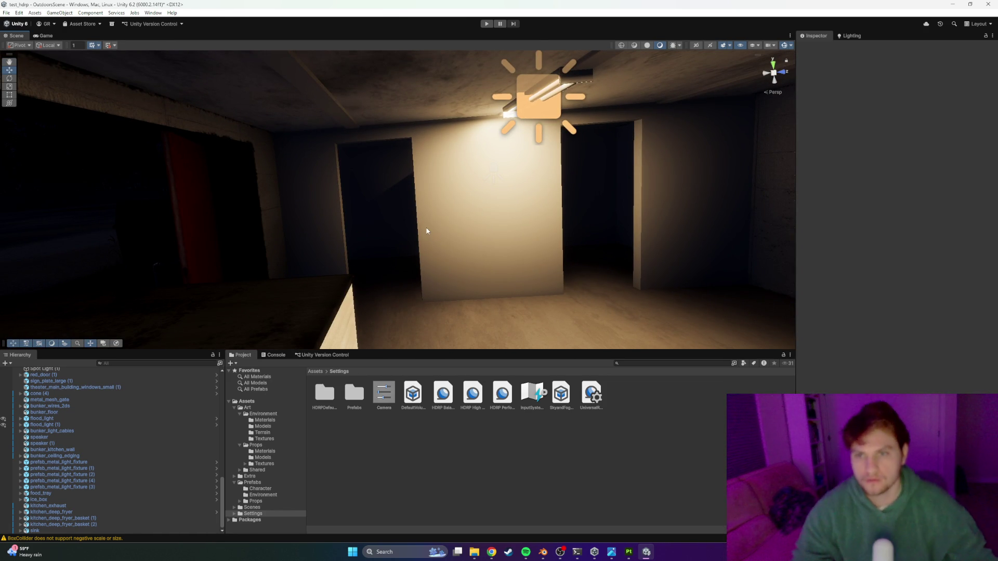
mouse_move(485, 263)
left_mouse_down()
mouse_move(445, 222)
mouse_move(259, 161)
mouse_move(261, 204)
mouse_move(395, 214)
mouse_move(567, 283)
mouse_move(485, 238)
mouse_move(350, 189)
mouse_move(374, 201)
mouse_move(514, 340)
left_mouse_up()
key("alt+Tab")
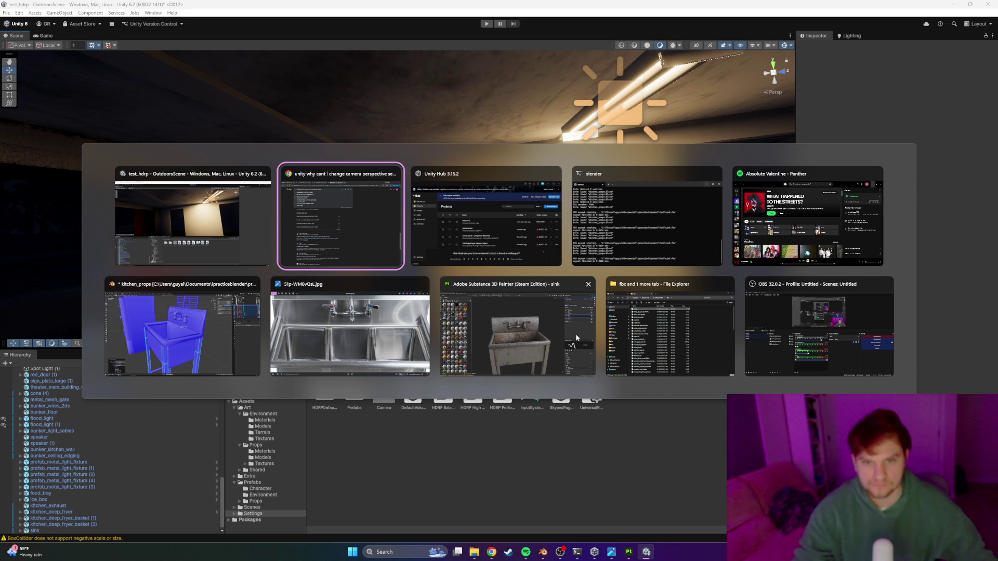
Step: In Blender, exit Edit Mode on the sink, deselect it, and switch back toward Unity
left_click(199, 317)
scroll(448, 213, "down", 8)
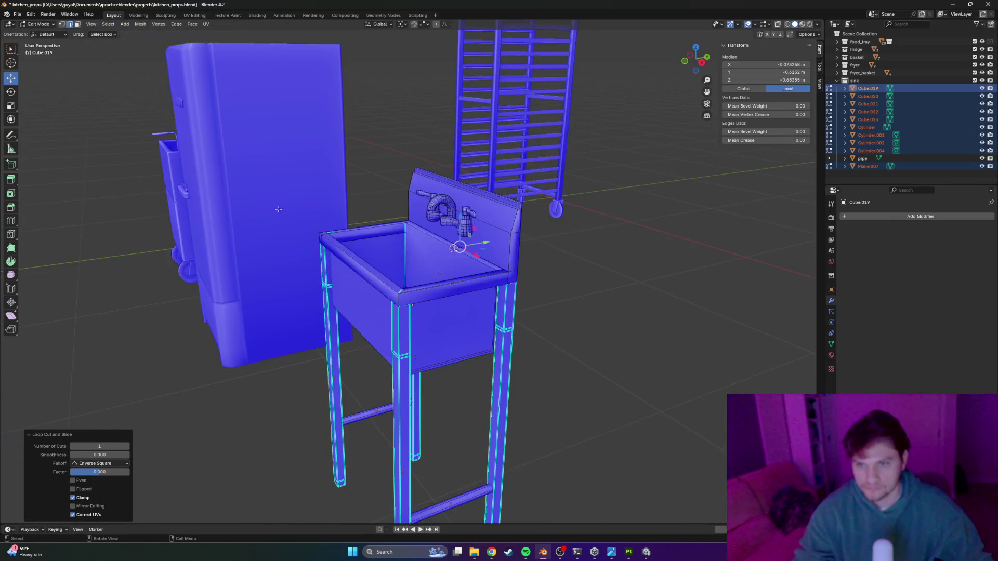
key("Tab")
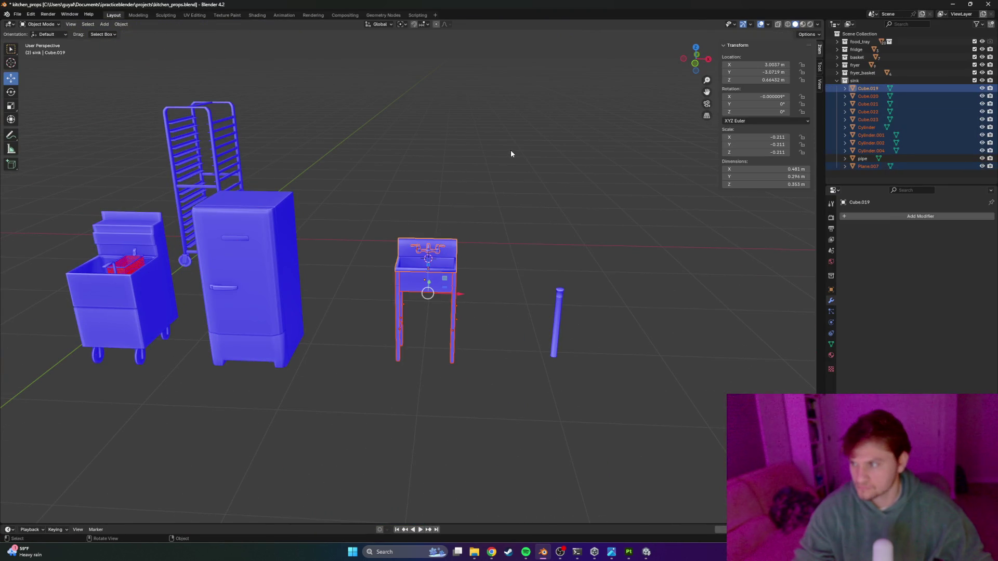
left_click(512, 154)
mouse_move(374, 200)
left_mouse_down()
mouse_move(412, 213)
mouse_move(441, 204)
mouse_move(410, 198)
mouse_move(483, 240)
mouse_move(514, 238)
mouse_move(460, 234)
mouse_move(575, 229)
mouse_move(468, 239)
mouse_move(490, 276)
mouse_move(419, 247)
mouse_move(553, 232)
mouse_move(674, 238)
mouse_move(539, 257)
mouse_move(660, 248)
mouse_move(469, 241)
mouse_move(445, 172)
mouse_move(480, 243)
left_mouse_up()
key("alt+Tab")
Step: Browse Documents > ipracticeblender > references > theater and open a reference screenshot
left_click(481, 553)
left_click(393, 147)
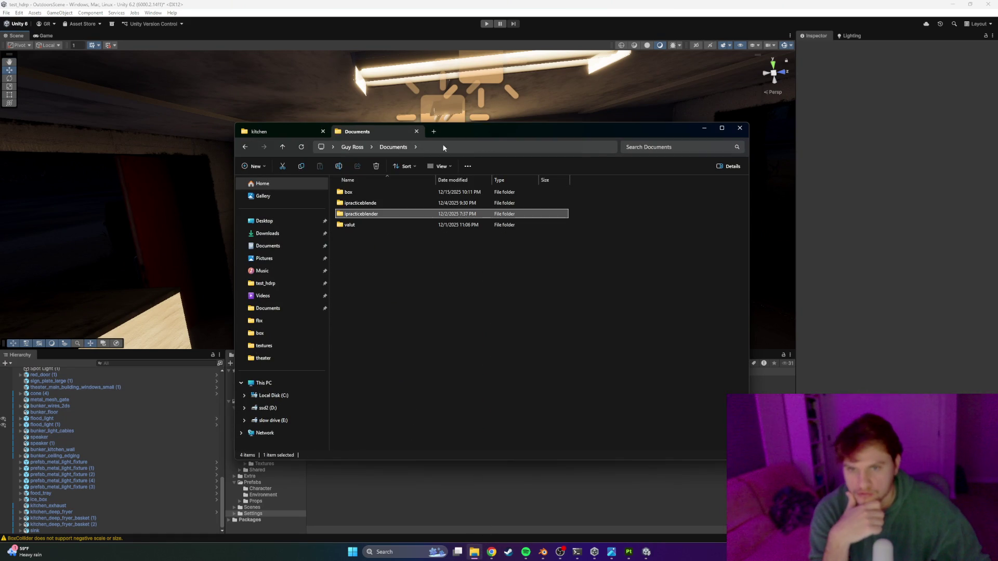
double_click(362, 214)
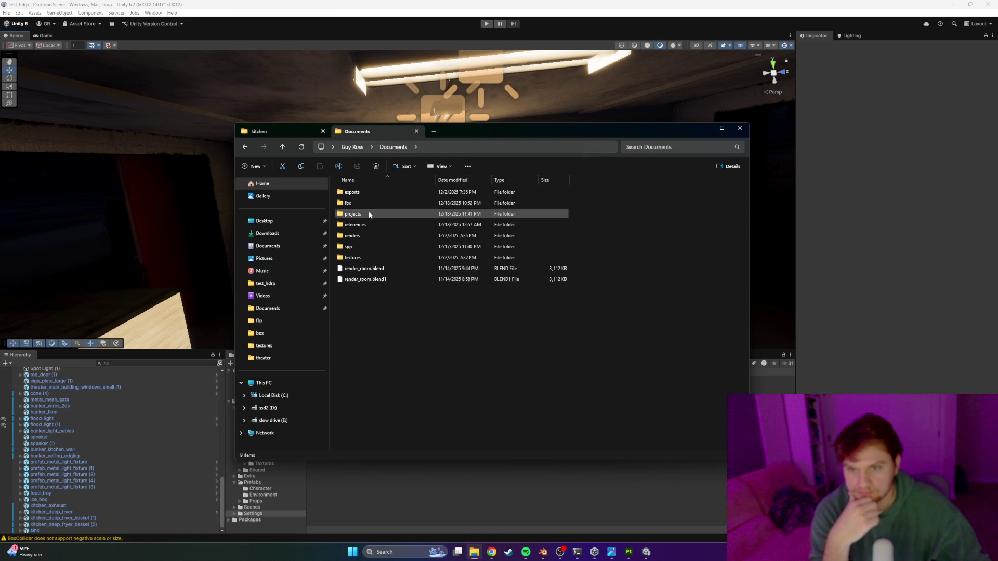
double_click(348, 199)
left_click(244, 147)
double_click(394, 208)
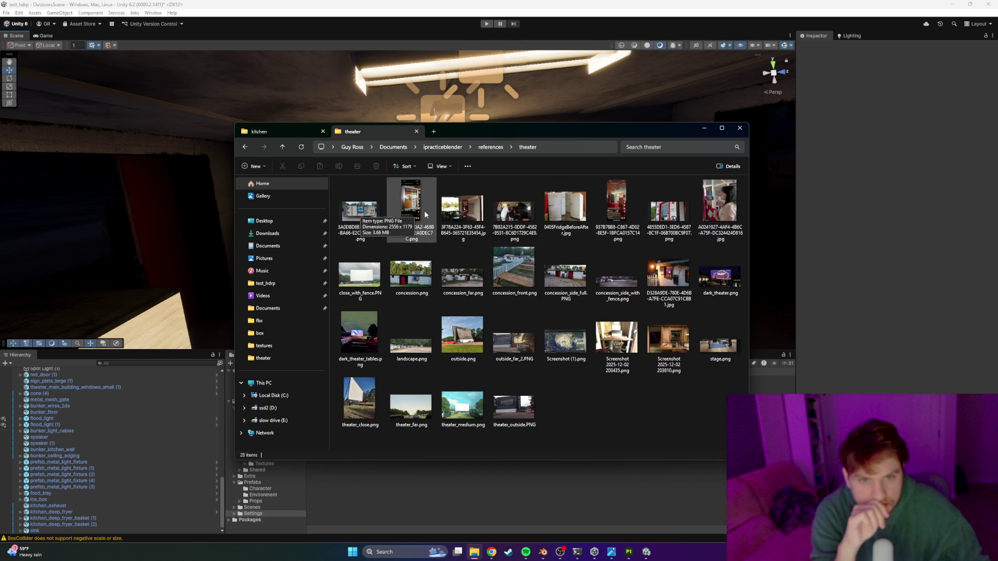
double_click(600, 204)
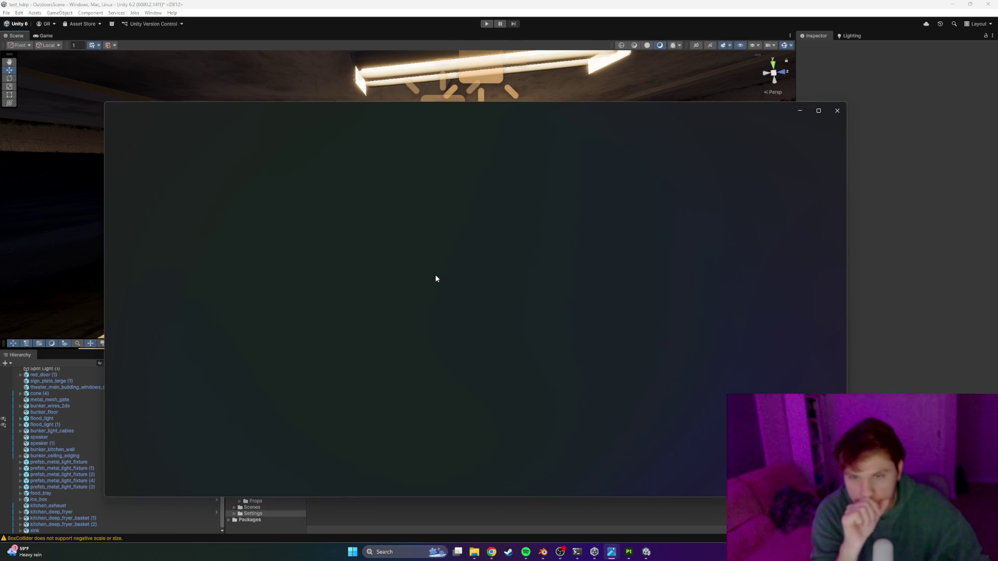
Step: Zoom and pan across the concession-stand screenshot, then minimize Photos and File Explorer
scroll(447, 303, "up", 4)
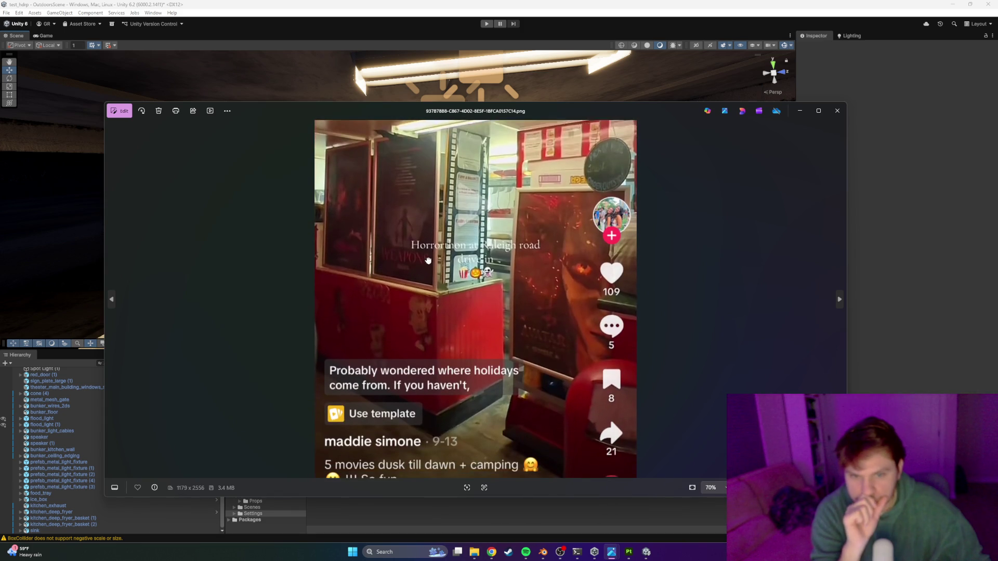
left_click_drag(436, 237, 437, 399)
scroll(438, 278, "up", 2)
left_click_drag(438, 278, 450, 358)
left_click_drag(581, 250, 585, 180)
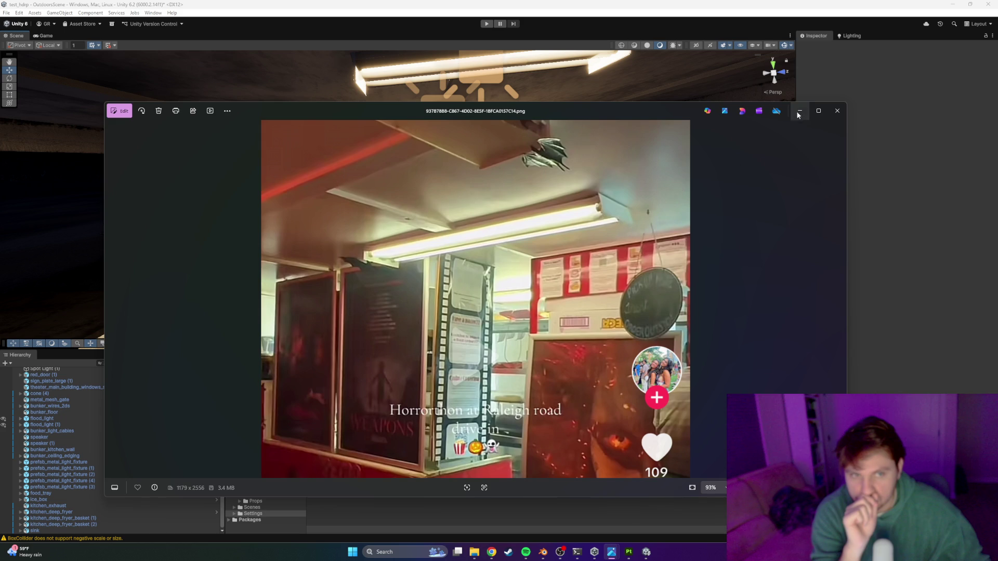
left_click(798, 114)
left_click(704, 128)
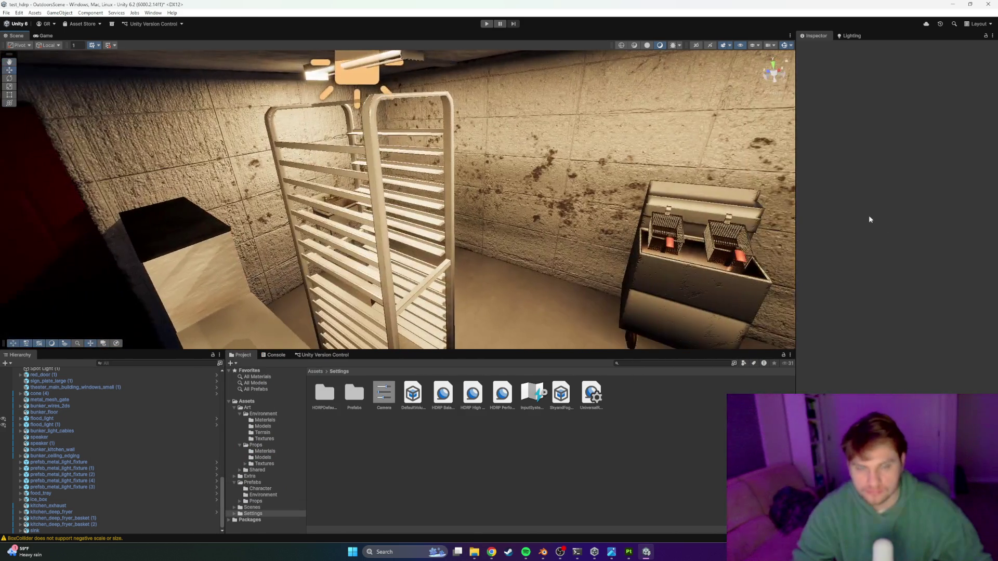
Step: Fly through the Unity kitchen toward the lit room, then switch to Blender's kitchen_props.blend
right_click(412, 132)
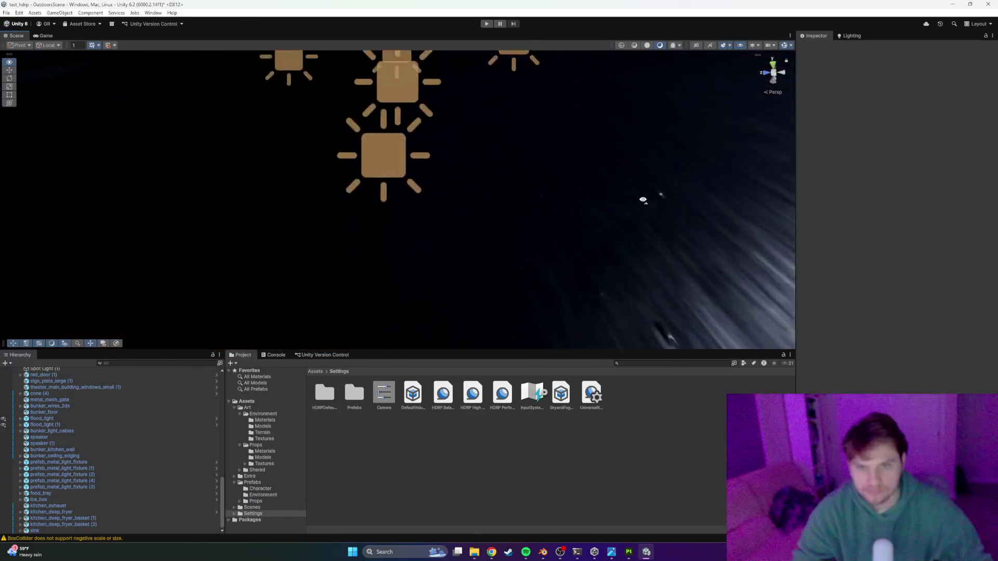
key("w")
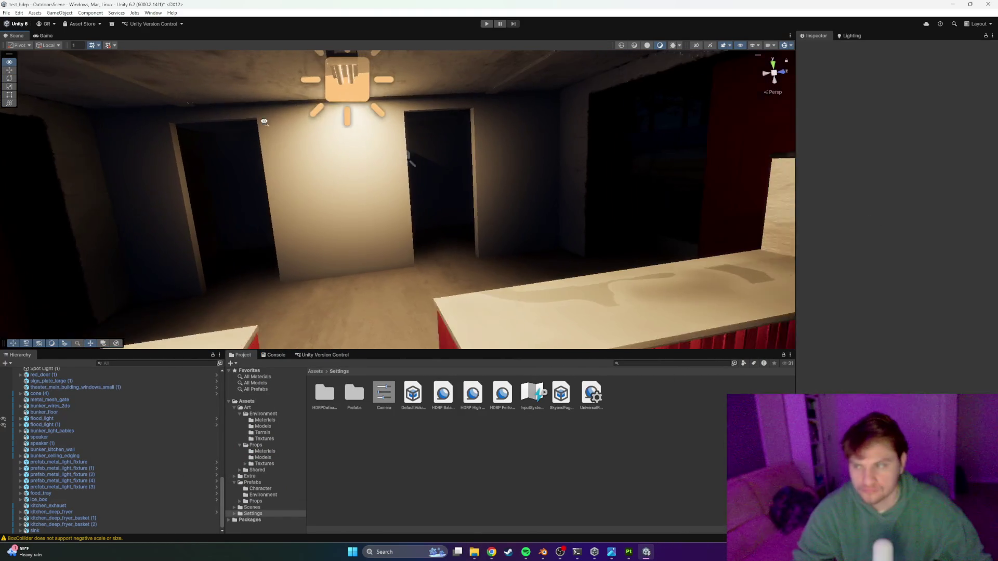
right_click(316, 130)
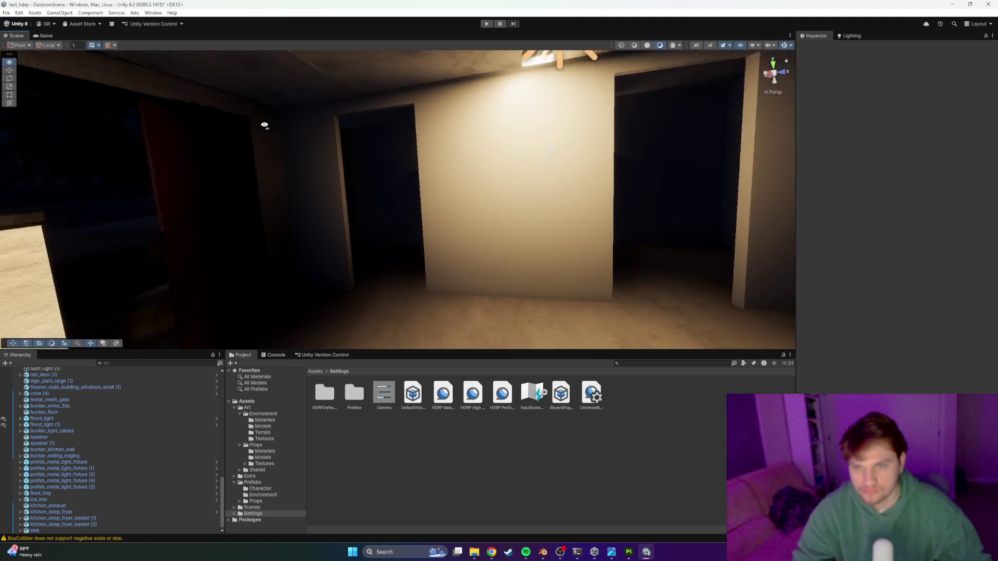
key("s")
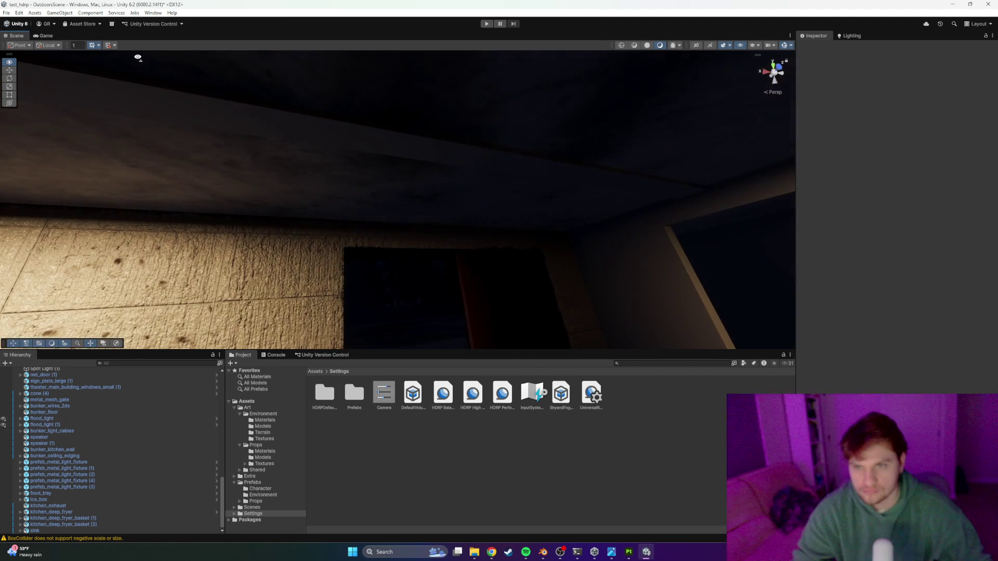
key("alt+Tab")
key("alt+Tab")
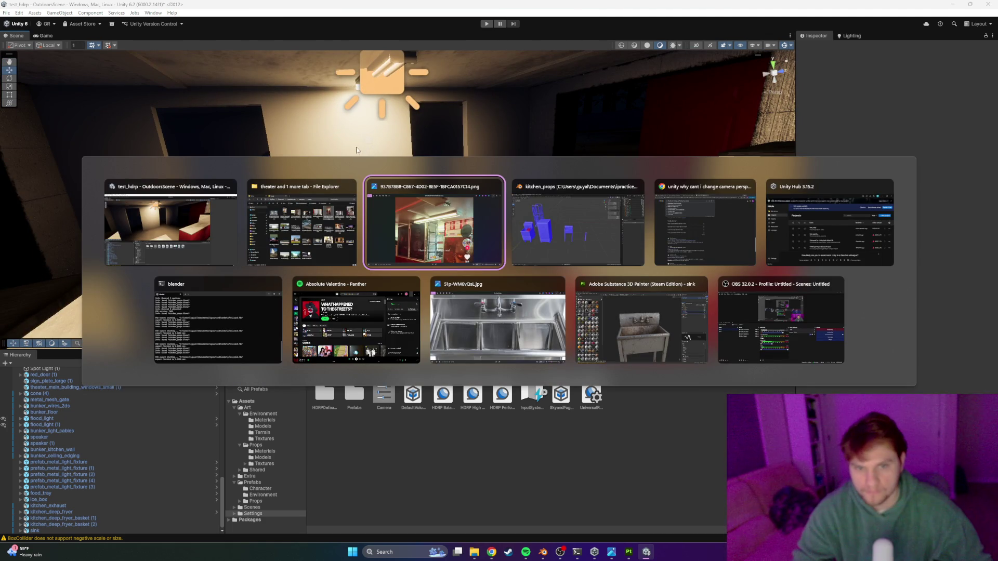
key("alt+Tab")
mouse_move(220, 155)
left_mouse_down()
mouse_move(364, 145)
mouse_move(396, 158)
mouse_move(426, 214)
mouse_move(220, 116)
left_mouse_up()
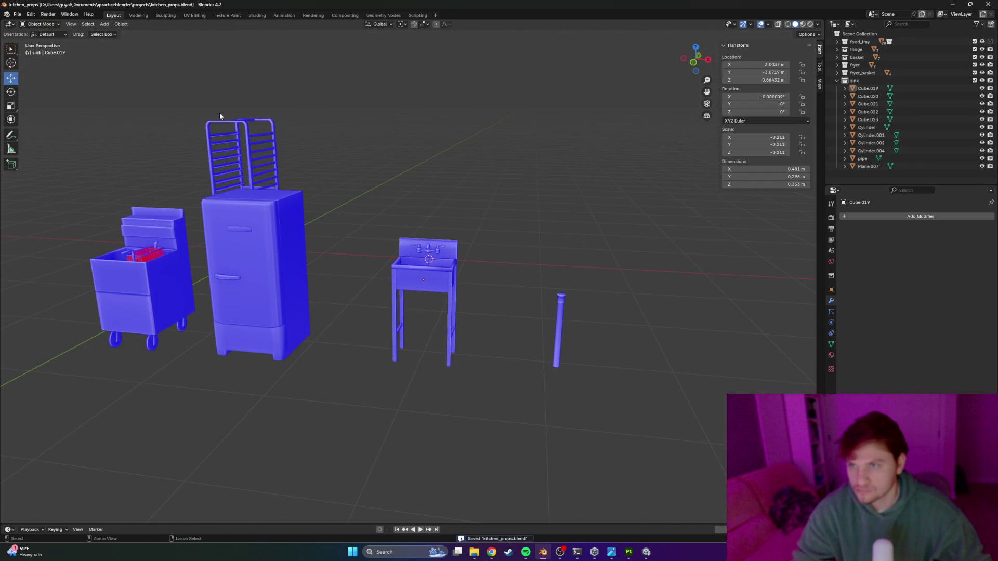
Step: Open theater_main_building_highres.blend from recent files and inspect the building
left_click(21, 15)
mouse_move(42, 39)
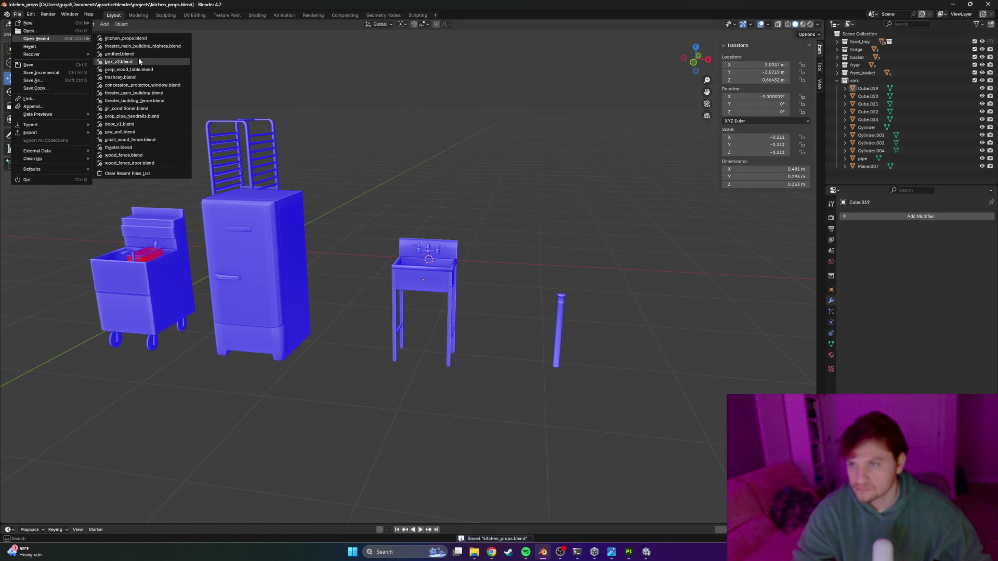
left_click(157, 49)
mouse_move(506, 226)
left_mouse_down()
mouse_move(435, 247)
mouse_move(507, 248)
mouse_move(459, 266)
left_mouse_up()
left_click_drag(525, 250, 615, 202)
scroll(886, 114, "down", 5)
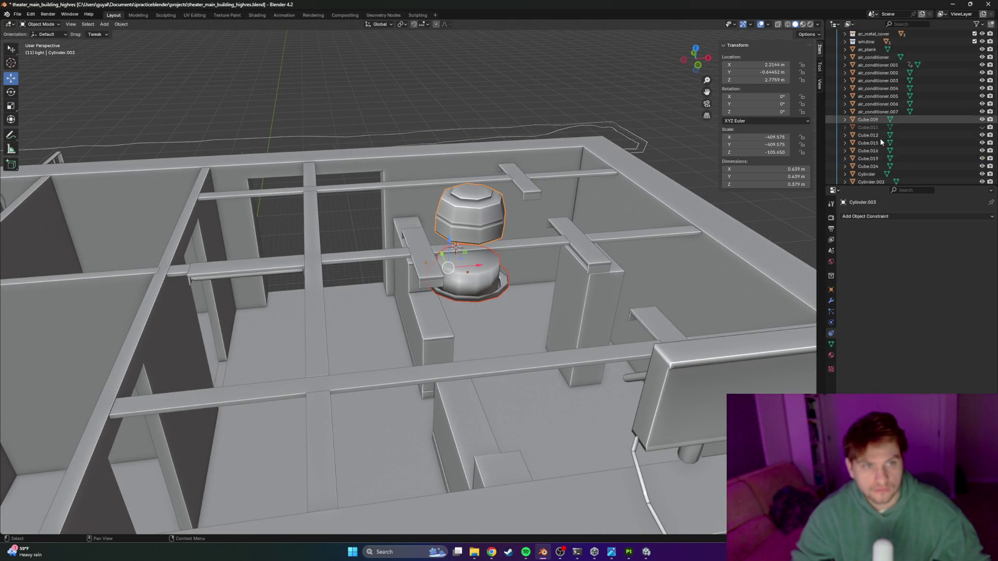
scroll(903, 162, "down", 2)
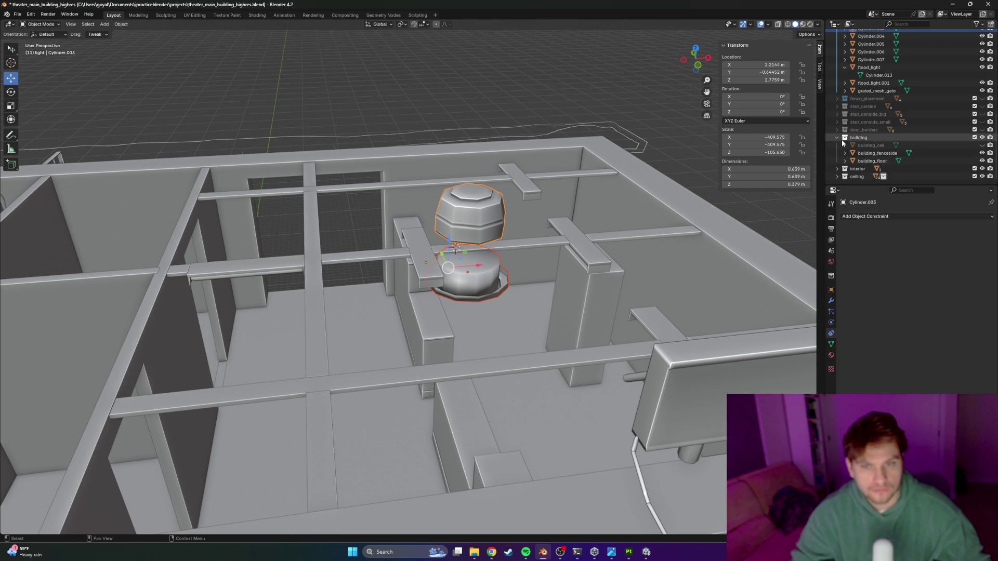
scroll(857, 145, "up", 10)
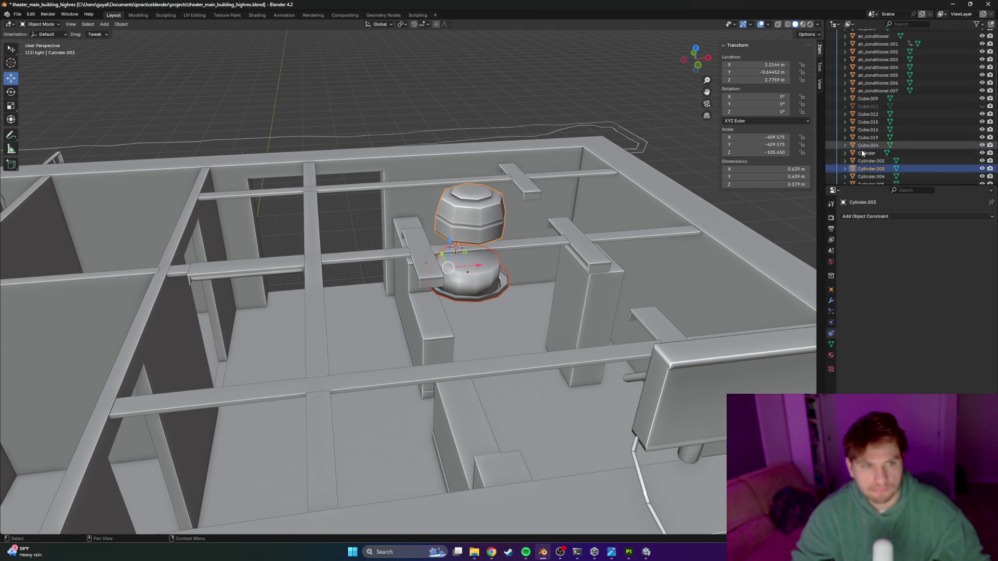
scroll(673, 156, "down", 1)
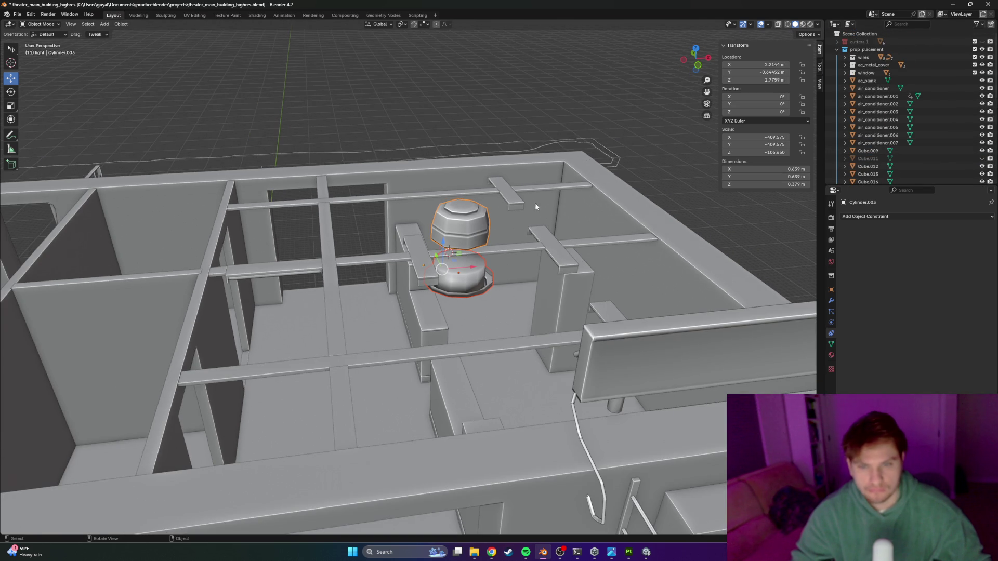
Step: Shift the rooftop light Cylinder.003 slightly along X and save the file
left_click_drag(536, 207, 492, 216)
mouse_move(460, 292)
left_mouse_down()
mouse_move(486, 289)
mouse_move(405, 253)
mouse_move(447, 318)
mouse_move(466, 326)
mouse_move(397, 298)
left_mouse_up()
key("ctrl+s")
scroll(395, 295, "up", 3)
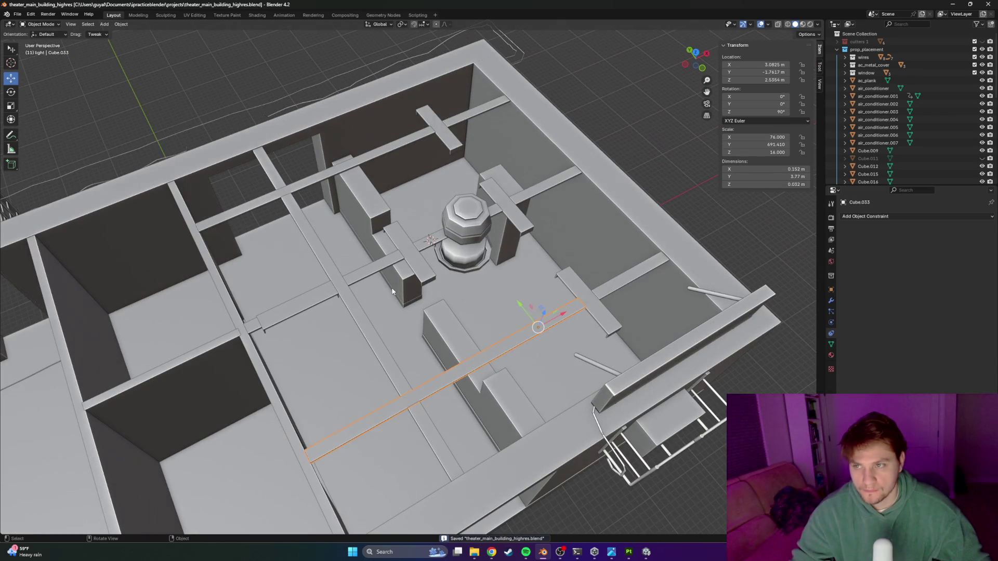
Step: Start an FBX export from the File > Export menu
left_click(19, 16)
mouse_move(36, 137)
left_click(130, 202)
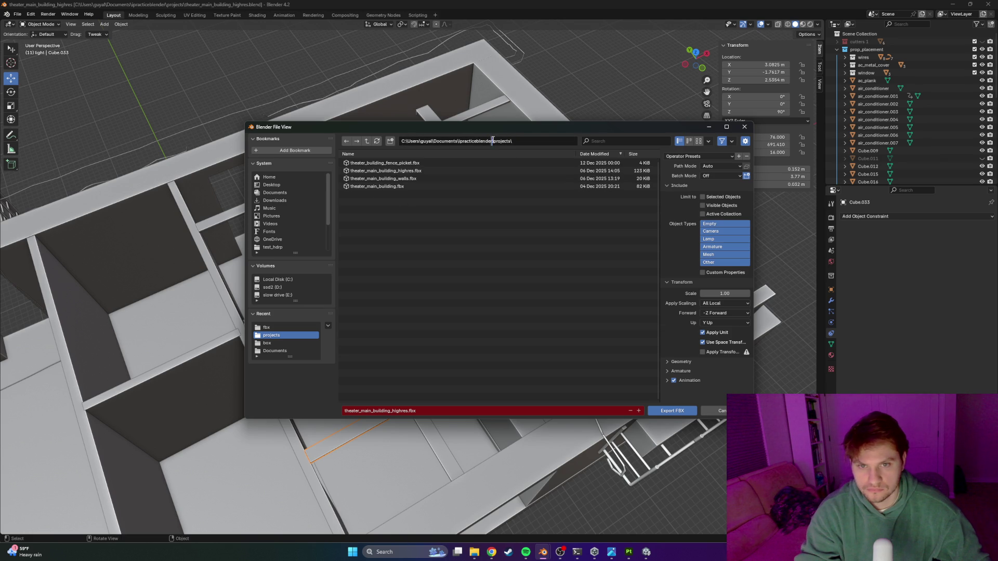
Step: Export the ceiling beam as ceiling_beam_temp.fbx into the fbx folder
key("BackSpace")
key("Return")
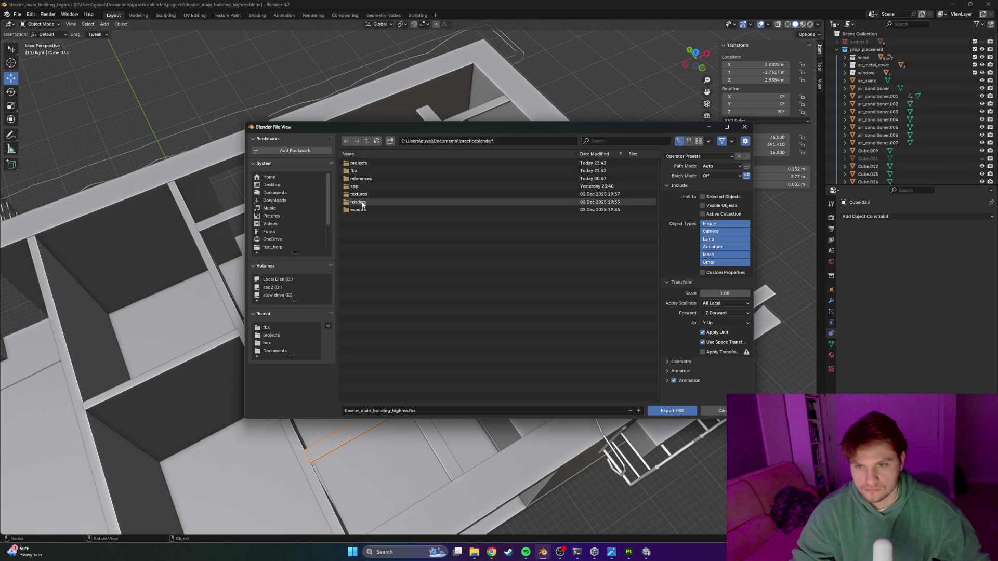
double_click(354, 170)
type("ceiling_beam_temp")
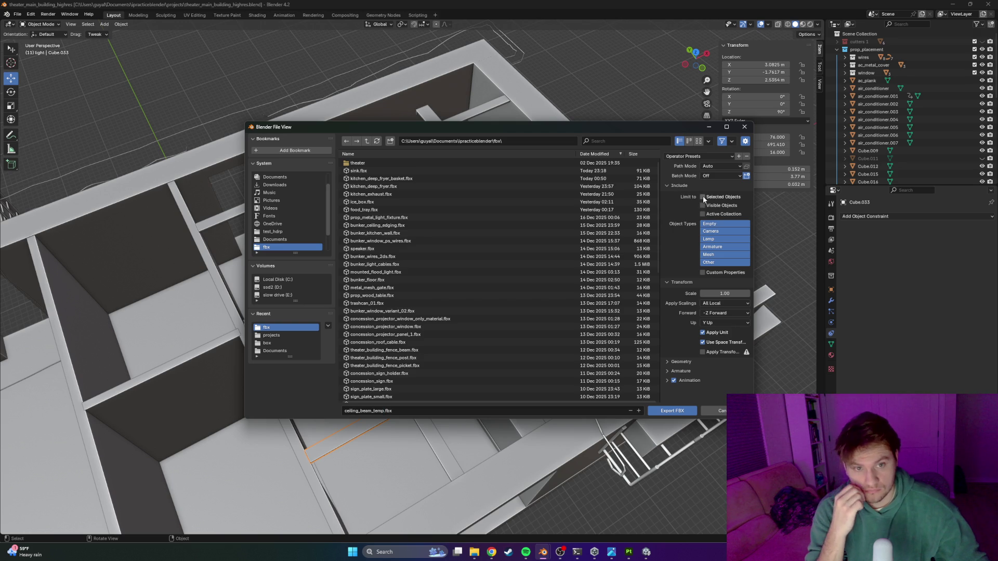
left_click(682, 411)
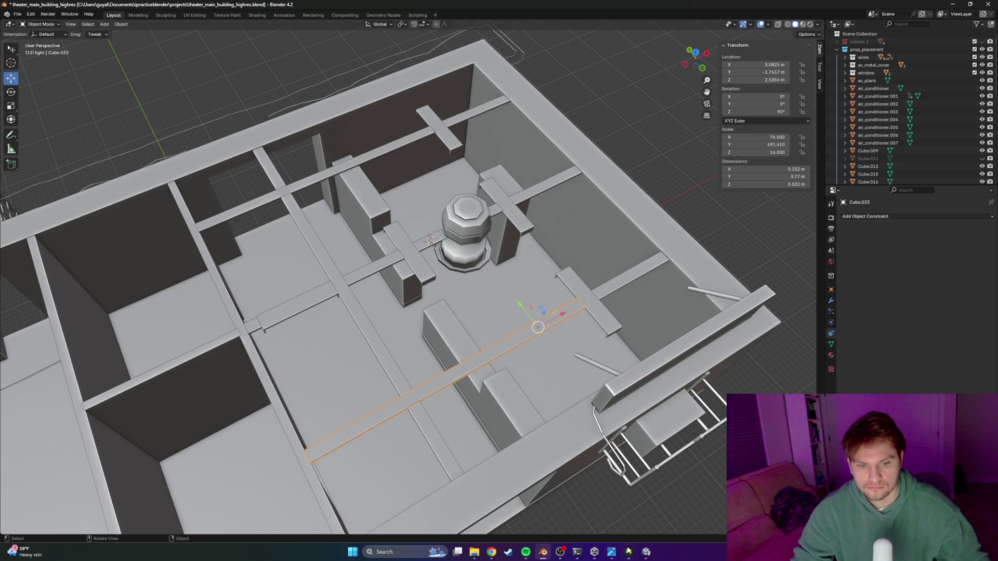
left_click(628, 551)
Step: Create a new project from ceiling_beam_temp.fbx and add a fill layer above Layer 1
key("ctrl+n")
left_click(572, 184)
double_click(571, 227)
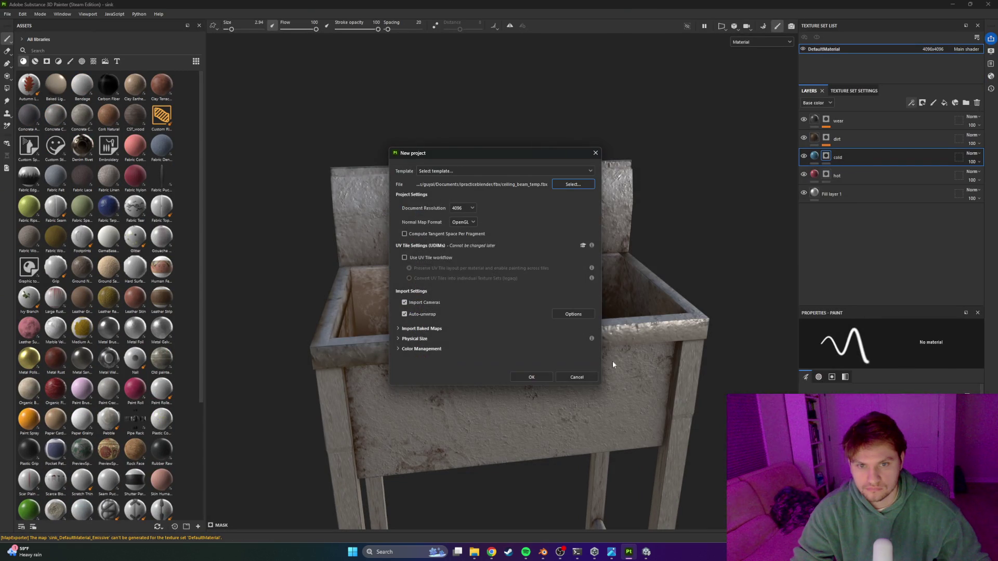
left_click(548, 376)
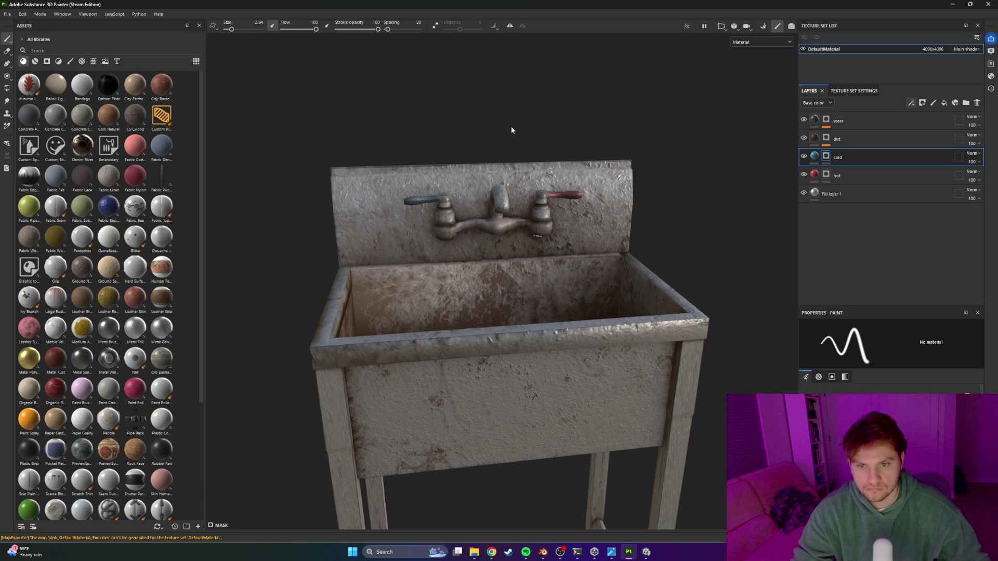
mouse_move(467, 156)
left_mouse_down()
mouse_move(383, 245)
mouse_move(508, 225)
mouse_move(566, 188)
mouse_move(463, 250)
mouse_move(623, 263)
mouse_move(594, 242)
mouse_move(639, 243)
left_mouse_up()
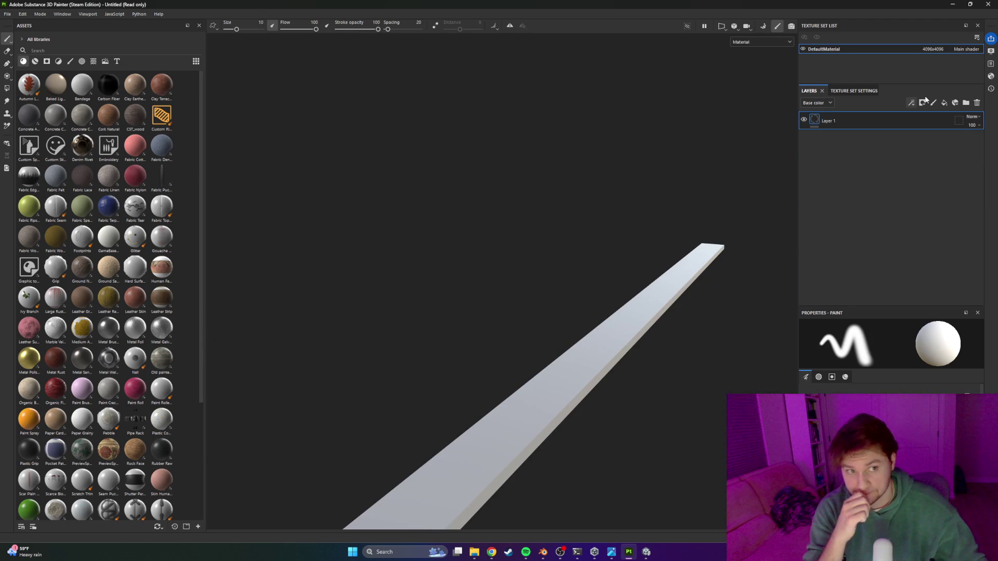
left_click(944, 103)
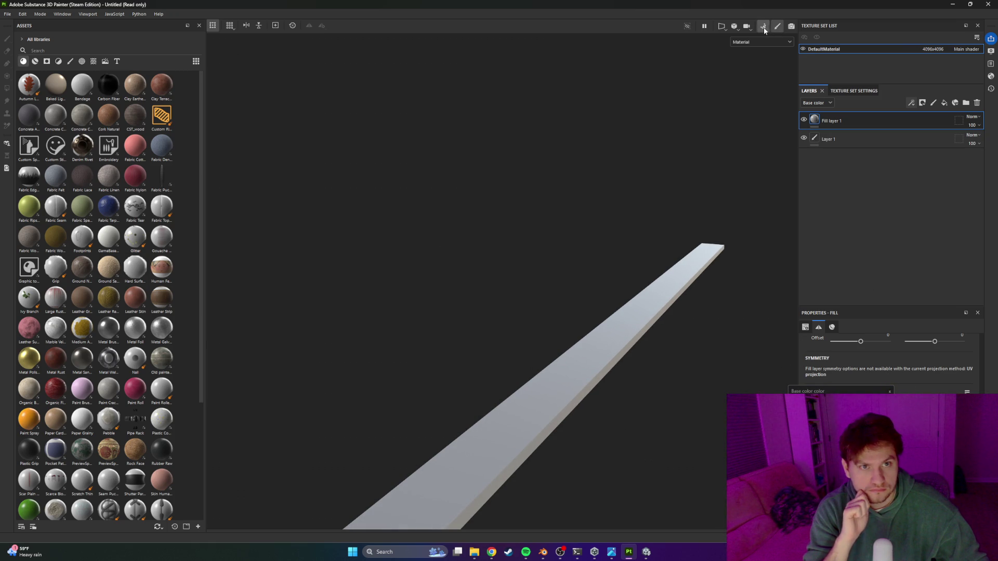
Step: Bake the beam's normal, AO, curvature, position and thickness maps, then return to painting
key("ctrl+shift+b")
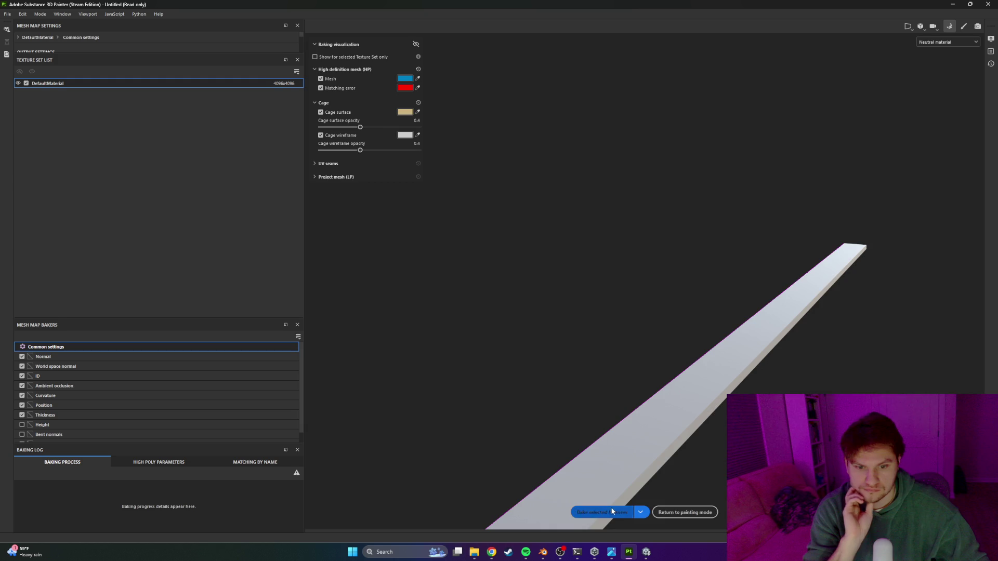
left_click(612, 511)
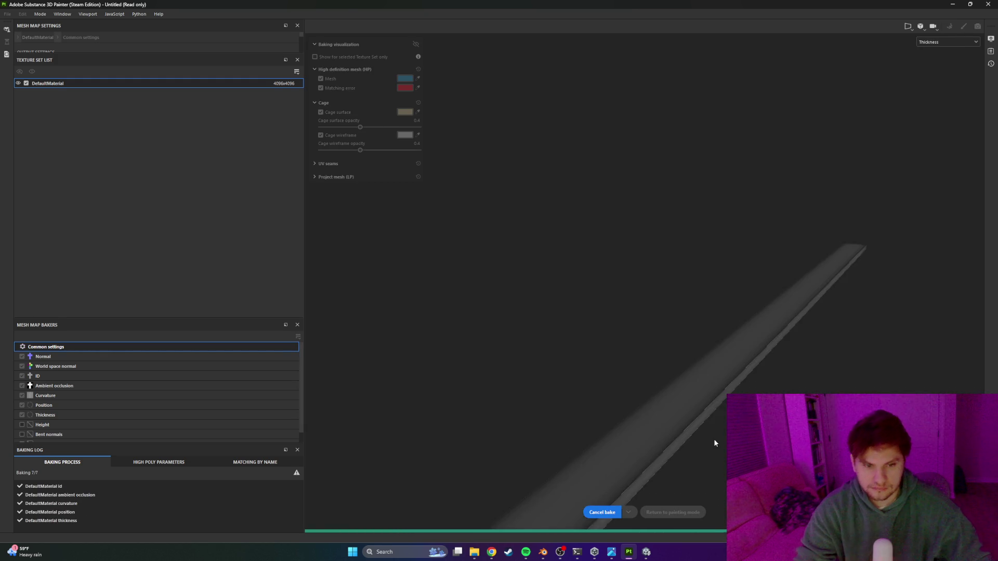
left_click(685, 513)
mouse_move(552, 450)
left_mouse_down()
mouse_move(557, 323)
mouse_move(641, 285)
mouse_move(535, 314)
mouse_move(546, 330)
mouse_move(595, 318)
mouse_move(559, 292)
mouse_move(614, 289)
mouse_move(684, 266)
mouse_move(738, 281)
left_mouse_up()
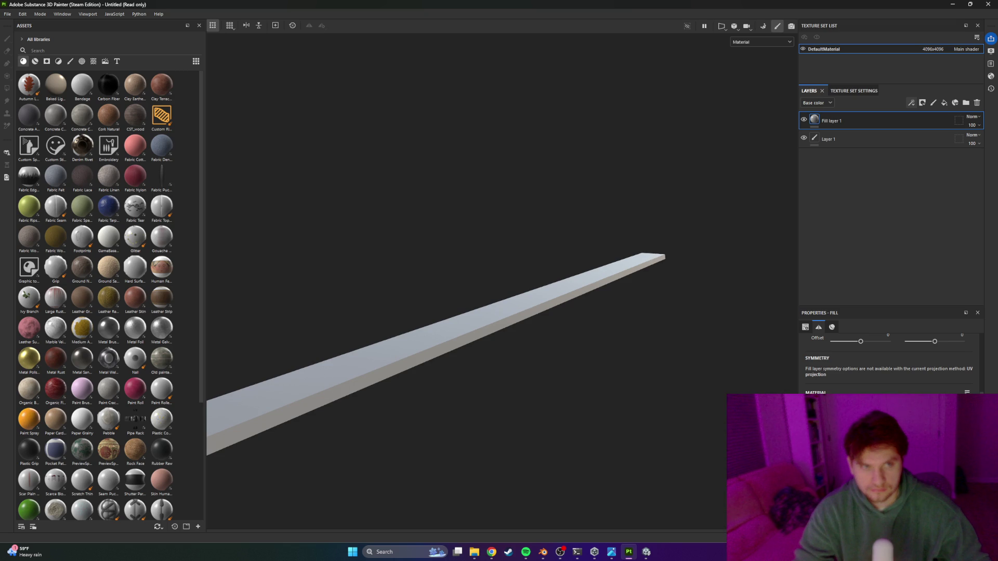
Step: Add Fill layer 2 with a black mask driven by the Metal Edge Wear generator
right_click(837, 114)
left_click(850, 274)
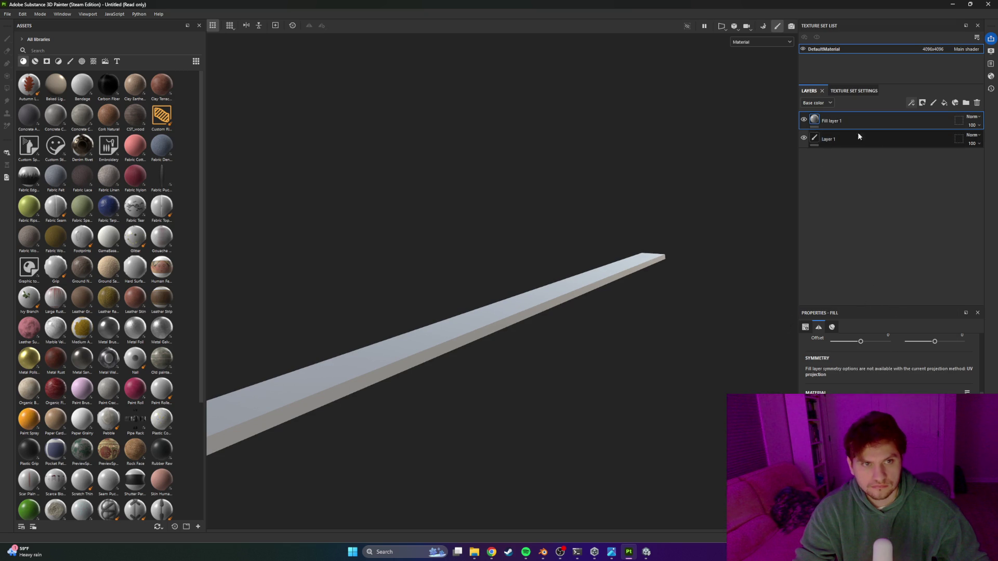
left_click(944, 103)
right_click(837, 123)
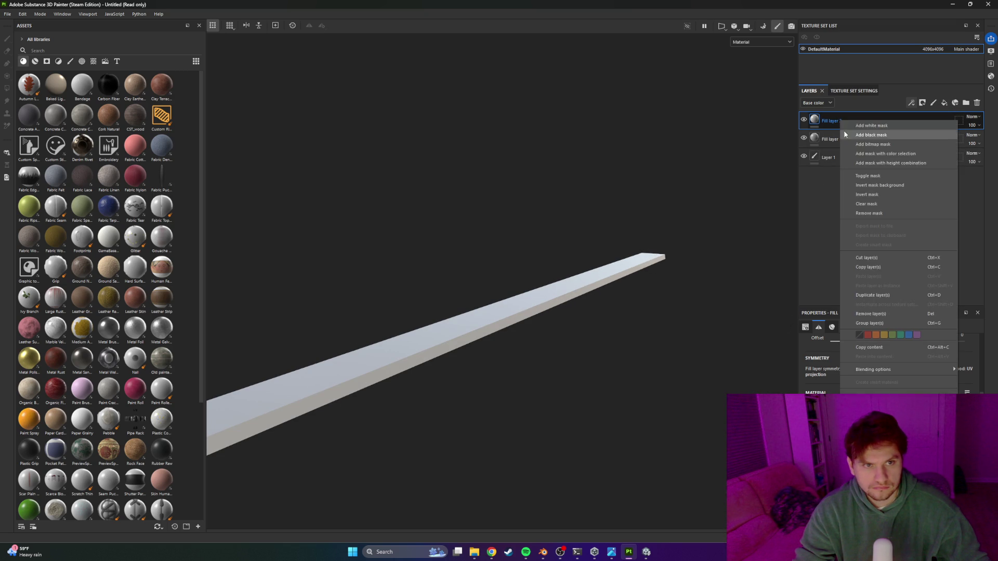
left_click(925, 104)
left_click(924, 114)
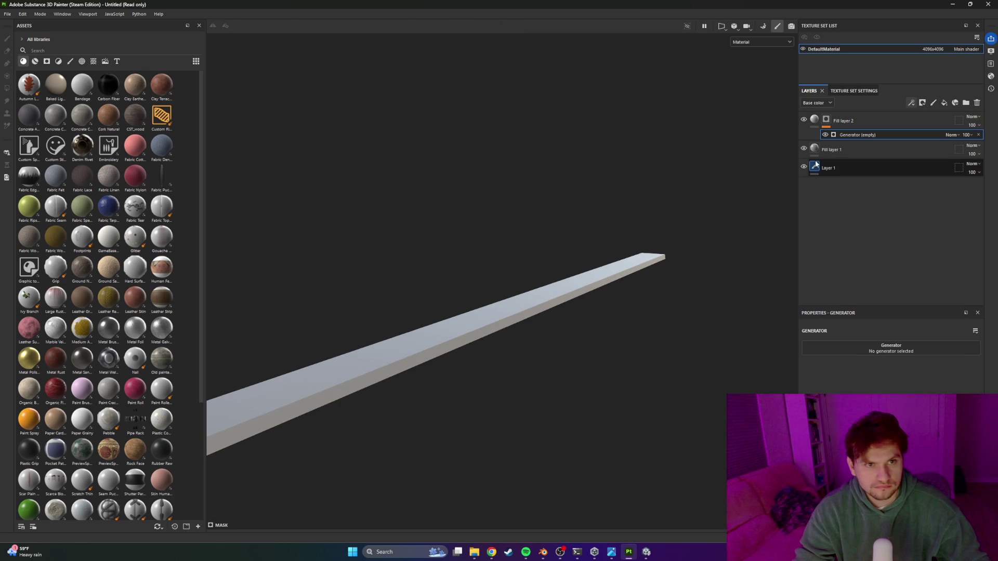
left_click(883, 349)
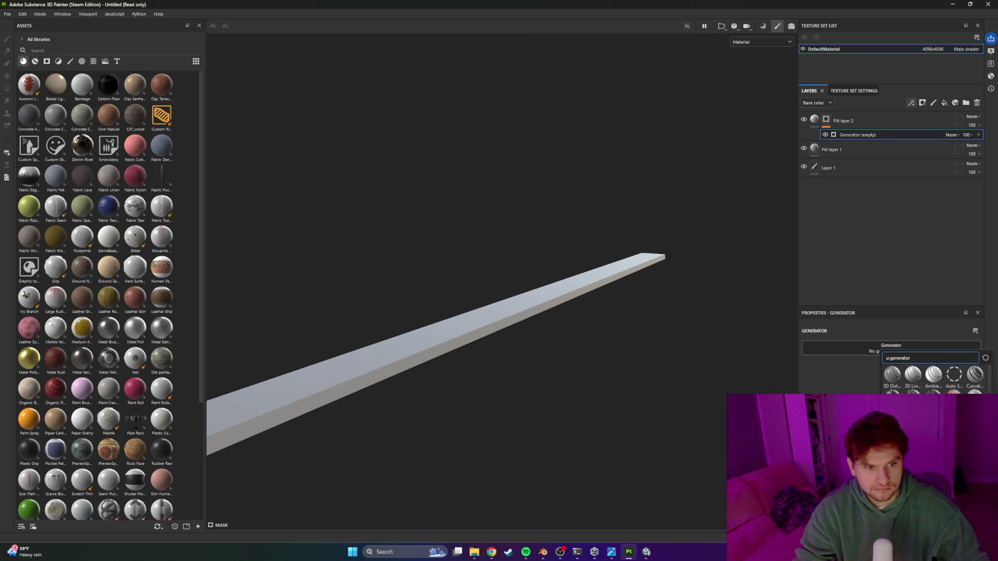
left_click(912, 416)
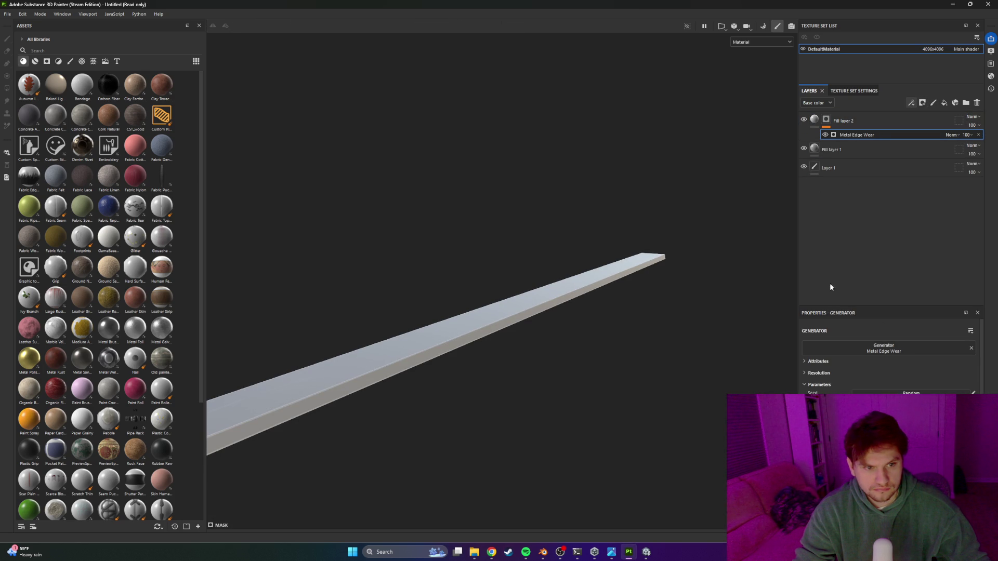
left_click(818, 122)
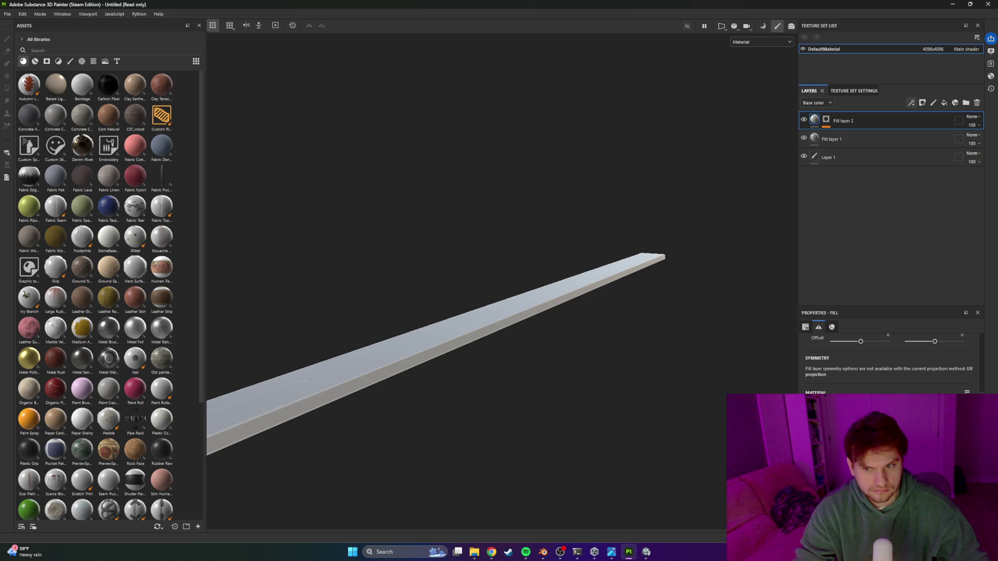
mouse_move(453, 380)
left_mouse_down("alt")
mouse_move(434, 379)
mouse_move(515, 398)
mouse_move(474, 341)
mouse_move(457, 338)
mouse_move(449, 342)
mouse_move(467, 375)
mouse_move(497, 350)
mouse_move(582, 336)
mouse_move(443, 377)
mouse_move(379, 376)
mouse_move(376, 323)
mouse_move(451, 350)
mouse_move(374, 338)
mouse_move(418, 362)
mouse_move(498, 352)
mouse_move(483, 325)
mouse_move(427, 304)
left_mouse_up("alt")
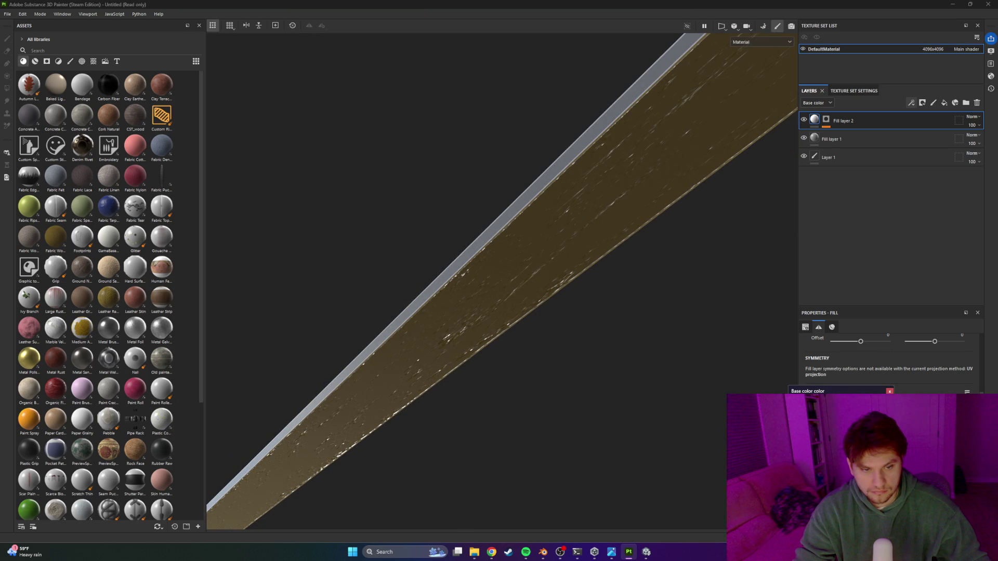
mouse_move(442, 338)
left_mouse_down()
mouse_move(519, 363)
mouse_move(589, 417)
mouse_move(553, 442)
mouse_move(557, 419)
mouse_move(572, 419)
mouse_move(640, 451)
mouse_move(568, 494)
mouse_move(567, 401)
mouse_move(502, 382)
mouse_move(522, 397)
mouse_move(515, 370)
mouse_move(648, 448)
mouse_move(655, 383)
left_mouse_up()
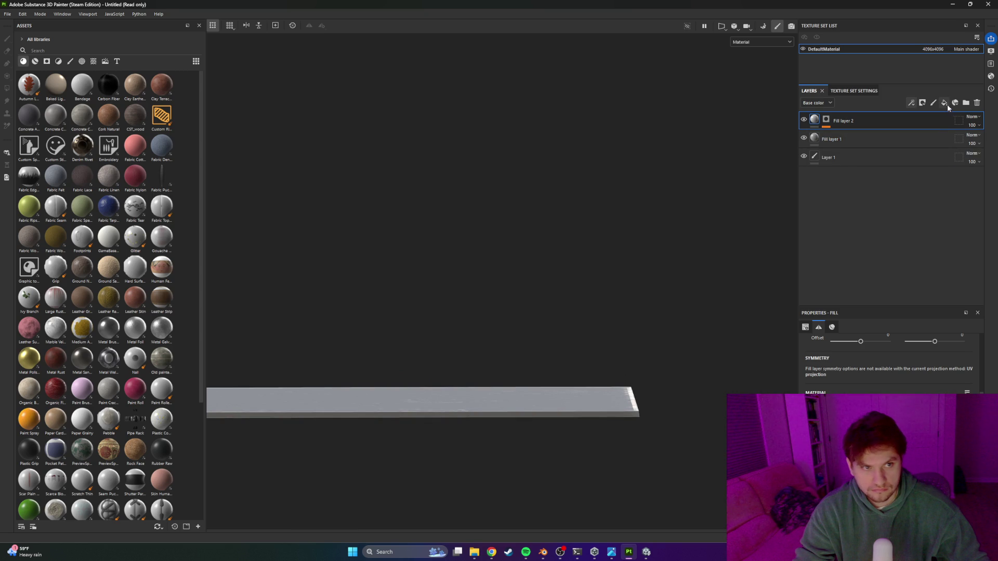
Step: Add a third fill layer and rename it 'dirt'
left_click(945, 105)
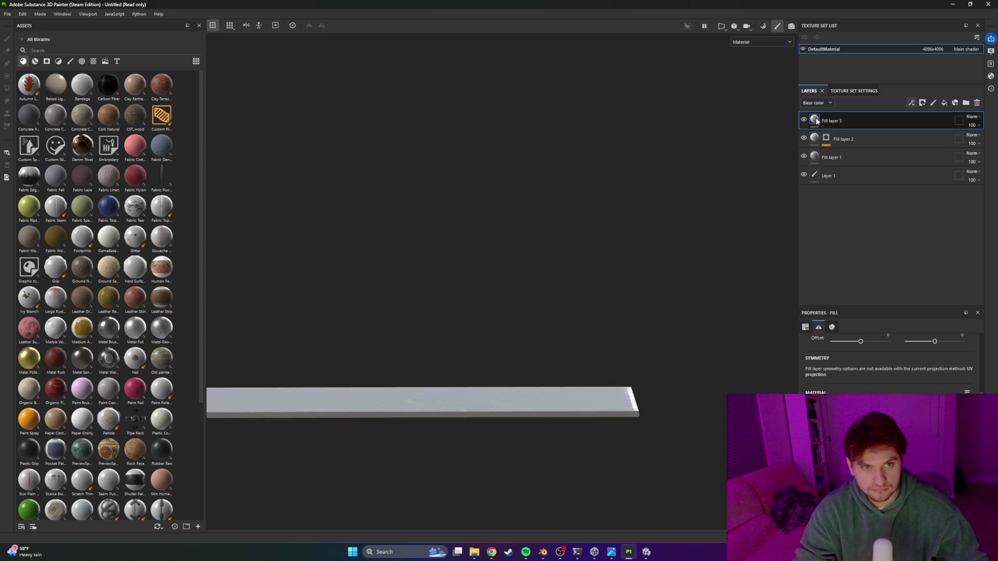
double_click(832, 121)
type("dirt")
key("Return")
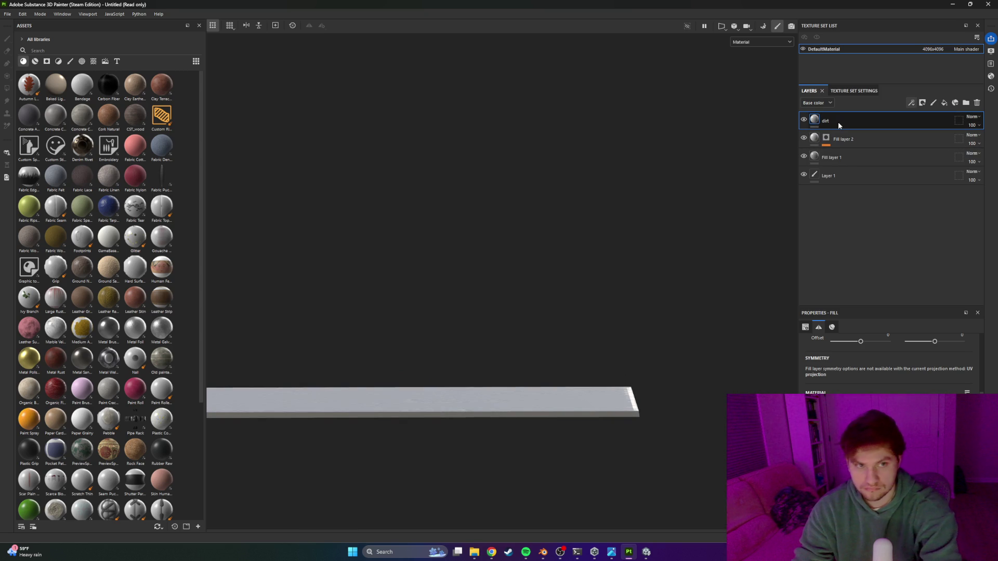
mouse_move(571, 319)
left_mouse_down()
mouse_move(591, 363)
mouse_move(614, 316)
left_mouse_up()
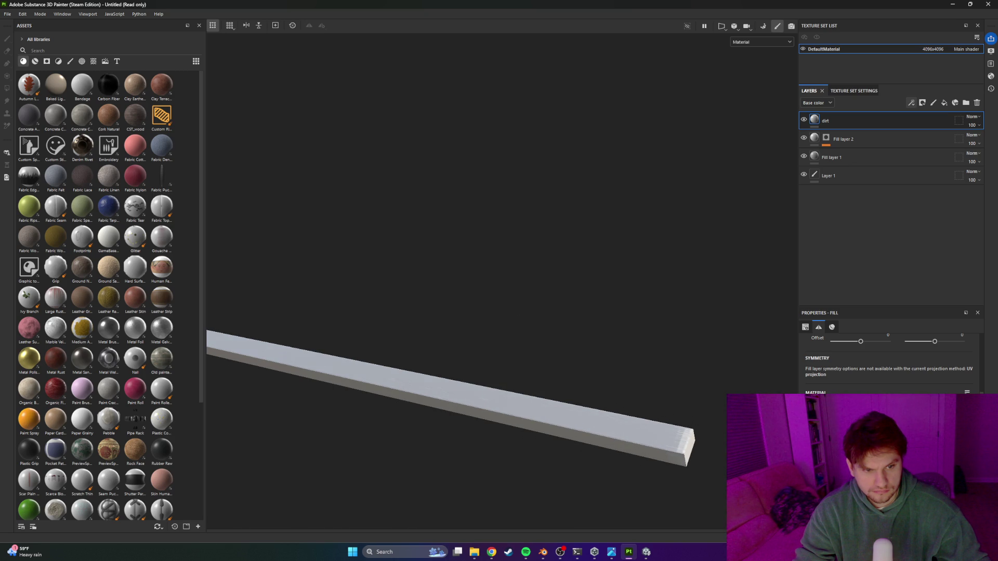
Step: Give the dirt layer a brown base colour and a black mask
left_click(825, 138)
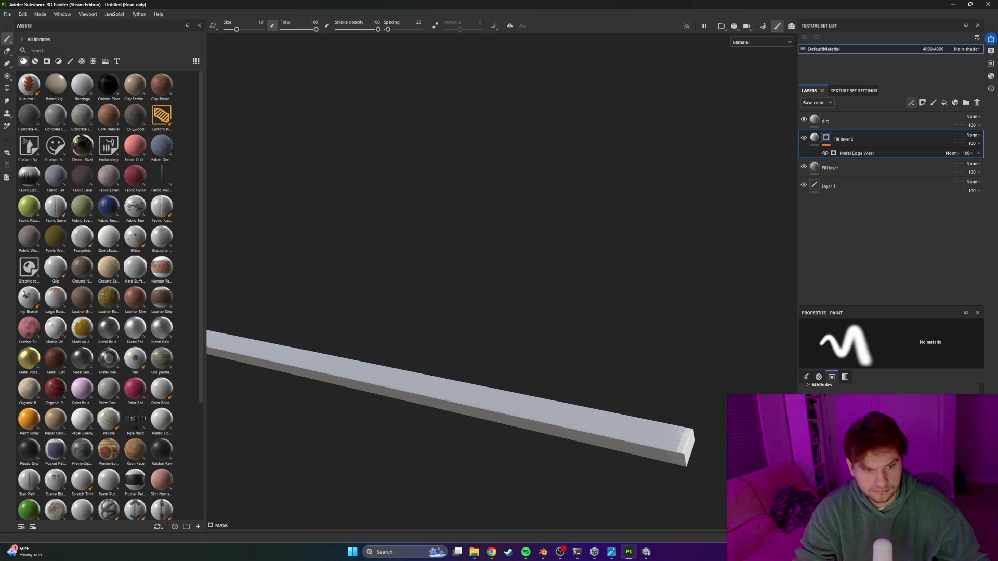
left_click(842, 139)
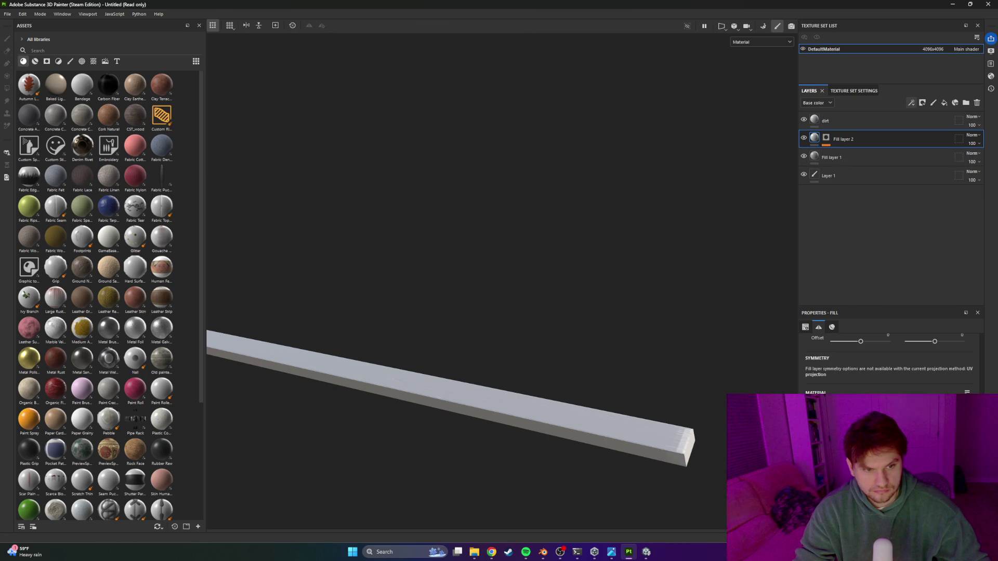
left_click(832, 326)
left_click_drag(623, 442, 538, 442)
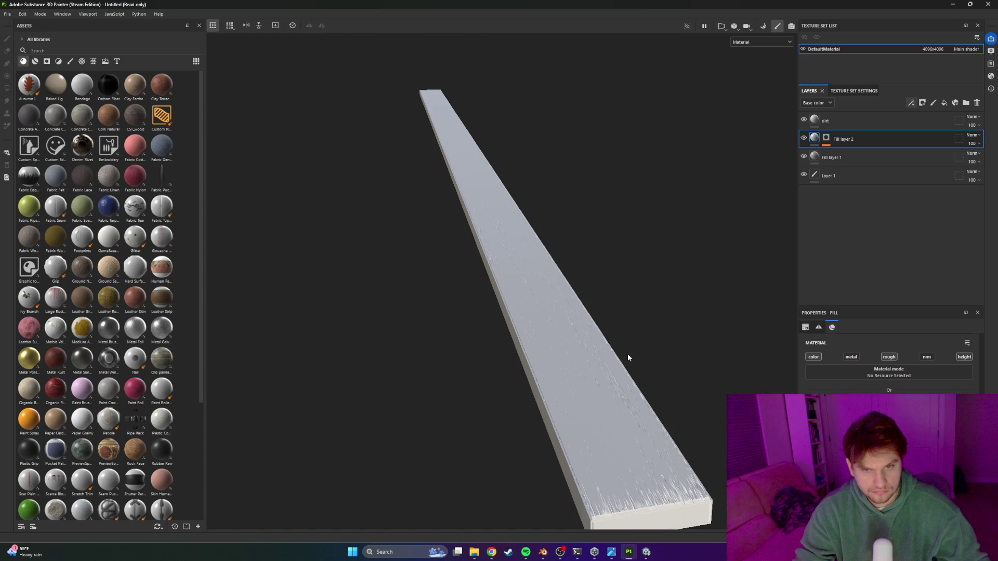
left_click_drag(484, 313, 624, 234)
left_click(841, 121)
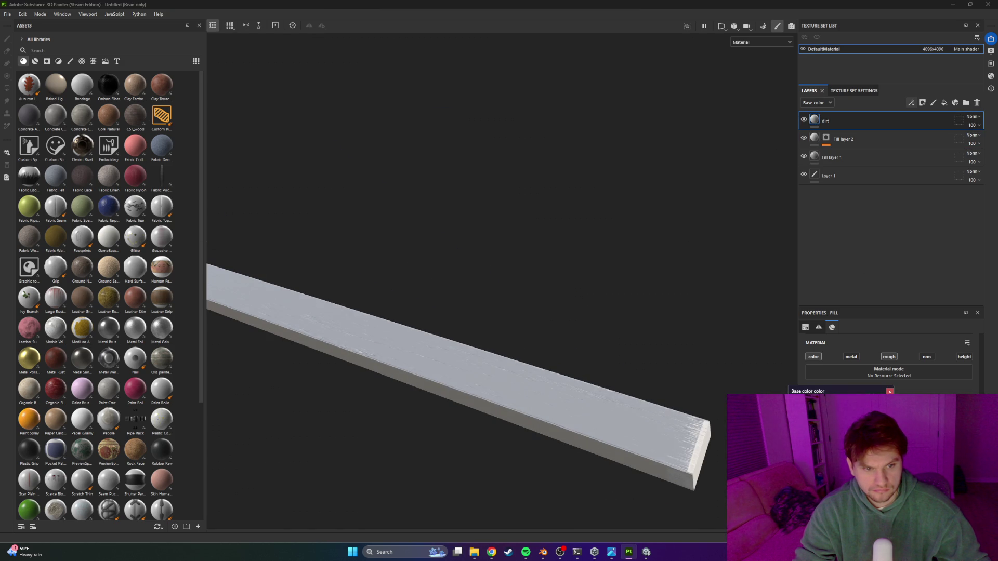
left_click(890, 390)
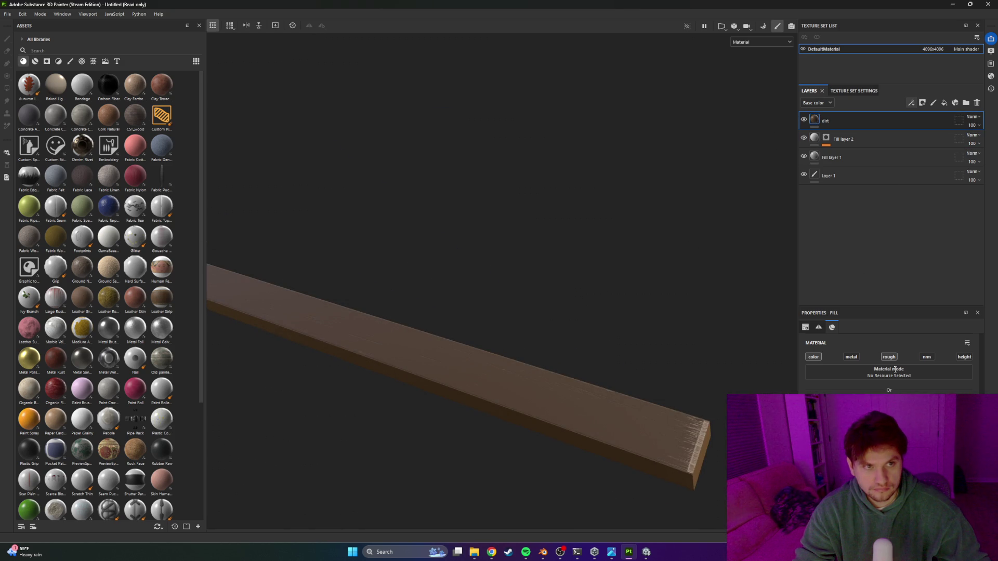
right_click(821, 119)
left_click(866, 134)
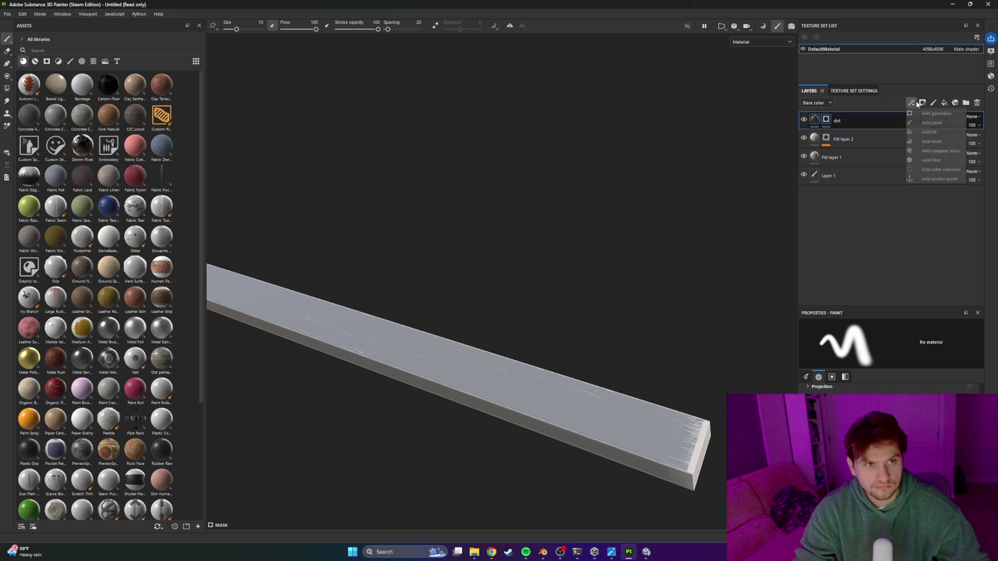
Step: Add a Dirt generator to the dirt layer's mask, then switch to Blender
left_click(913, 101)
left_click(930, 113)
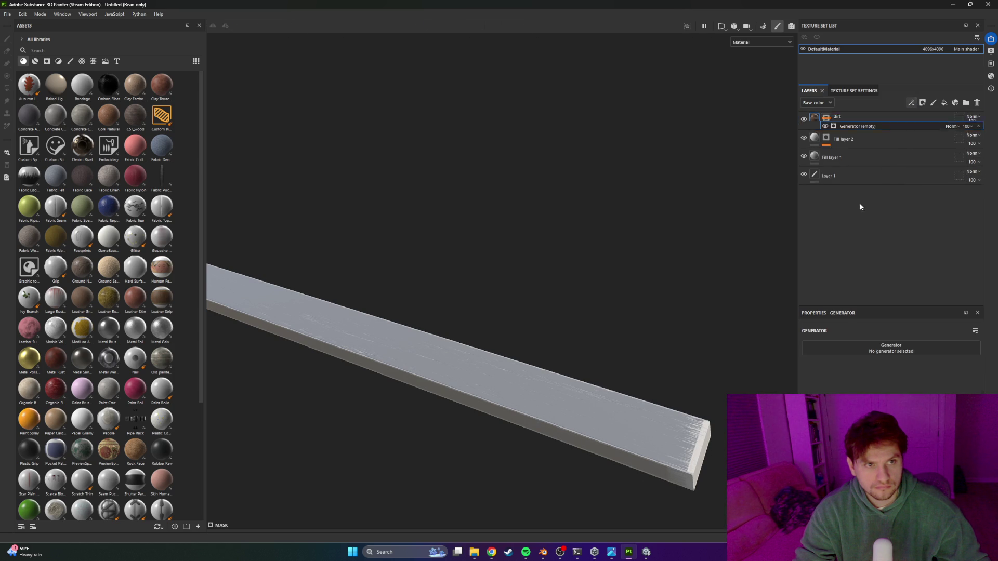
left_click(882, 352)
scroll(935, 376, "down", 2)
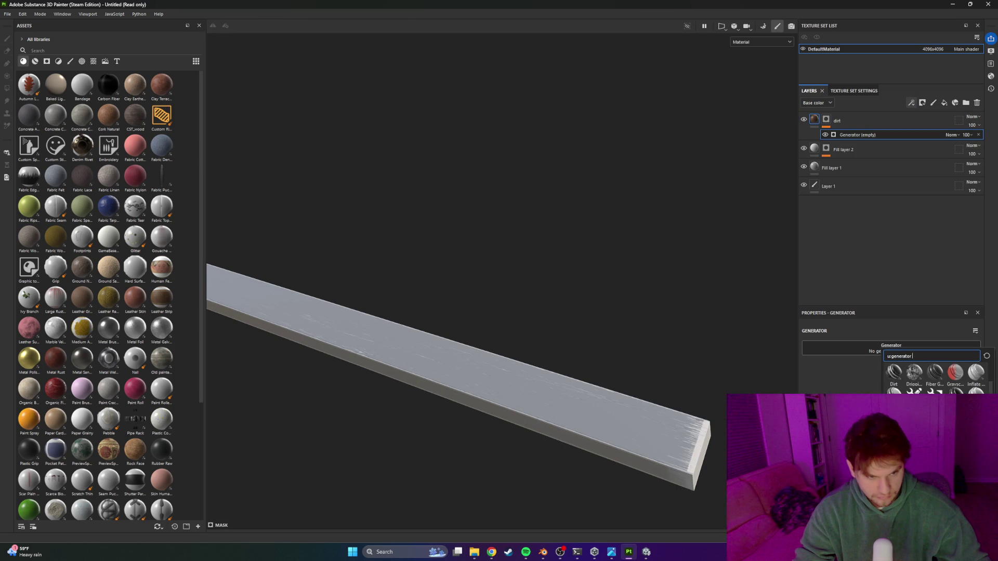
scroll(935, 377, "up", 2)
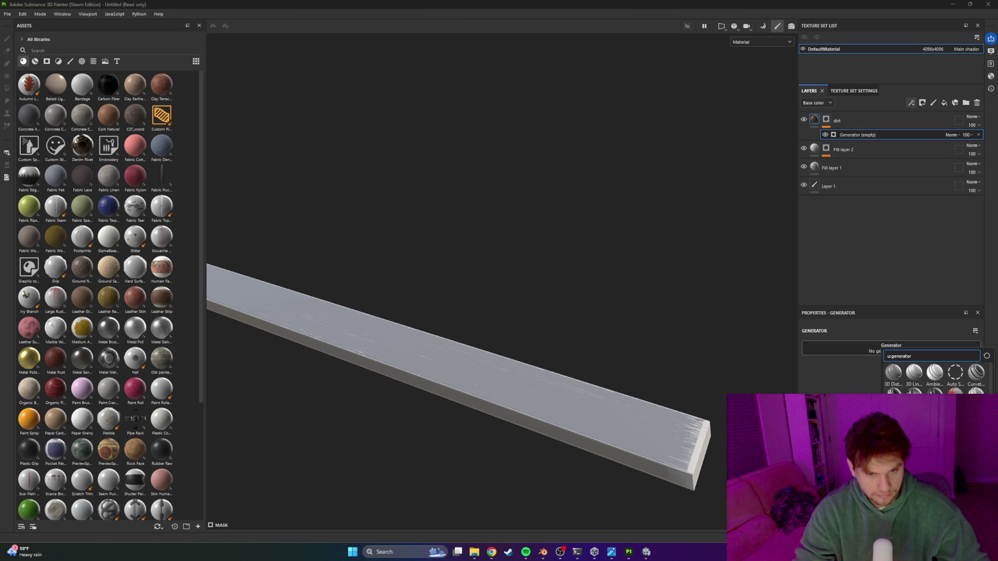
left_click(892, 390)
mouse_move(712, 375)
left_mouse_down()
mouse_move(622, 379)
mouse_move(668, 291)
mouse_move(503, 400)
mouse_move(326, 334)
mouse_move(407, 429)
mouse_move(349, 423)
left_mouse_up()
mouse_move(503, 443)
left_mouse_down()
mouse_move(475, 423)
mouse_move(404, 437)
mouse_move(469, 403)
left_mouse_up()
key("alt+Tab")
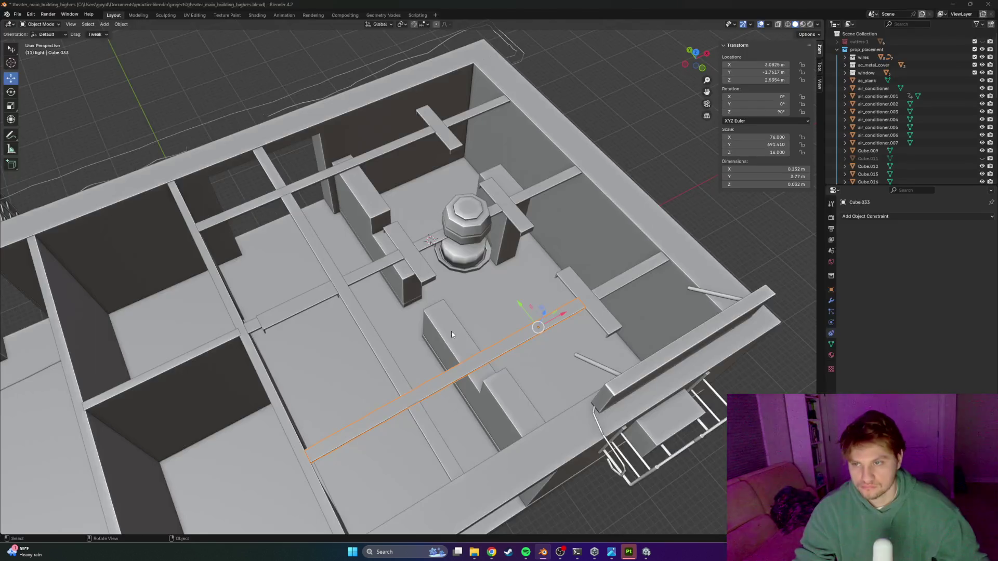
Step: Save the Substance Painter project as ceil_beam, then save the Blender file
key("alt+Tab")
key("ctrl+s")
type("cei")
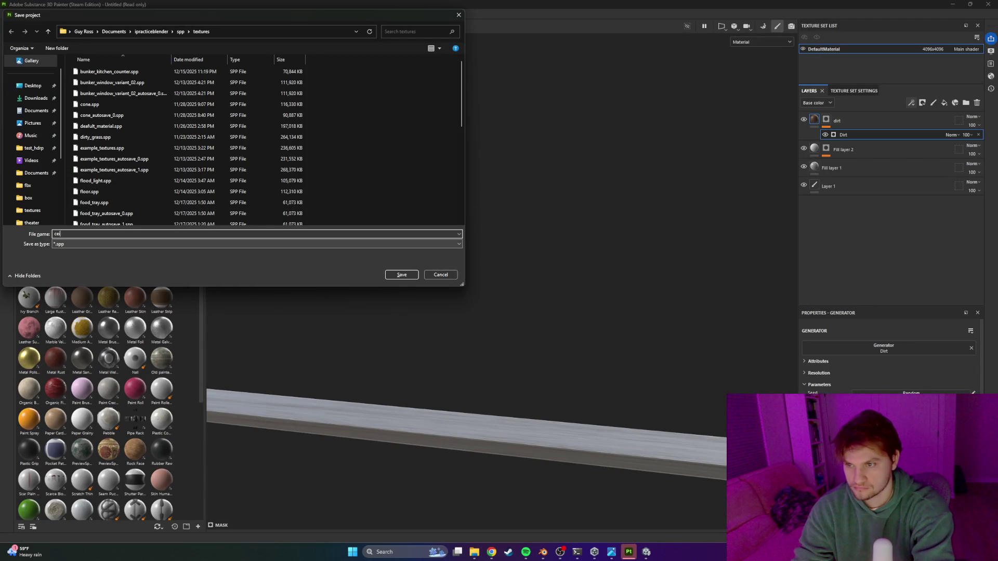
type("am")
key("Return")
key("alt+Tab")
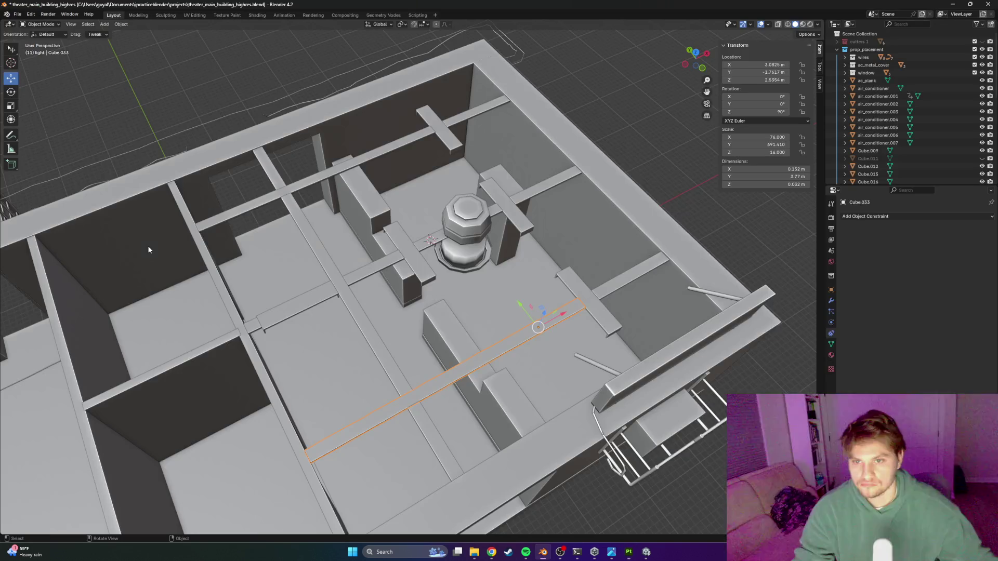
key("alt+Tab")
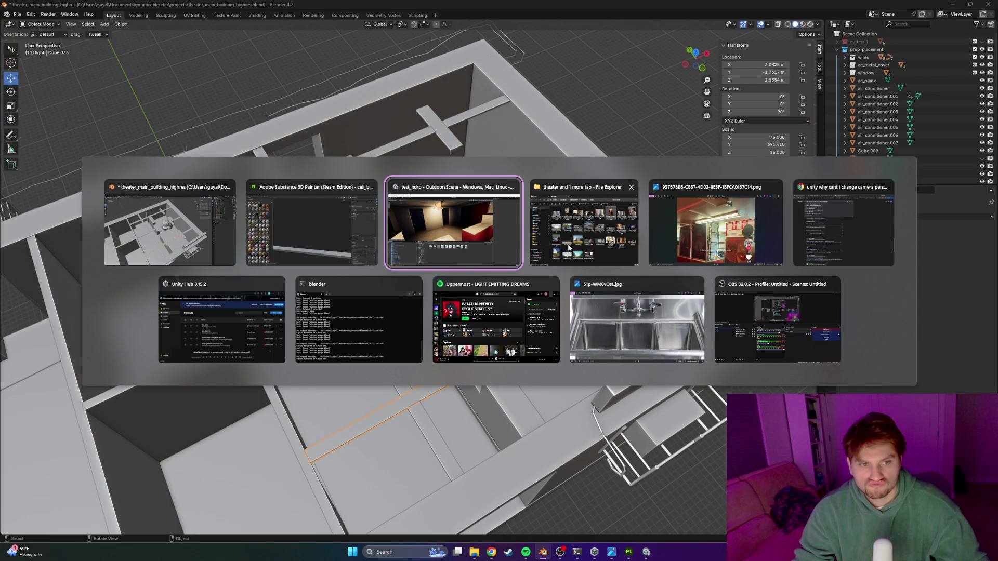
key("Escape")
mouse_move(314, 279)
left_mouse_down()
mouse_move(444, 292)
mouse_move(364, 217)
left_mouse_up()
key("ctrl+s")
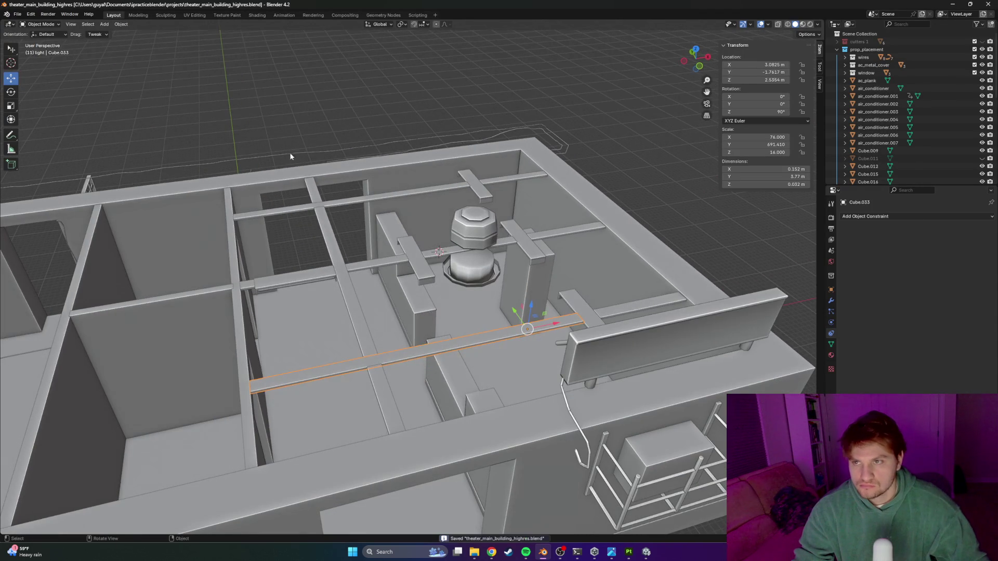
Step: In UV Editing, isolate the plank and apply a Smart UV Project unwrap, then save
left_click(206, 15)
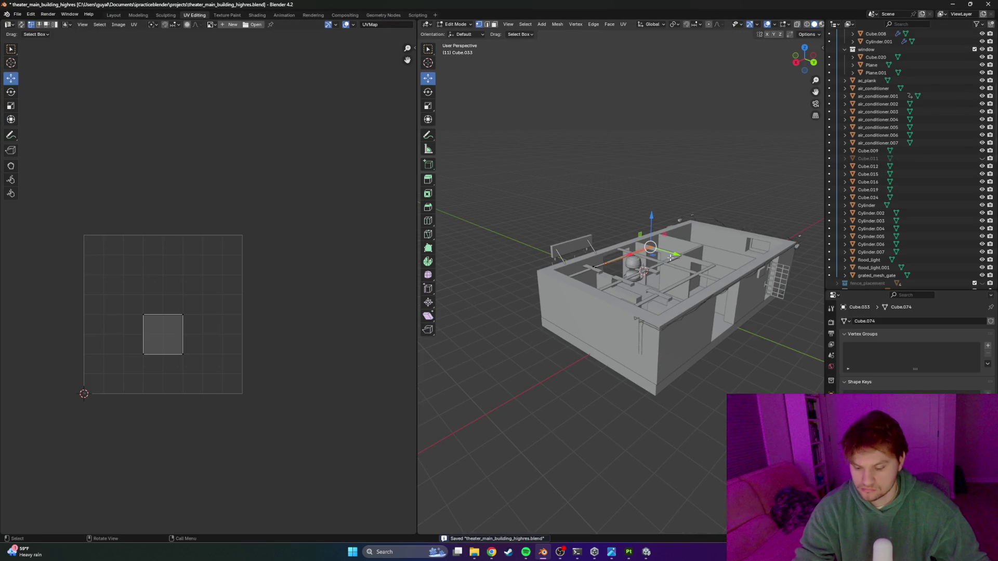
key("KP_Divide")
key("a")
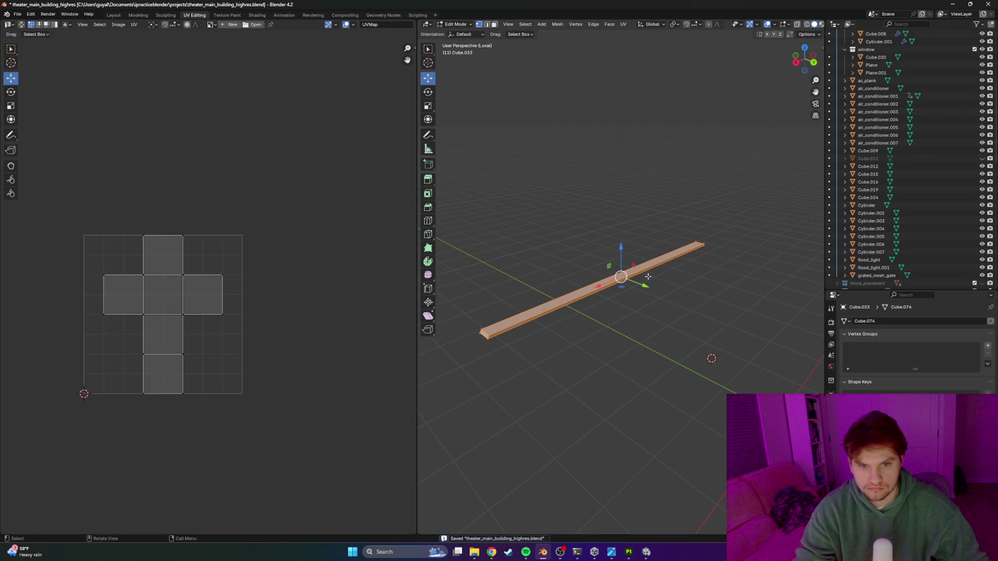
key("u")
left_click(610, 275)
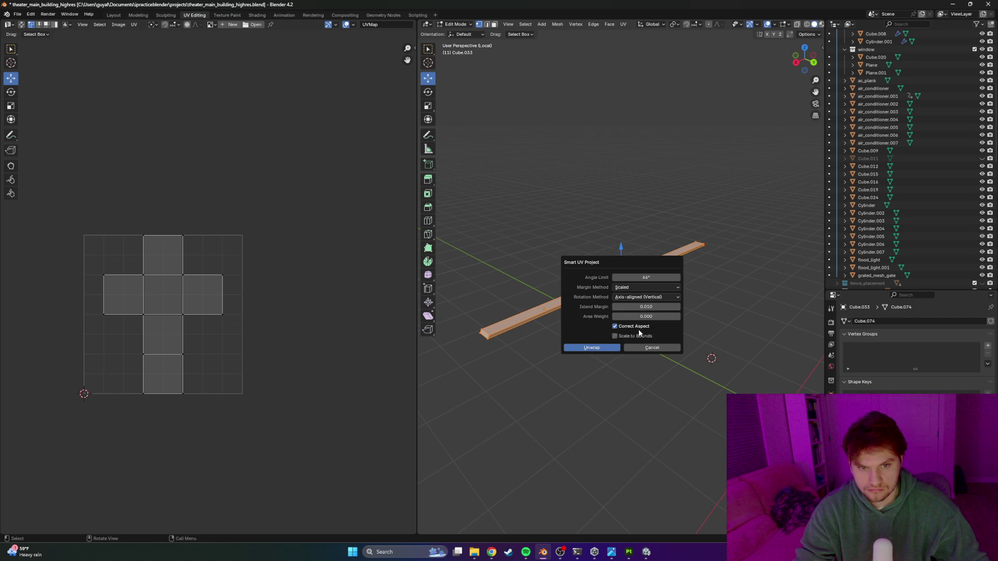
left_click(606, 348)
key("ctrl+s")
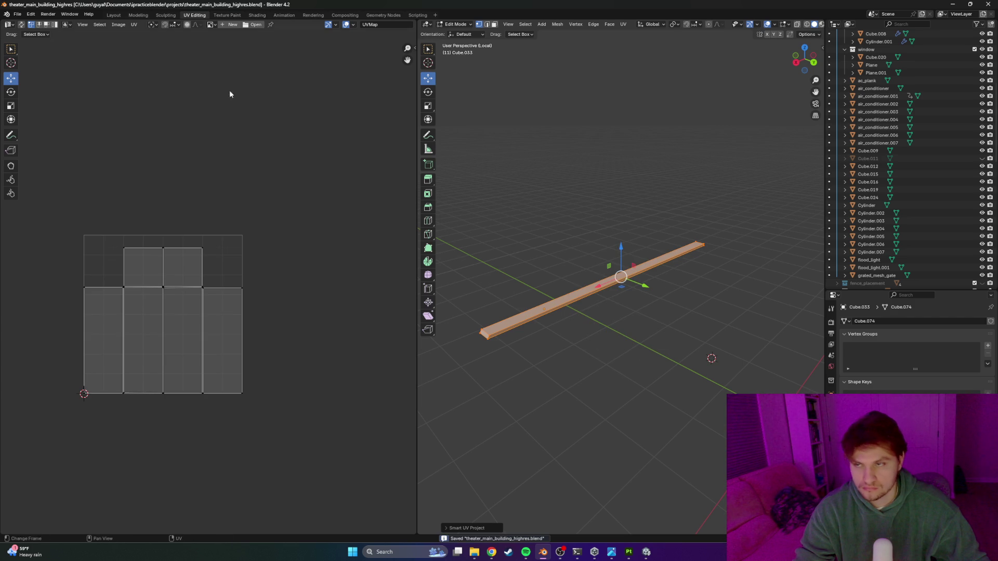
Step: Export the plank as an FBX file and return to Substance Painter
left_click(18, 14)
mouse_move(31, 132)
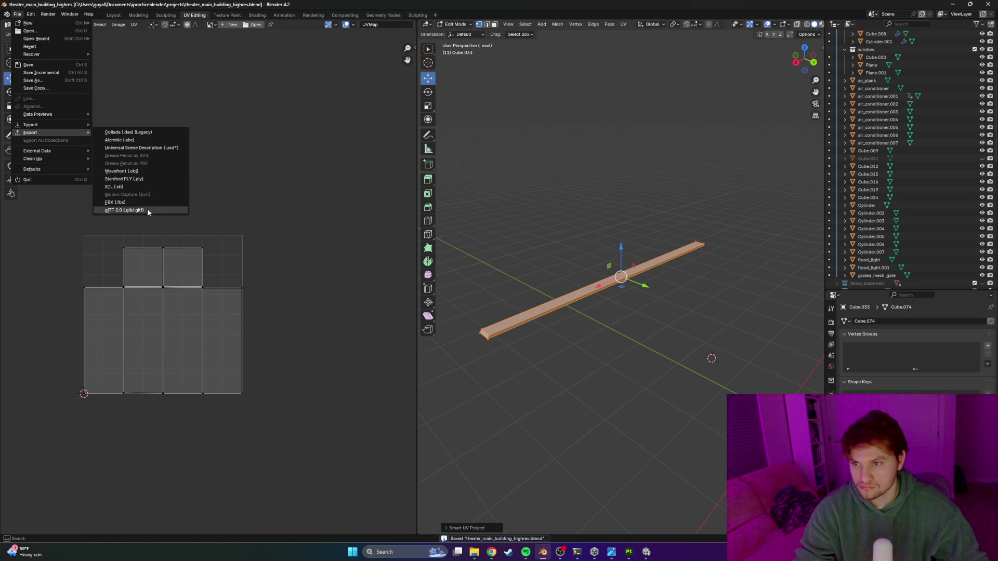
left_click(115, 202)
left_click(670, 413)
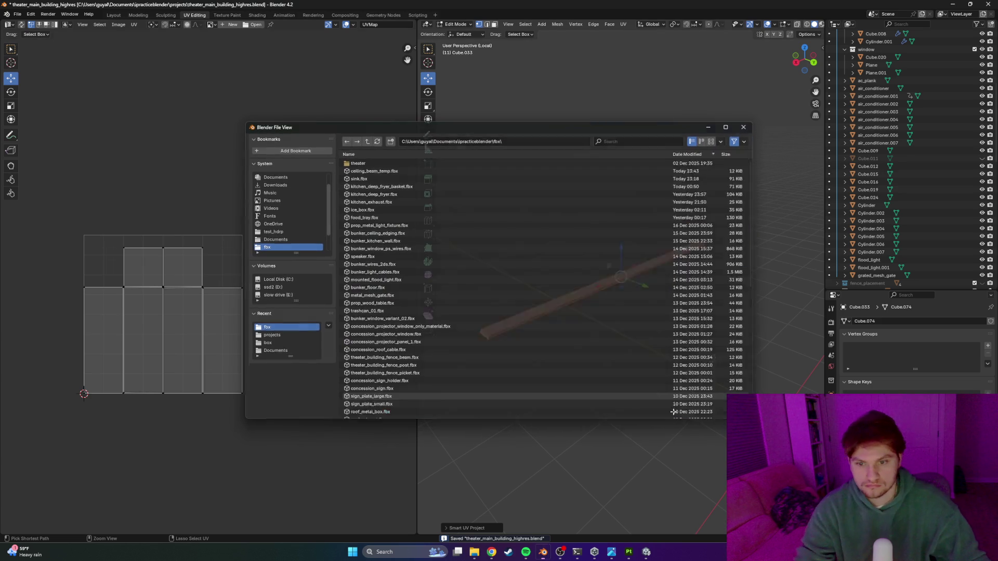
key("alt+Tab")
left_click(46, 15)
left_click(46, 49)
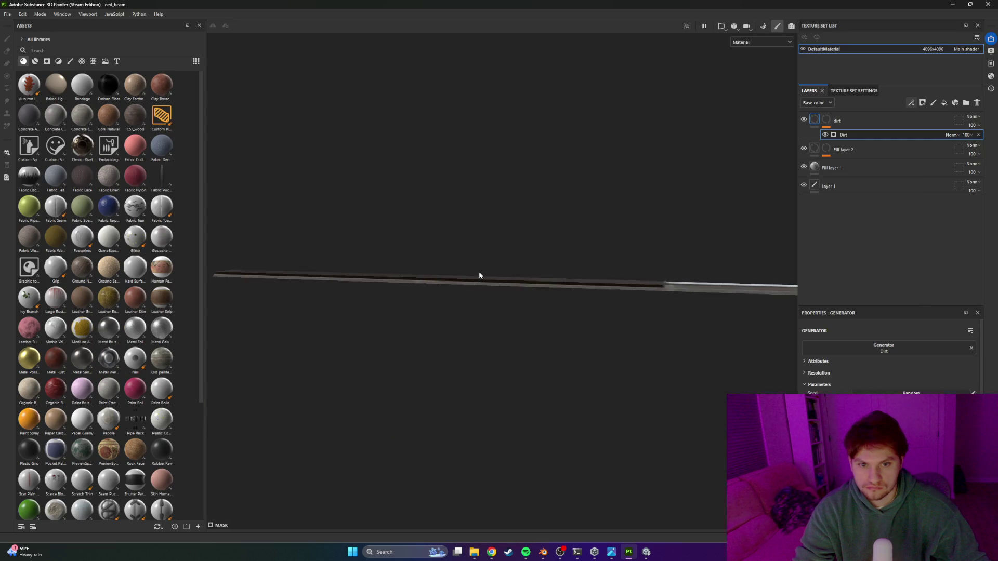
Step: Bake the updated beam's mesh maps and go back to painting mode
left_click_drag(465, 272, 485, 327)
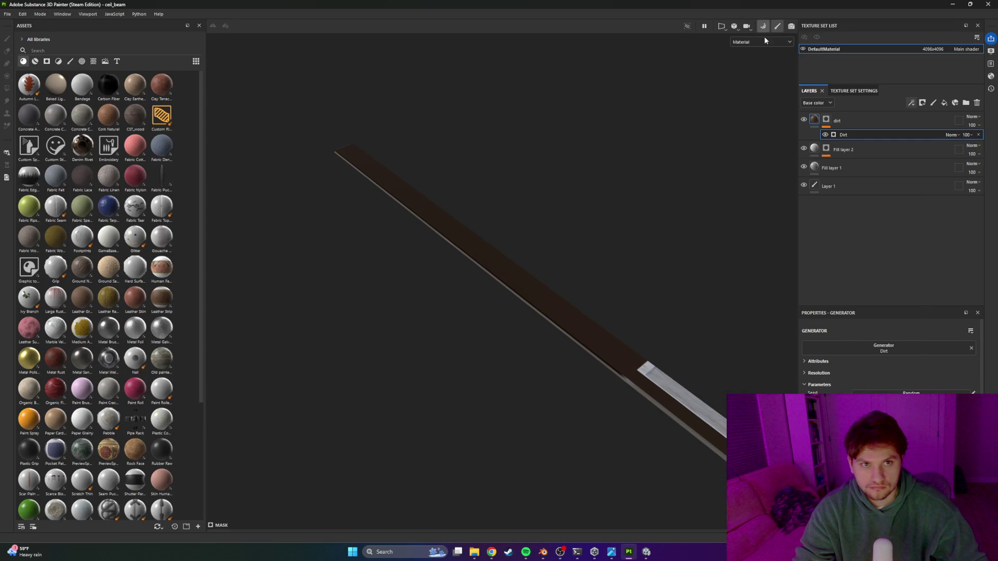
left_click(763, 27)
left_click(601, 512)
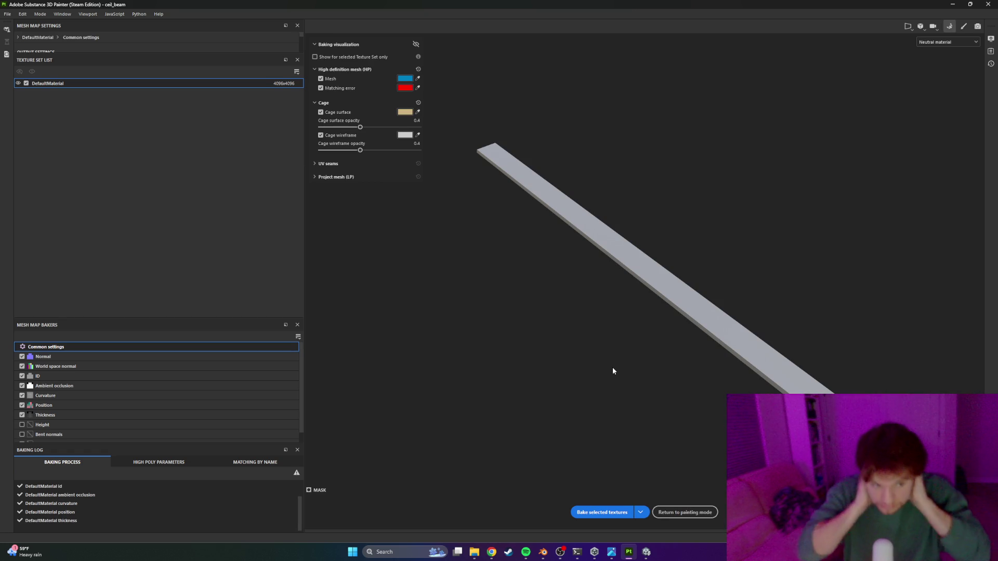
left_click(694, 513)
Step: Toggle Fill layer 2's visibility to compare the beam's surface with and without it
mouse_move(513, 255)
left_mouse_down()
mouse_move(453, 280)
mouse_move(588, 229)
mouse_move(412, 313)
mouse_move(454, 214)
mouse_move(381, 297)
mouse_move(432, 301)
left_mouse_up()
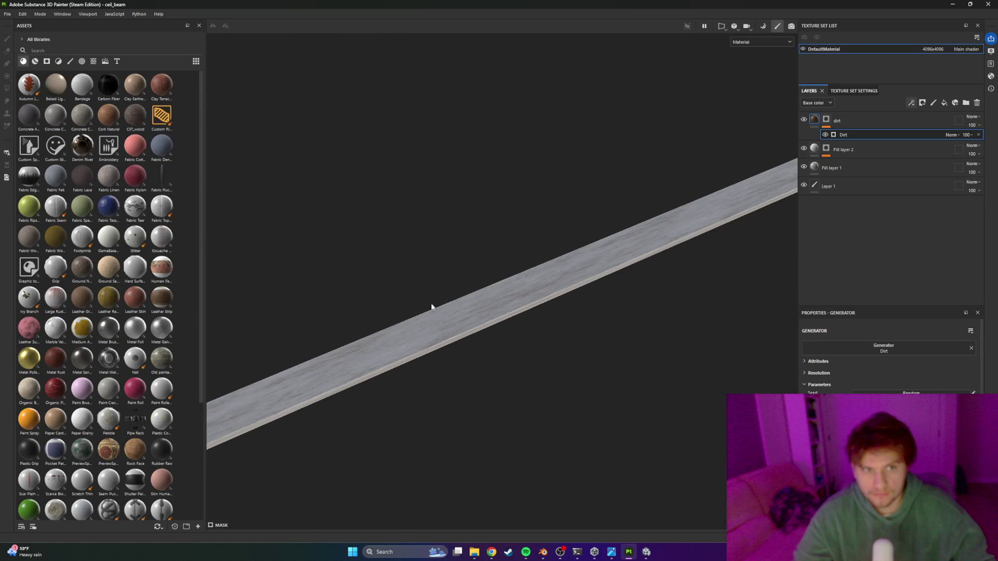
left_click(804, 149)
left_click(804, 149)
left_click(803, 149)
left_click(804, 149)
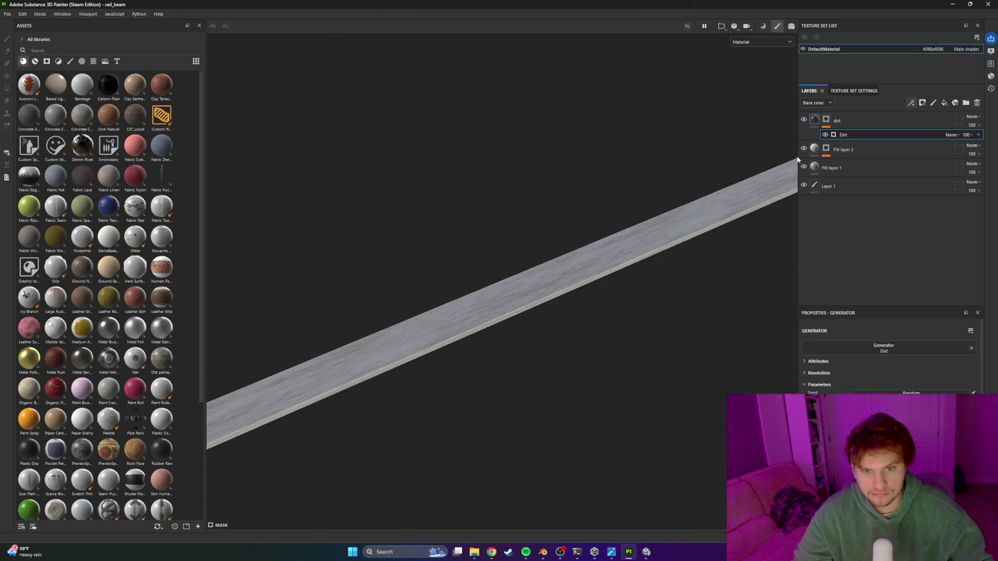
mouse_move(620, 323)
left_mouse_down()
mouse_move(607, 290)
mouse_move(659, 232)
left_mouse_up()
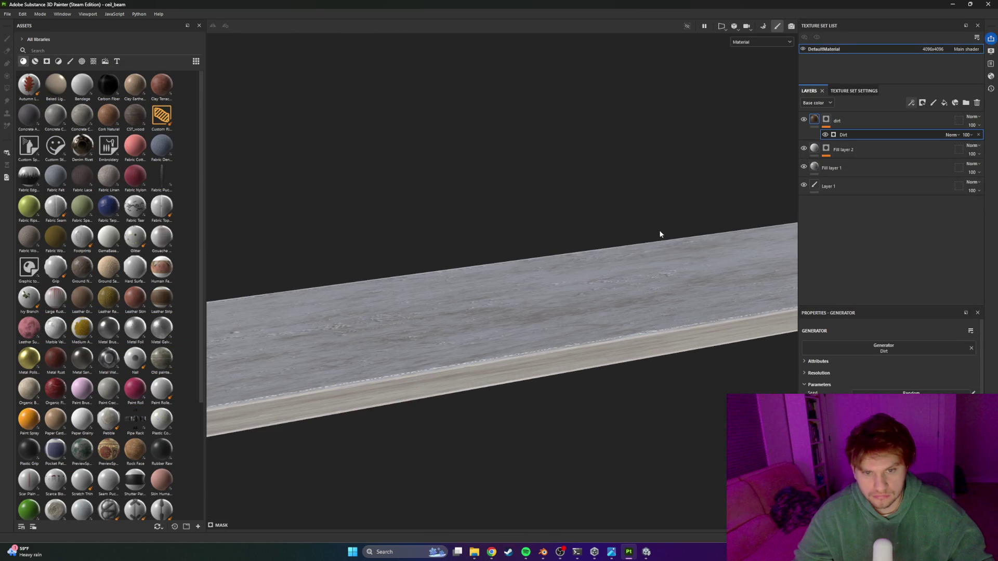
Step: Select Fill layer 2 and review its Metal Edge Wear generator settings
left_click(817, 151)
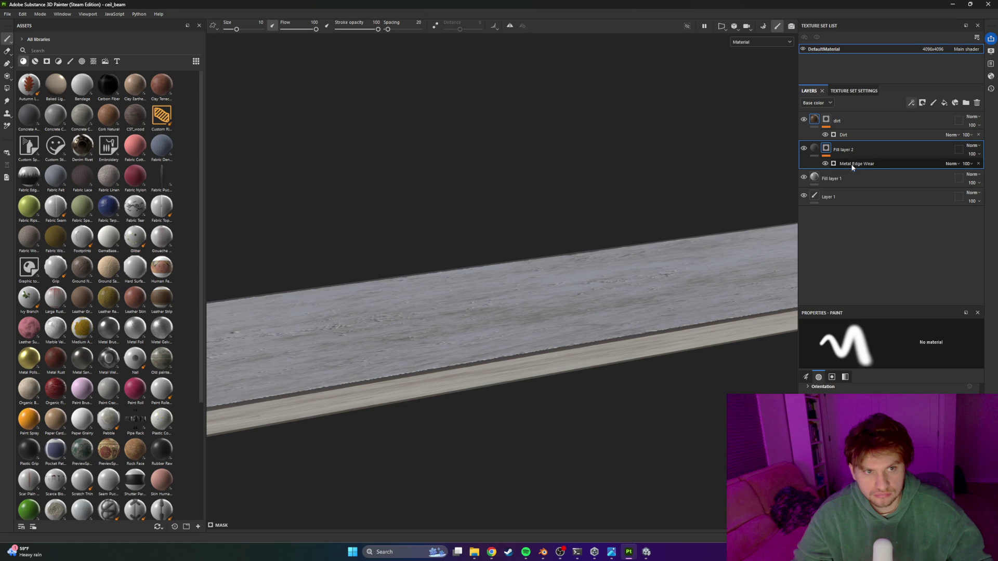
left_click(853, 164)
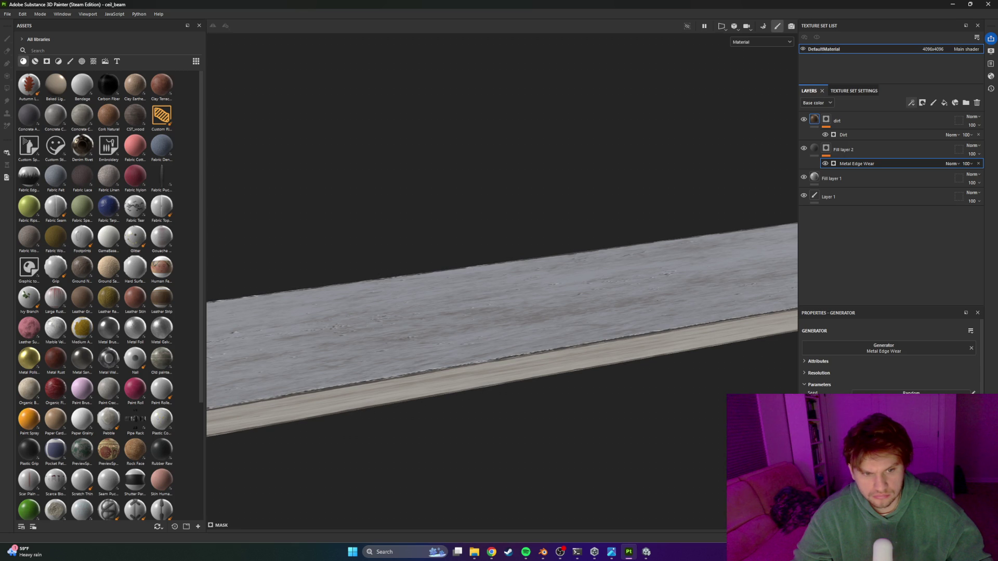
mouse_move(674, 385)
left_mouse_down()
mouse_move(516, 354)
mouse_move(666, 392)
mouse_move(795, 327)
mouse_move(709, 300)
mouse_move(682, 251)
mouse_move(612, 296)
mouse_move(625, 385)
left_mouse_up()
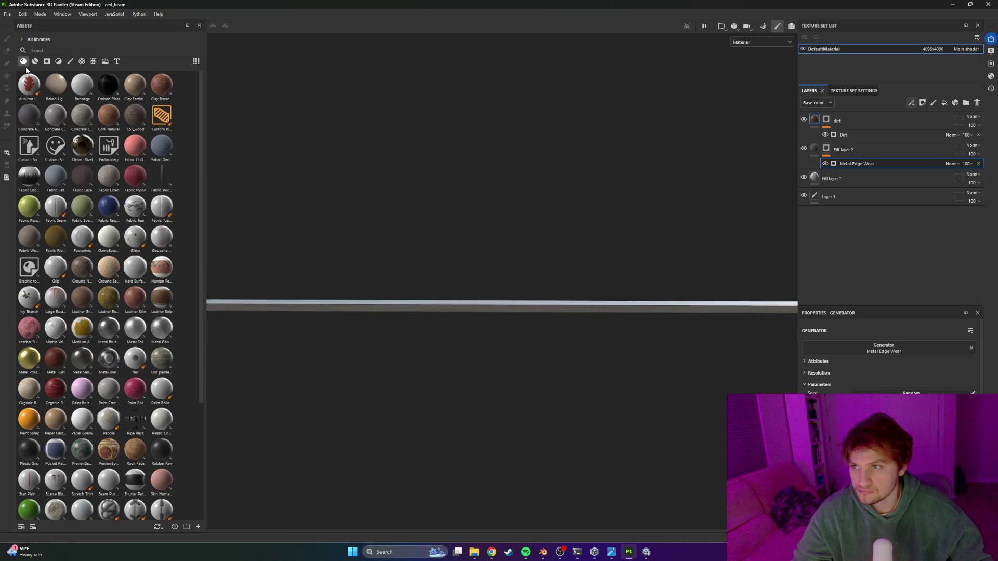
left_click(7, 14)
Step: Set the texture export directory to test_hdrp's Assets/Art/Environment/Textures folder
left_click(36, 128)
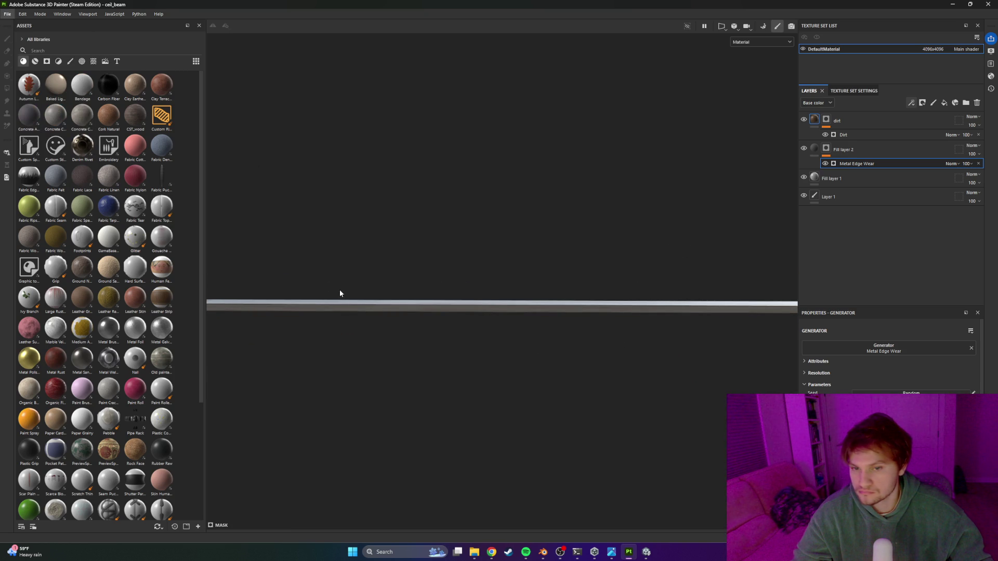
left_click(525, 172)
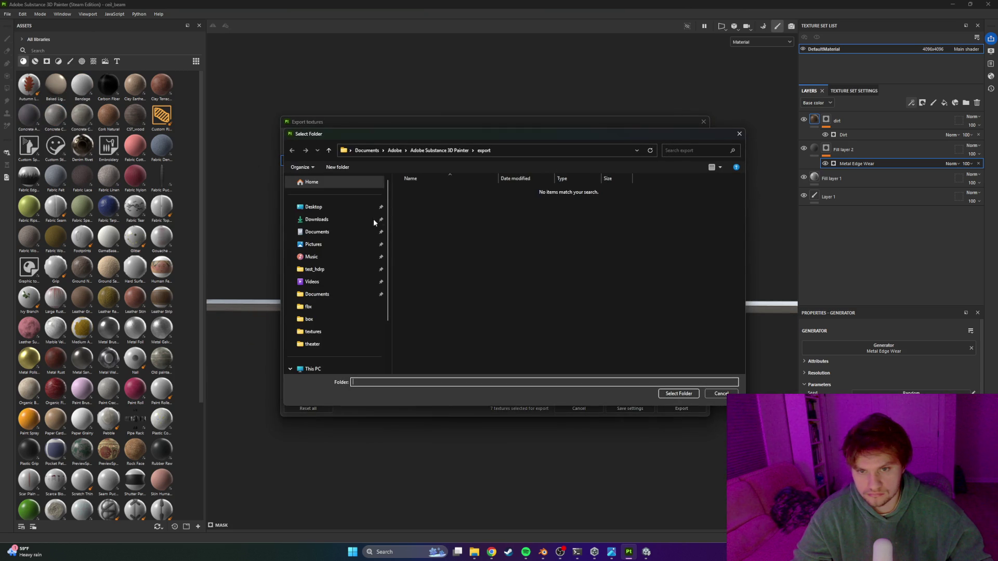
left_click(314, 269)
left_click(425, 212)
double_click(425, 212)
double_click(418, 194)
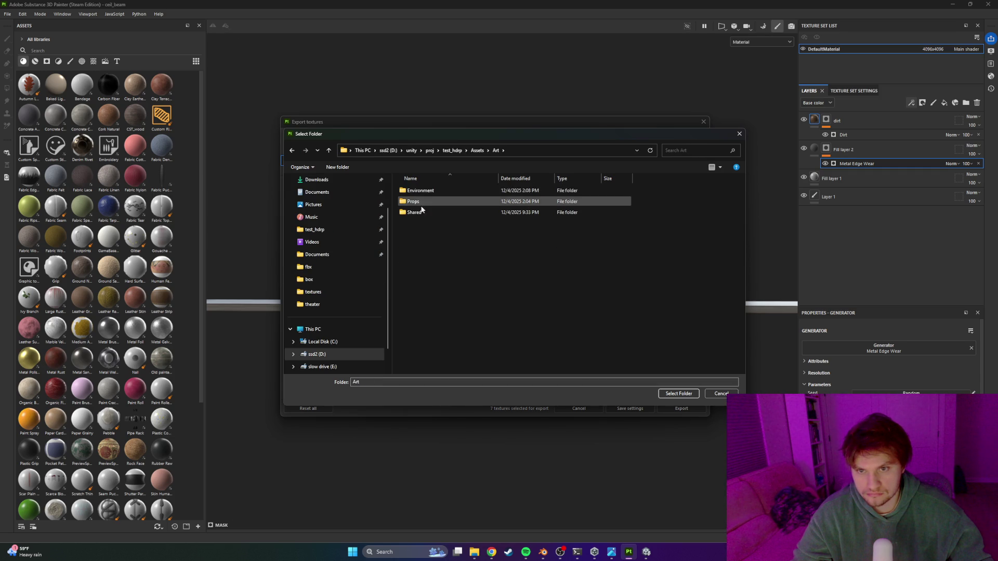
double_click(421, 201)
left_click(292, 150)
double_click(416, 191)
left_click(425, 223)
double_click(426, 223)
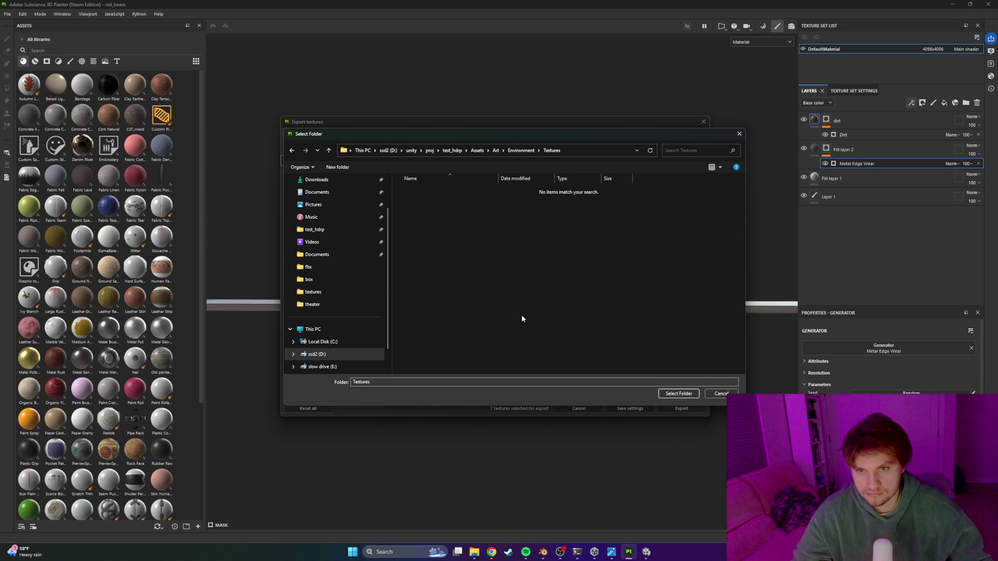
left_click(678, 393)
Step: Export the textures with the Unity HD Render Pipeline (Metallic Standard) template
left_click(555, 188)
scroll(538, 244, "down", 5)
scroll(547, 238, "up", 1)
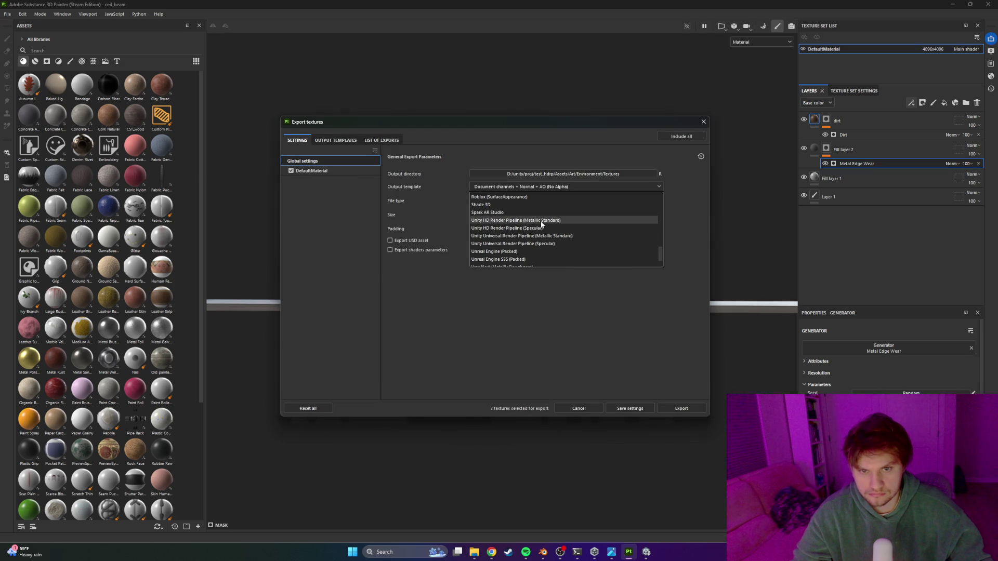
left_click(542, 221)
left_click(682, 408)
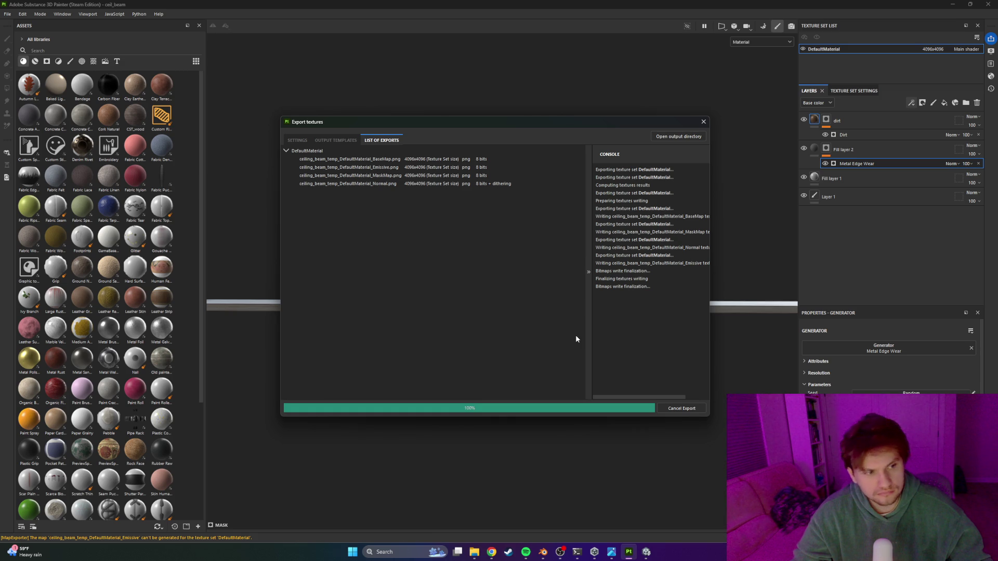
left_click(635, 408)
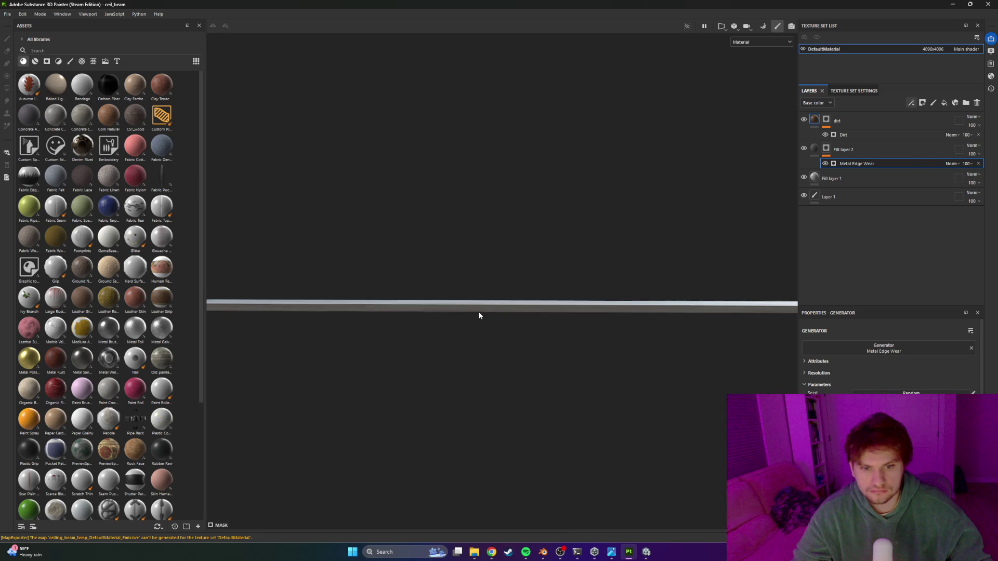
key("alt+Tab")
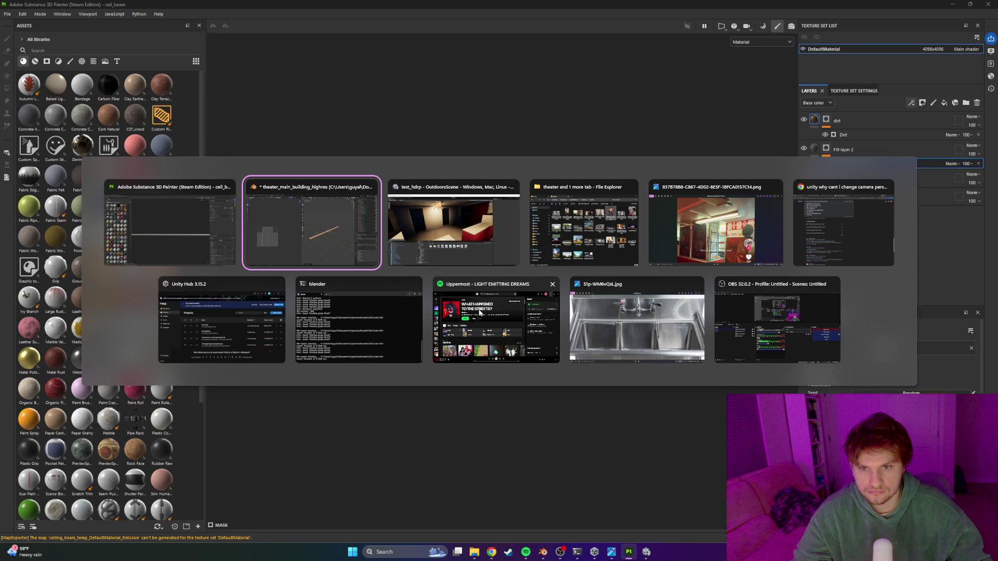
Step: Create a new material named cell_beam in Assets/Art/Environment/Materials
left_click(459, 230)
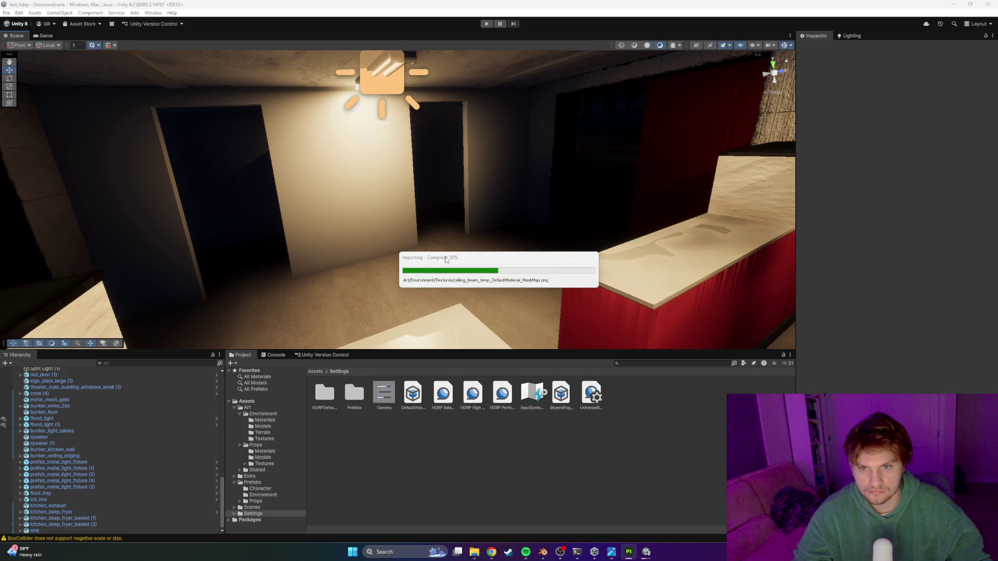
mouse_move(459, 230)
left_mouse_down()
mouse_move(469, 216)
mouse_move(401, 207)
mouse_move(410, 204)
left_mouse_up()
key("alt+Tab")
key("alt+Tab")
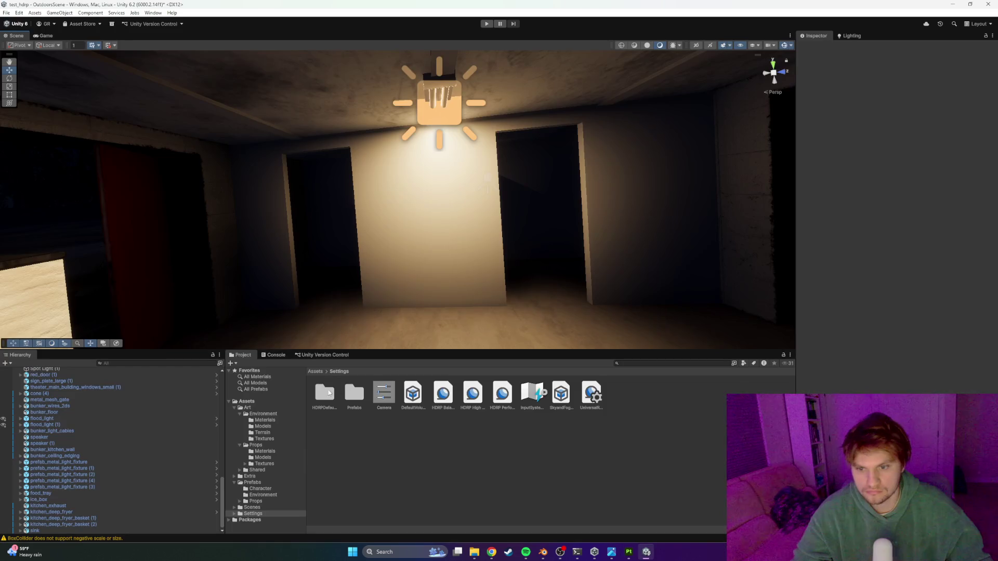
left_click(315, 371)
double_click(326, 392)
double_click(319, 389)
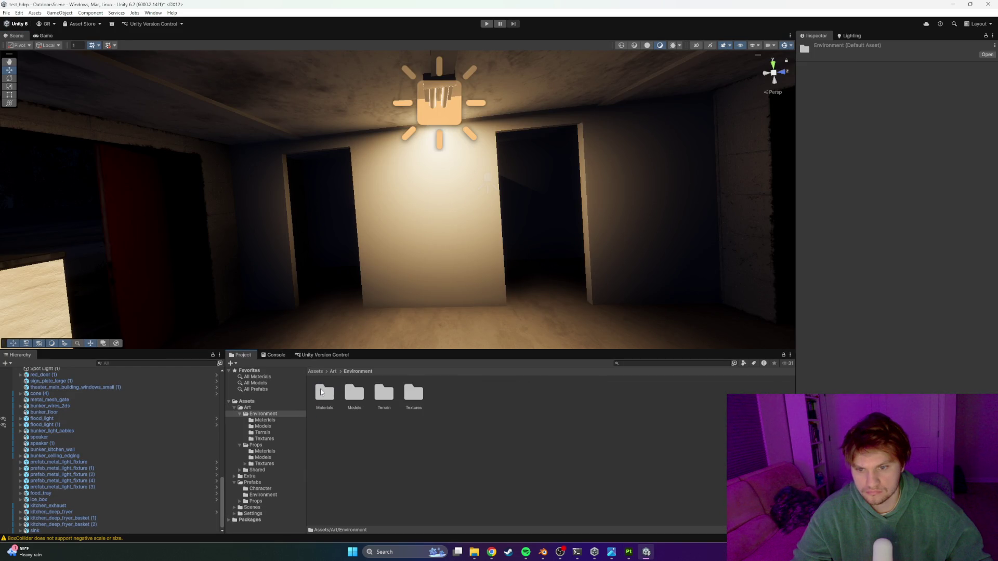
double_click(322, 388)
right_click(473, 447)
mouse_move(535, 244)
left_click(619, 253)
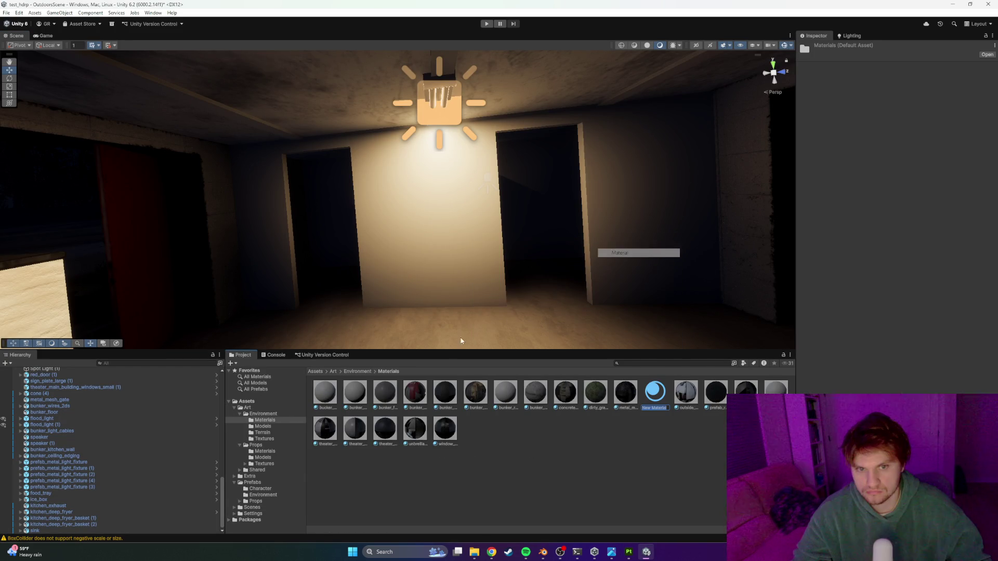
type("ca")
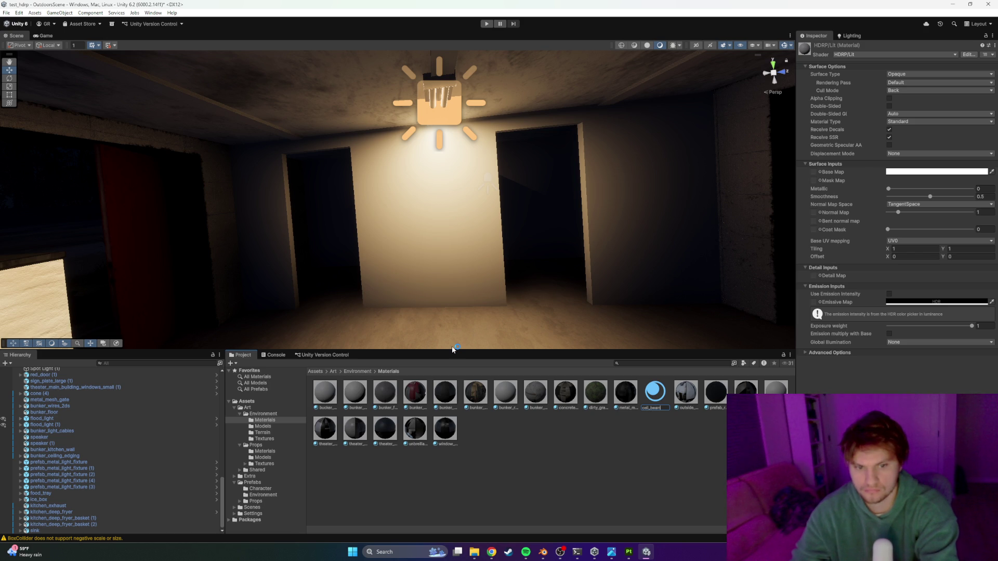
key("Return")
Step: Assign the beam's base, mask and normal textures to cell_beam's Base, Mask and Normal Maps
left_click(825, 179)
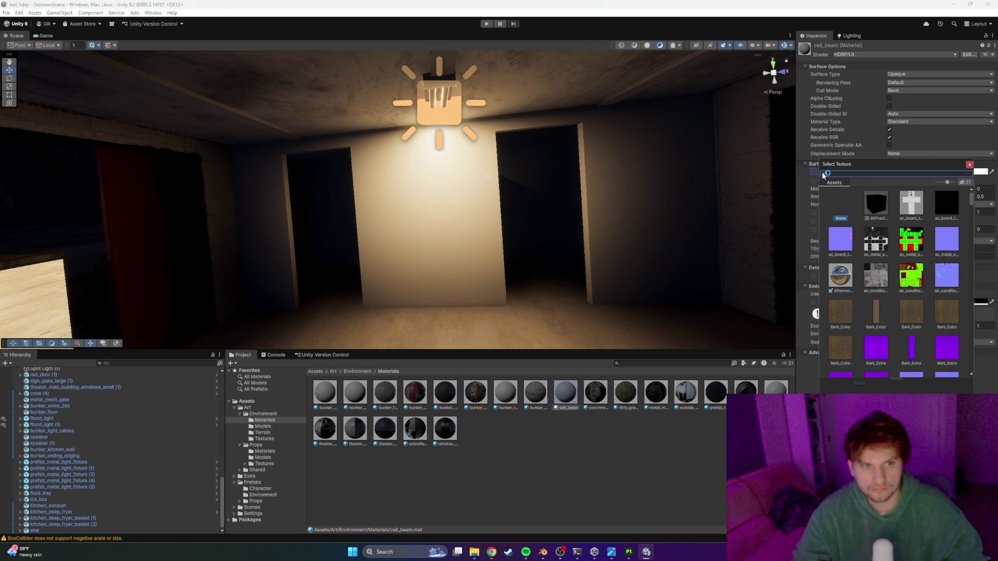
type("beam")
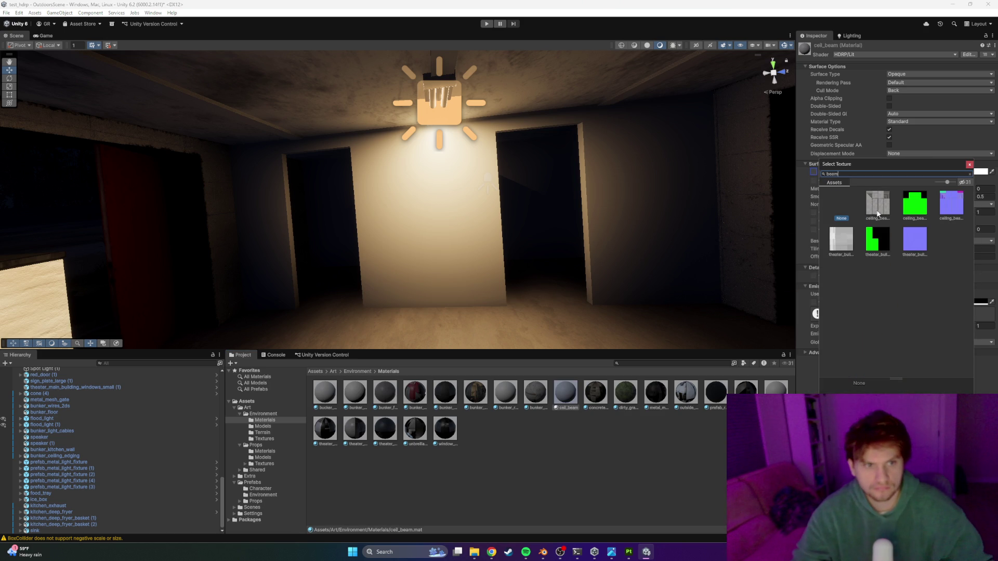
double_click(877, 203)
left_click(821, 181)
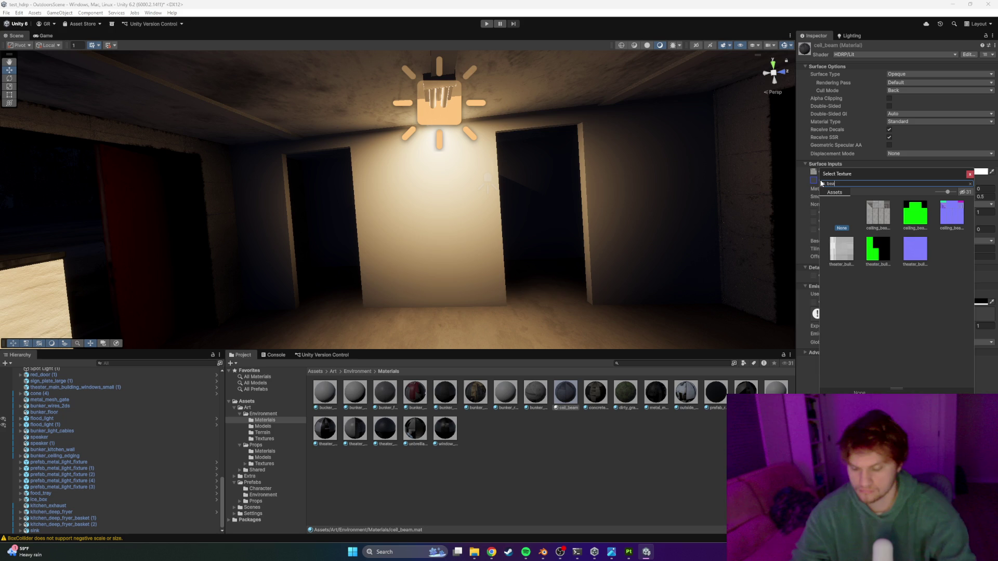
double_click(916, 217)
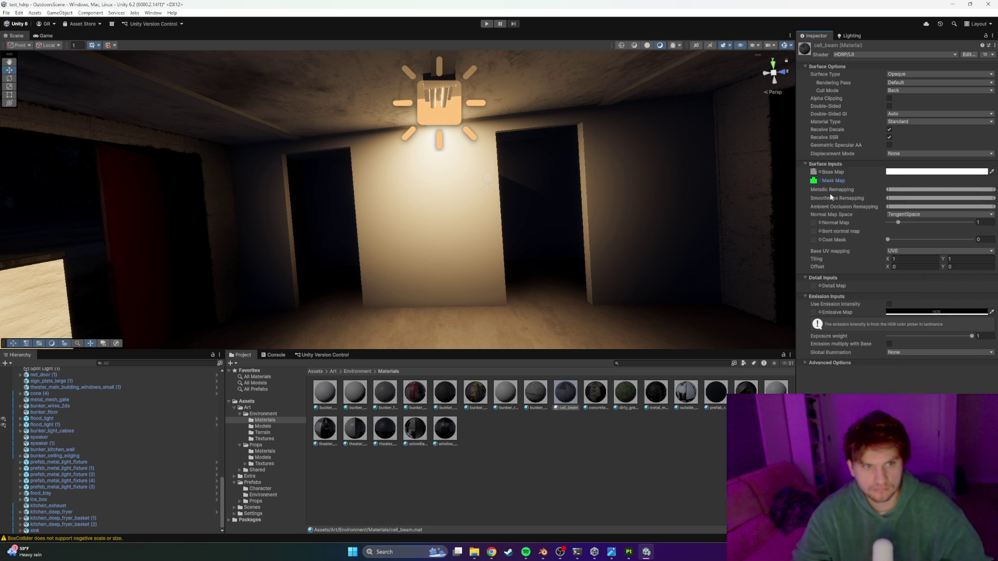
left_click(821, 223)
type("beam")
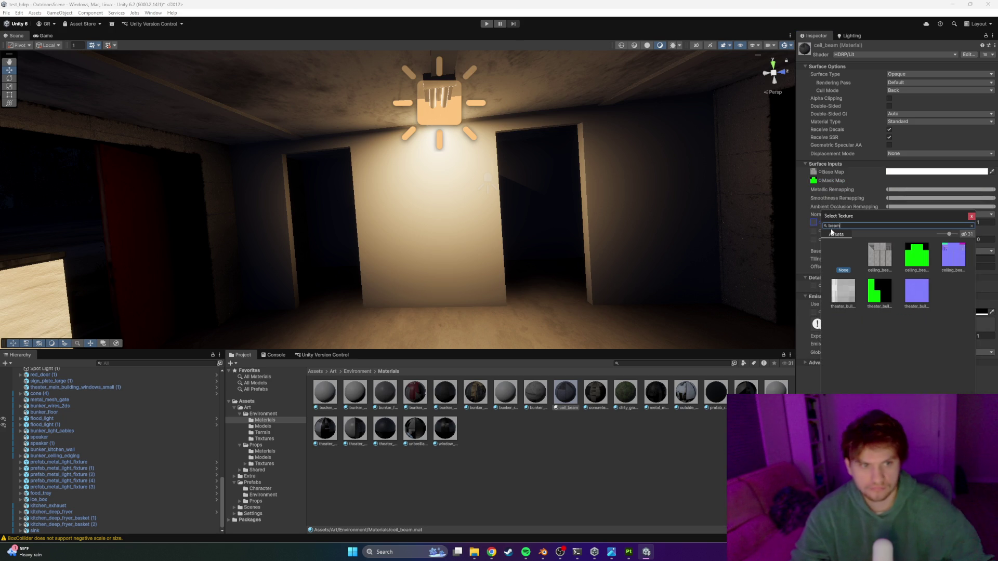
double_click(957, 255)
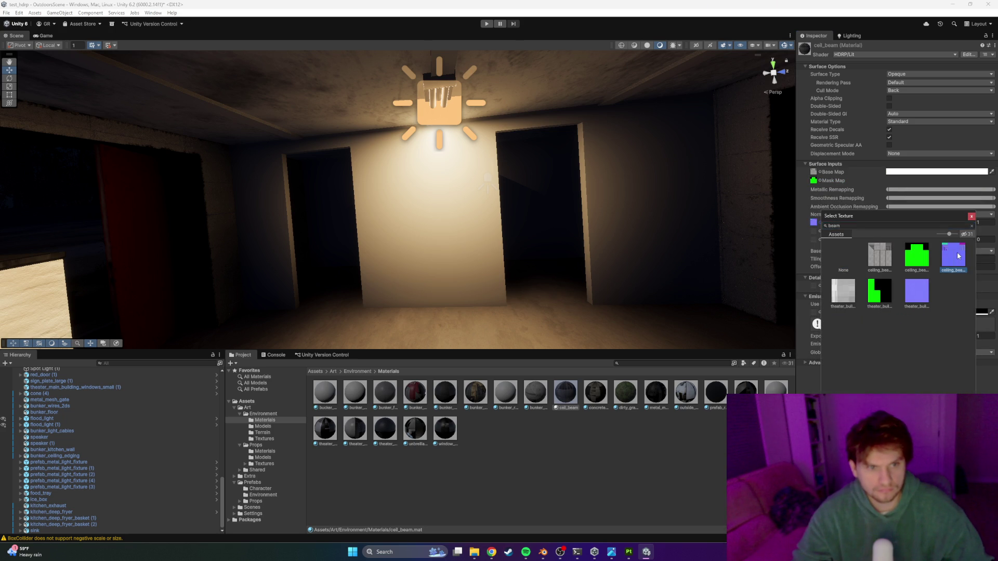
left_click(643, 363)
Step: Set the beam base and mask textures' Max Size to 4096 and apply
type("beam")
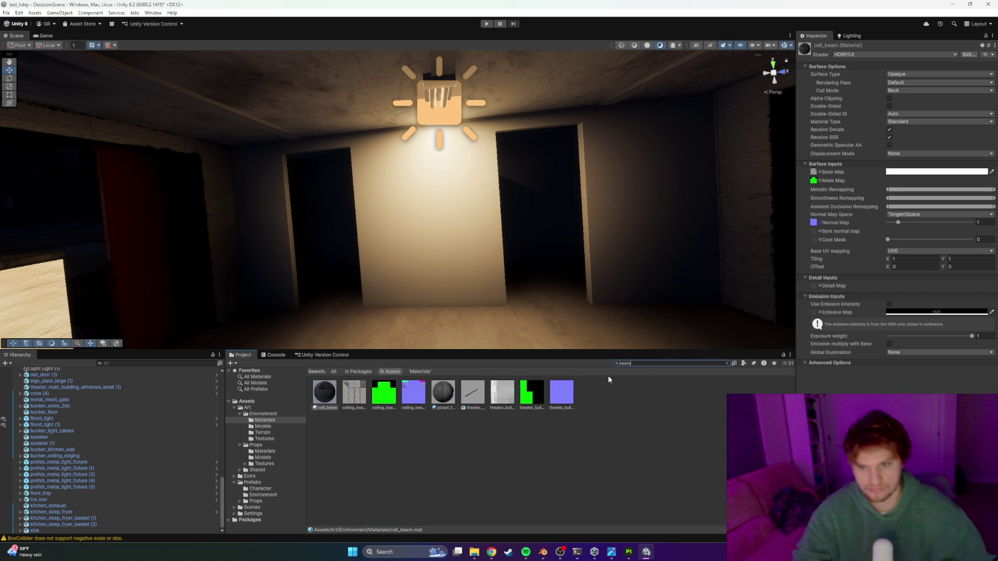
left_click(352, 397)
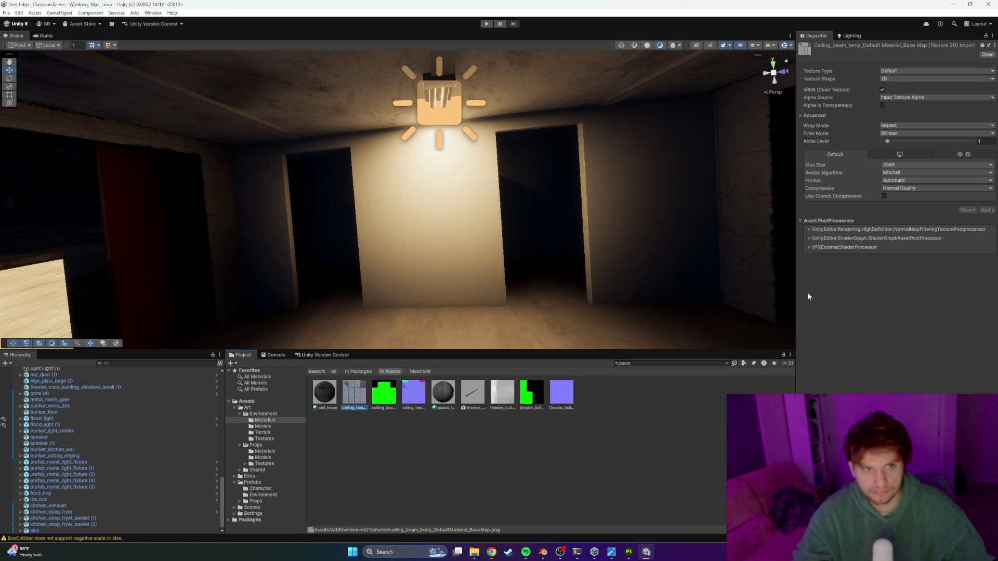
left_click(900, 165)
left_click(906, 226)
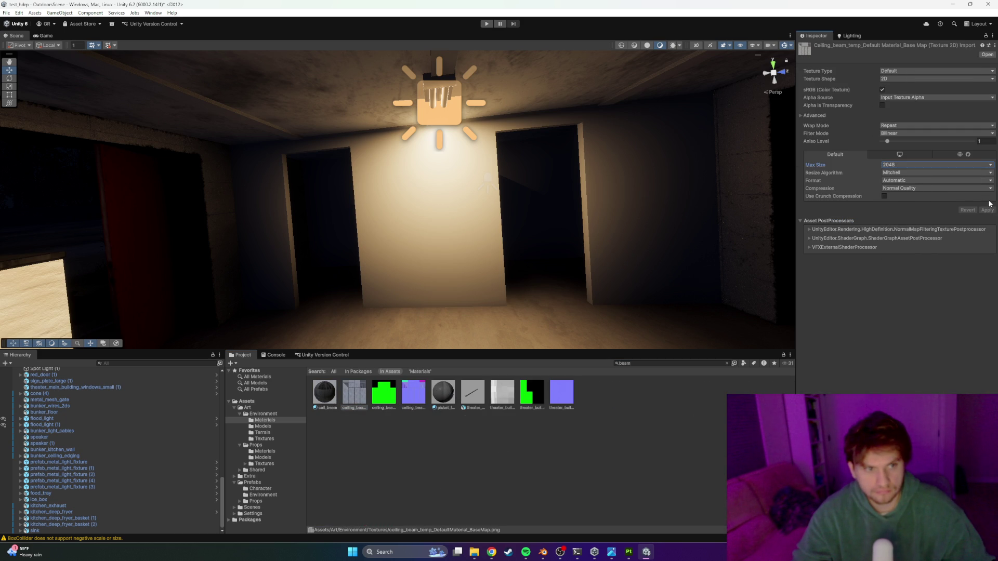
left_click(914, 169)
left_click(907, 233)
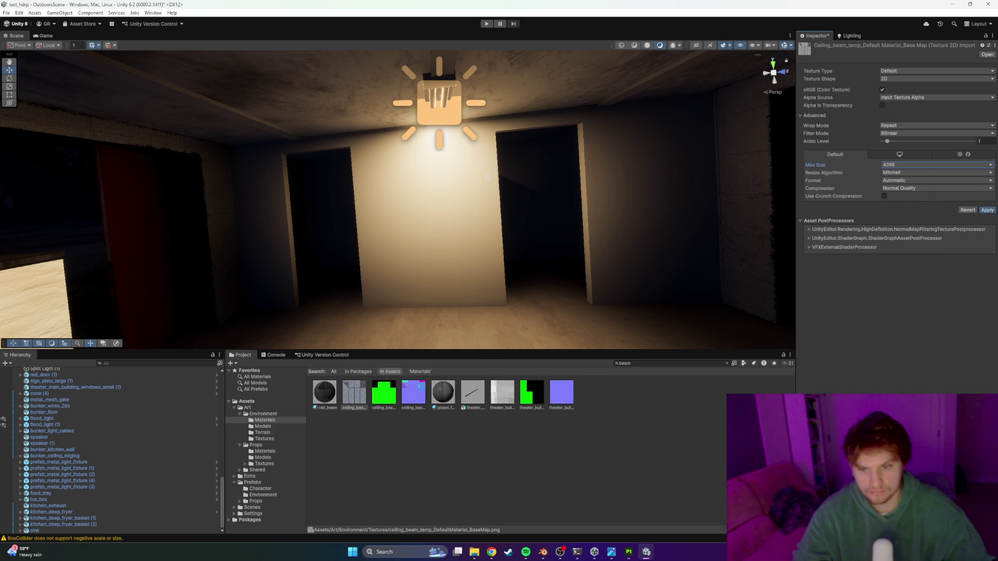
left_click(383, 392)
left_click(914, 165)
left_click(935, 227)
left_click(987, 210)
Step: Set the beam normal texture to 4096 as a Normal map, then apply cell_beam to the ceiling beam
left_click(413, 392)
left_click(893, 167)
left_click(914, 230)
left_click(910, 71)
left_click(915, 80)
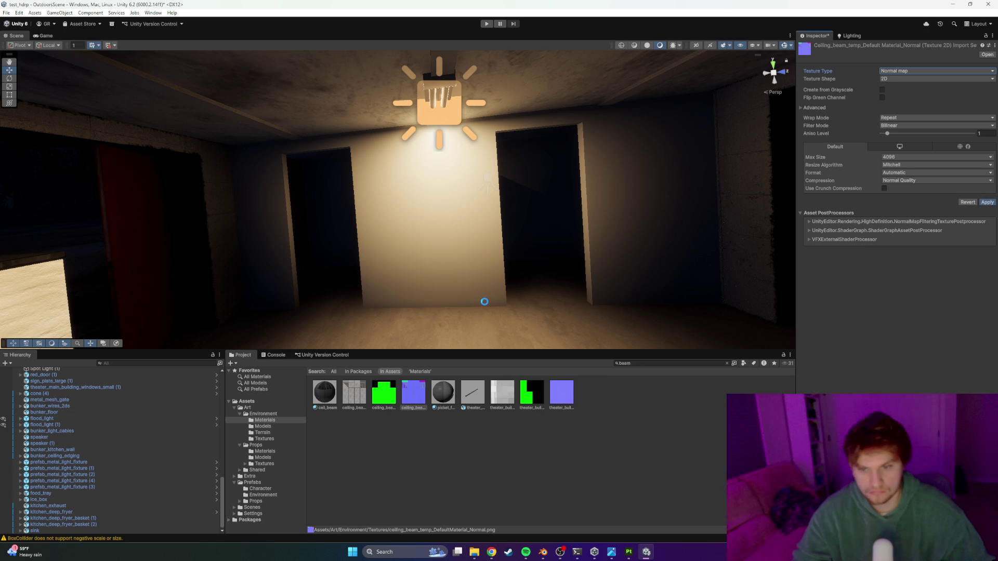
mouse_move(326, 395)
left_mouse_down()
mouse_move(410, 393)
mouse_move(217, 115)
mouse_move(245, 118)
mouse_move(274, 78)
mouse_move(346, 80)
mouse_move(347, 71)
mouse_move(383, 116)
mouse_move(252, 109)
mouse_move(159, 91)
mouse_move(238, 87)
mouse_move(147, 74)
mouse_move(341, 138)
mouse_move(303, 123)
mouse_move(287, 141)
left_mouse_up()
key("alt+Tab")
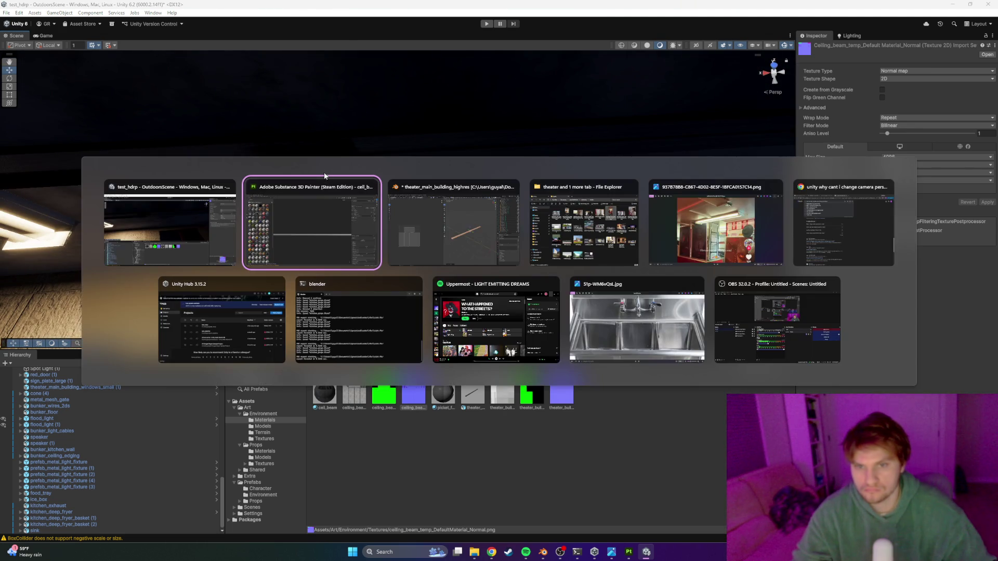
Step: Leave Edit Mode on the beam and exit local view to see the whole building from above
key("Tab")
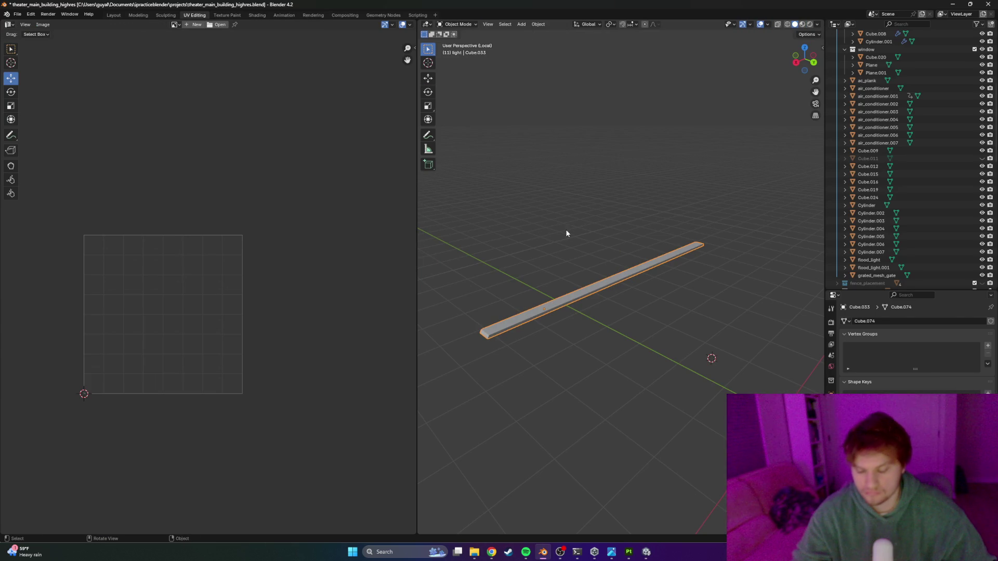
key("KP_Divide")
mouse_move(571, 238)
left_mouse_down()
mouse_move(664, 280)
mouse_move(647, 273)
left_mouse_up()
Step: In Unity, select bunker_ceiling_edging and look around the ceiling light and edging
key("alt+Tab")
left_click(402, 148)
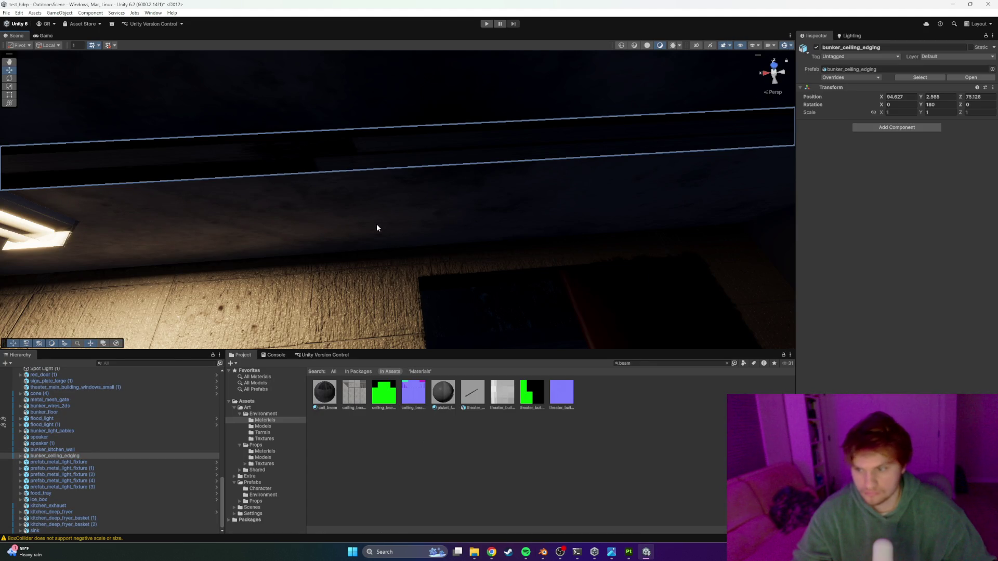
left_click_drag(250, 301, 672, 329)
Step: Back in Blender, select four ceiling beams in the building interior, making the small beam active
key("alt+Tab")
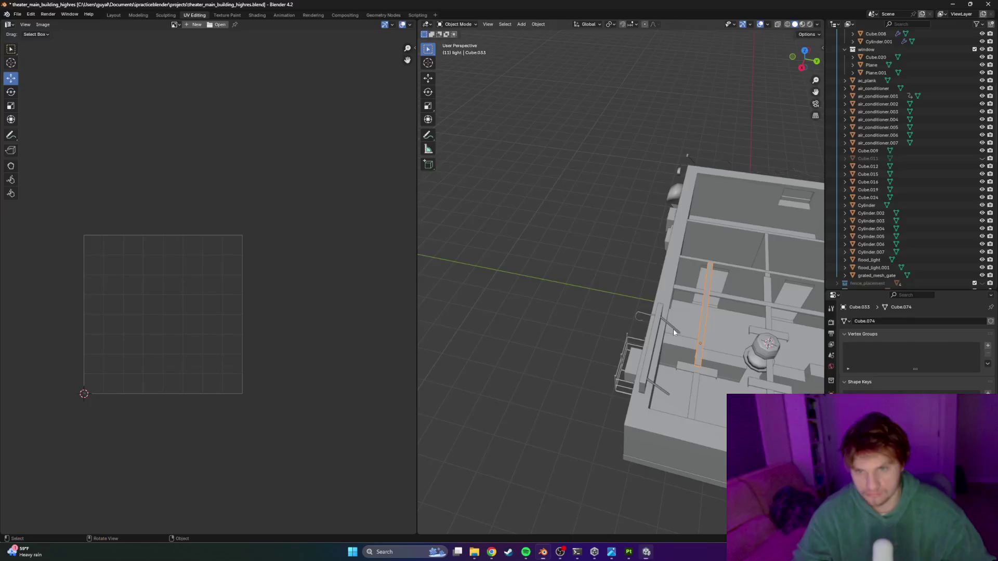
mouse_move(569, 273)
left_mouse_down()
mouse_move(583, 278)
mouse_move(473, 283)
mouse_move(525, 287)
left_mouse_up()
scroll(583, 290, "up", 3)
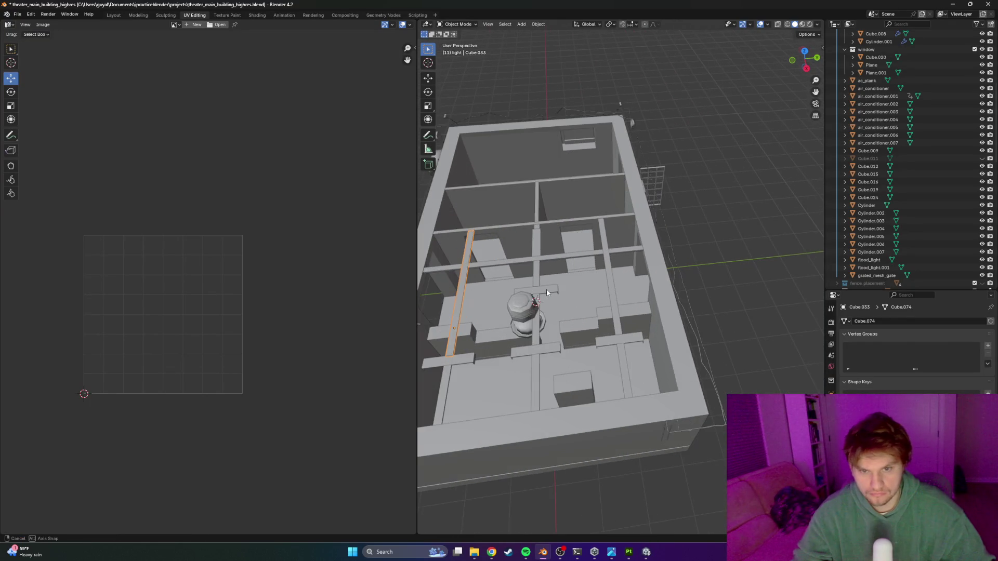
left_click(589, 285, "shift")
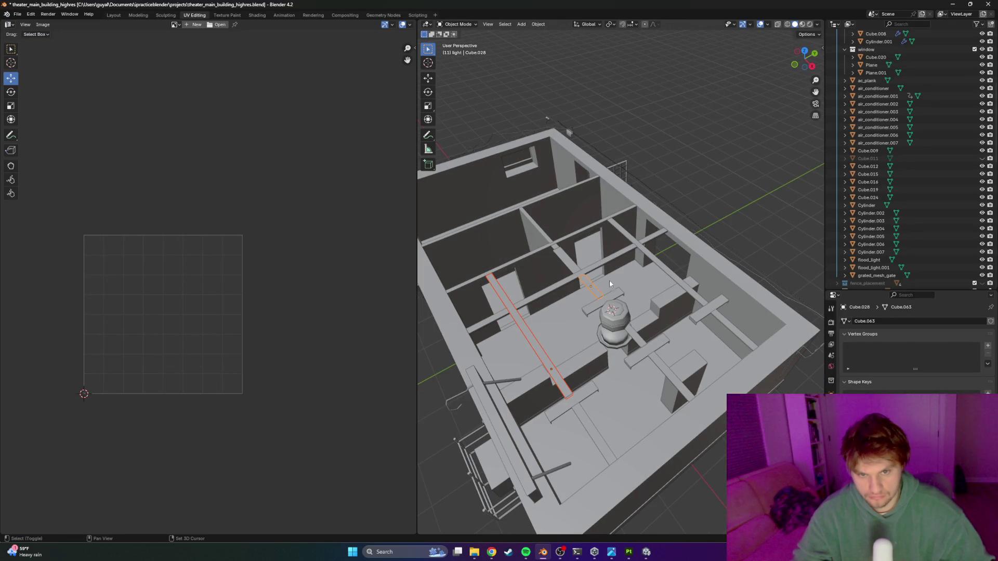
left_click(645, 254, "shift")
left_click(673, 368, "shift")
left_click(734, 328, "shift")
left_click(631, 339, "shift")
Step: Narrow the selection to just the small beam, orbit the interior, and return to Unity
left_click_drag(601, 437, 573, 377)
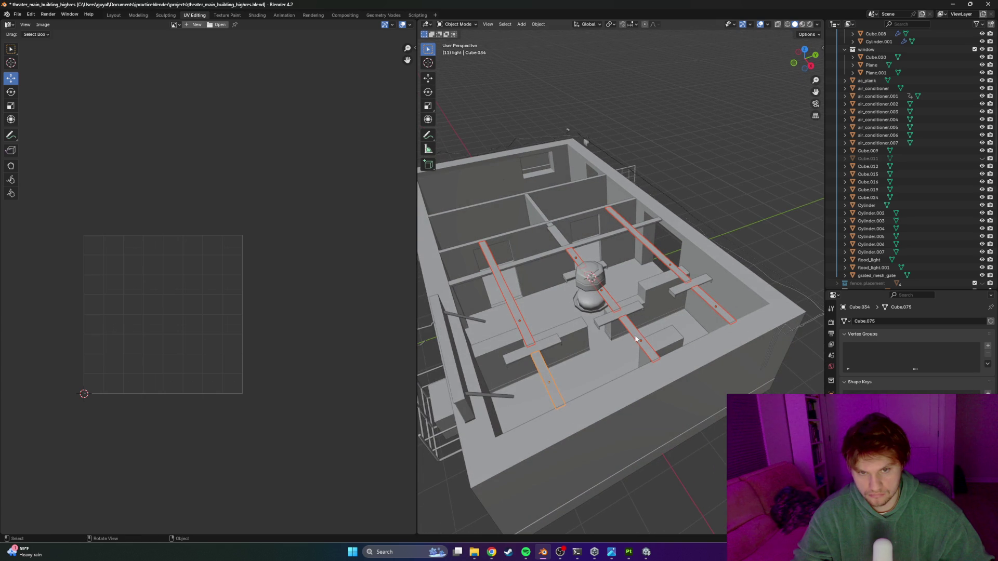
left_click(609, 300)
left_click_drag(522, 283, 583, 281)
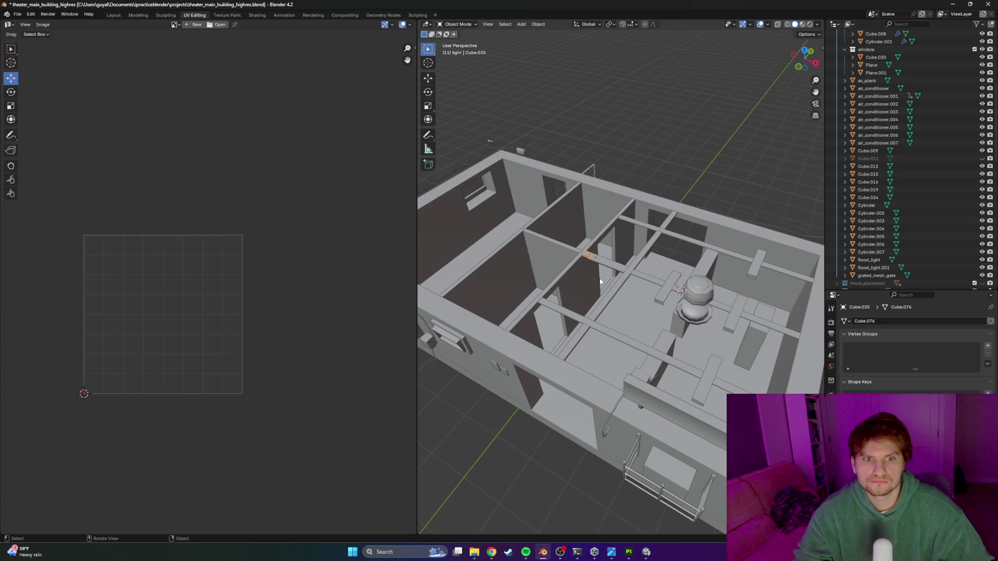
key("alt+Tab")
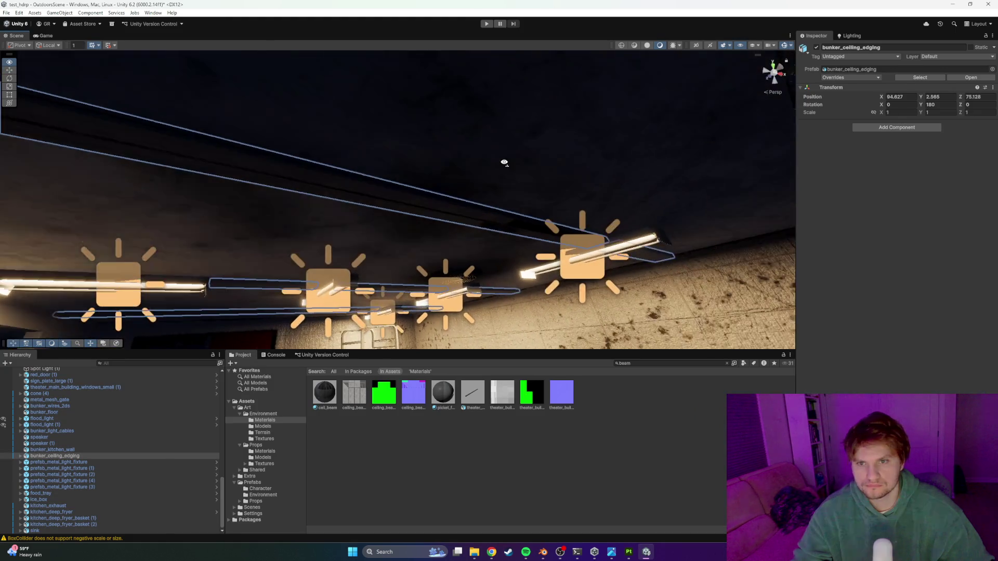
mouse_move(504, 162)
left_mouse_down()
mouse_move(520, 172)
mouse_move(418, 191)
mouse_move(439, 189)
mouse_move(417, 149)
mouse_move(447, 193)
left_mouse_up()
left_click(498, 174)
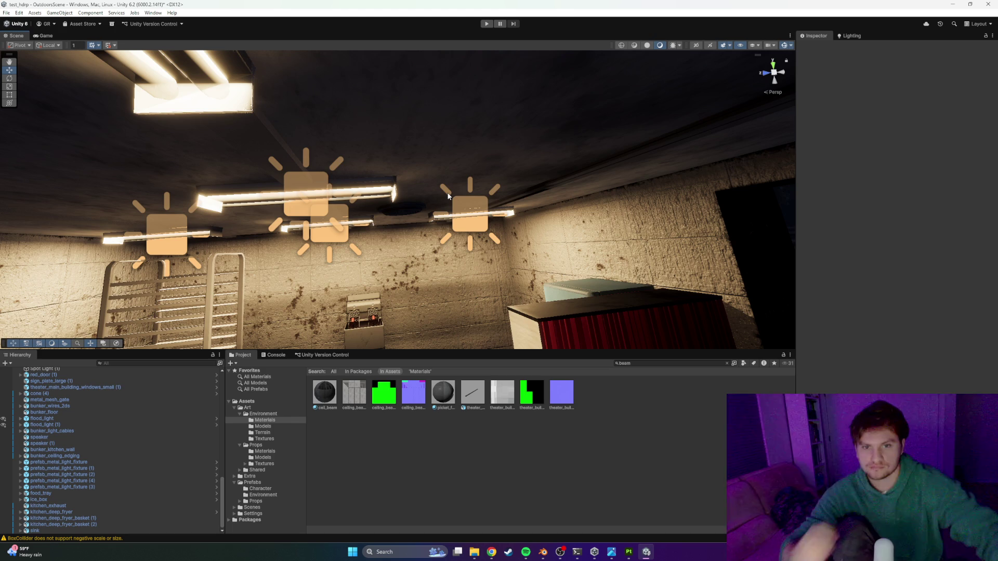
left_click(465, 195)
key("ctrl+z")
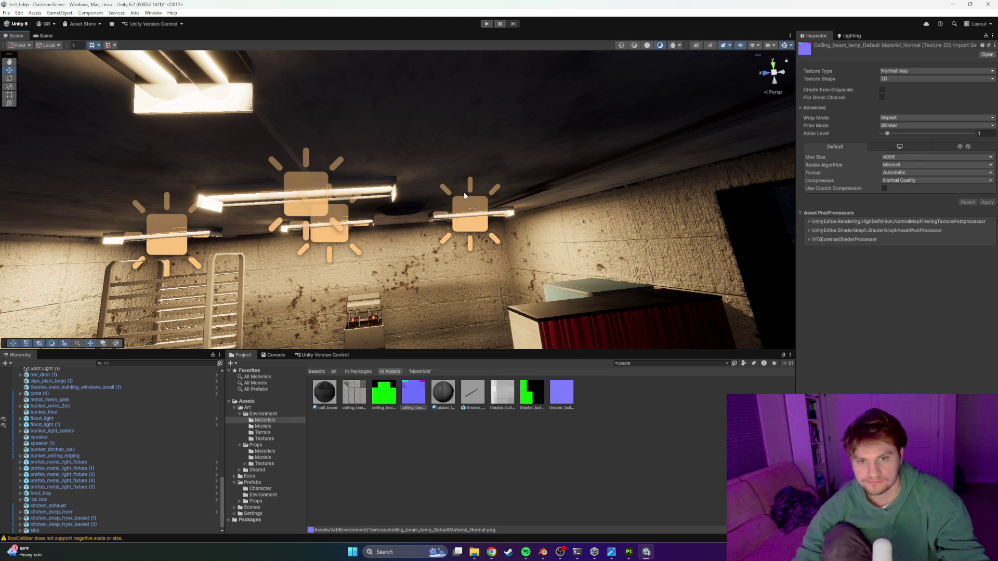
mouse_move(463, 192)
left_mouse_down()
mouse_move(423, 195)
mouse_move(613, 254)
mouse_move(447, 170)
mouse_move(610, 181)
mouse_move(652, 196)
mouse_move(626, 163)
mouse_move(625, 171)
left_mouse_up()
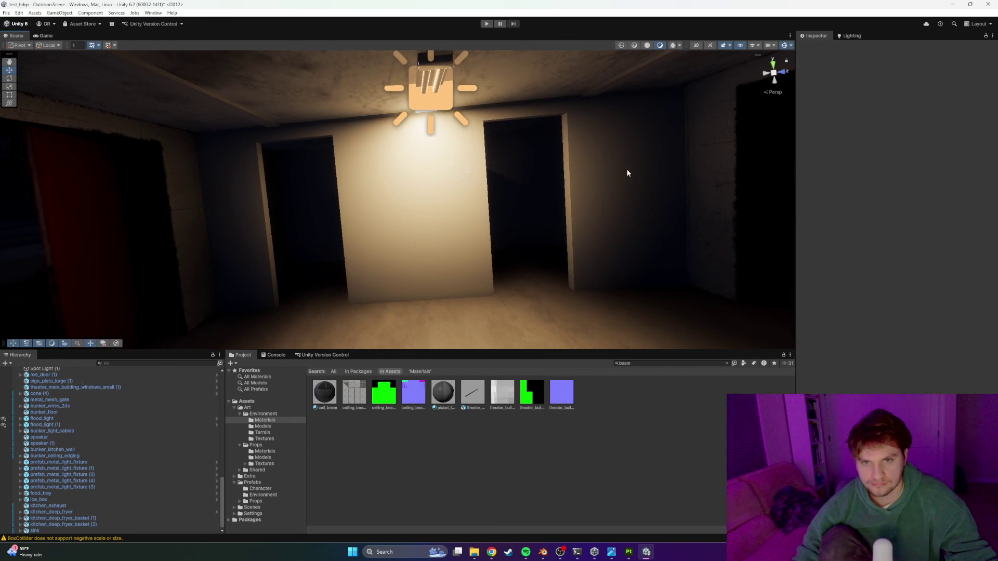
key("alt+Tab")
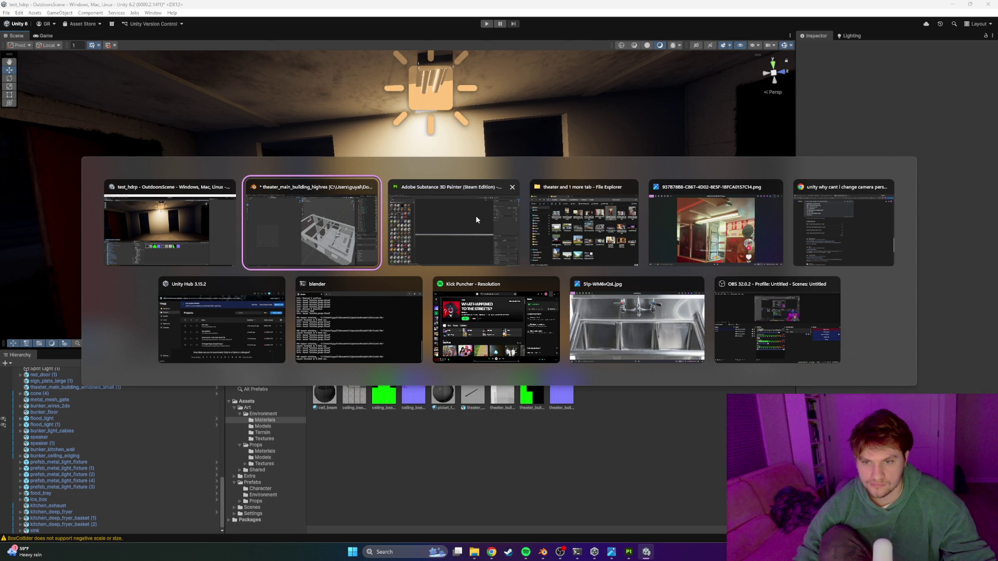
Step: Select the wall frame Cube.002 in Blender, save, and inspect it from around the building
left_click(367, 233)
left_click(607, 265)
key("ctrl+s")
scroll(623, 275, "up", 3)
scroll(606, 266, "up", 5)
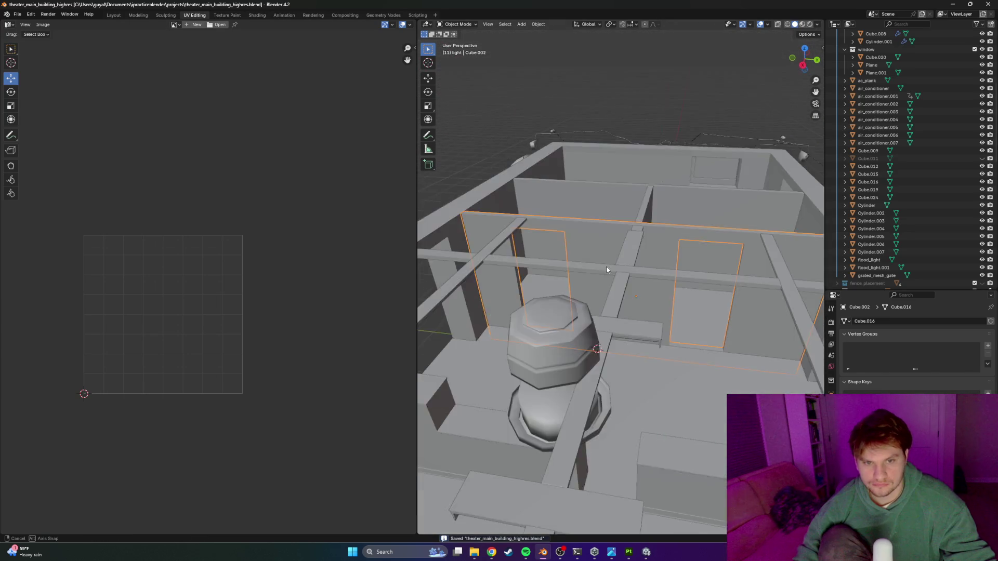
scroll(606, 266, "down", 4)
scroll(640, 272, "up", 2)
scroll(644, 276, "down", 4)
scroll(655, 277, "up", 2)
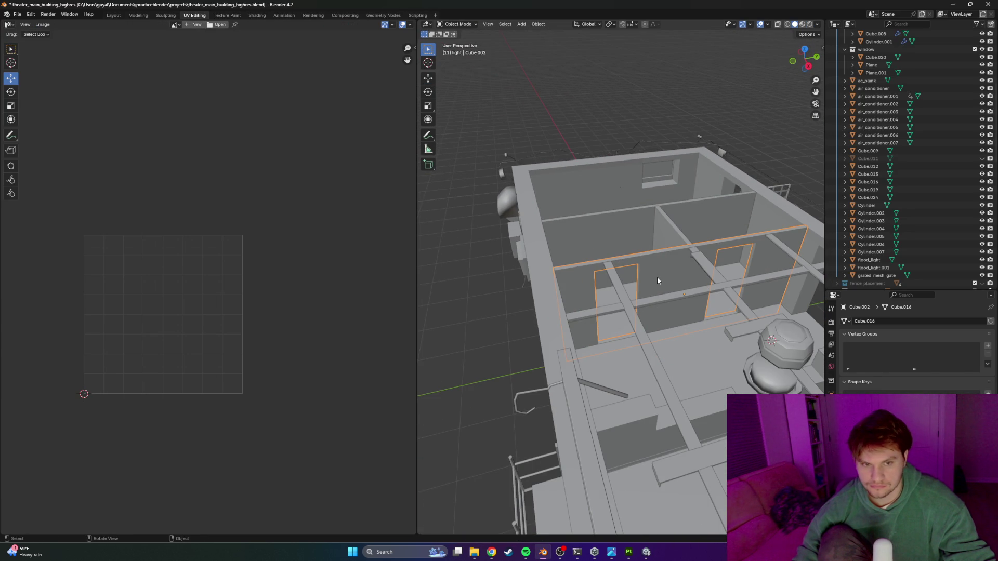
scroll(657, 280, "up", 2)
mouse_move(672, 266)
left_mouse_down()
mouse_move(644, 291)
mouse_move(663, 272)
mouse_move(650, 283)
left_mouse_up()
scroll(874, 217, "down", 3)
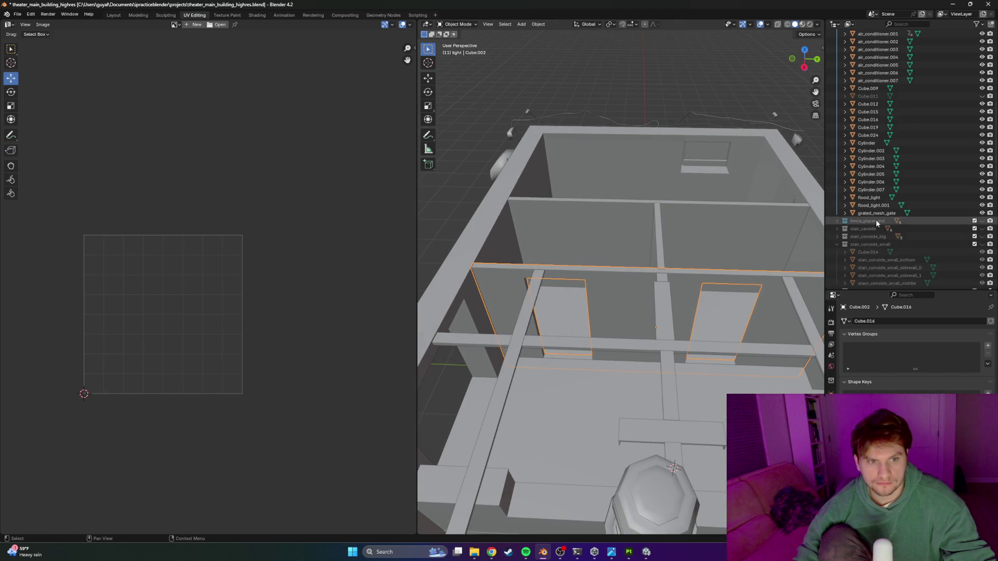
scroll(874, 217, "down", 8)
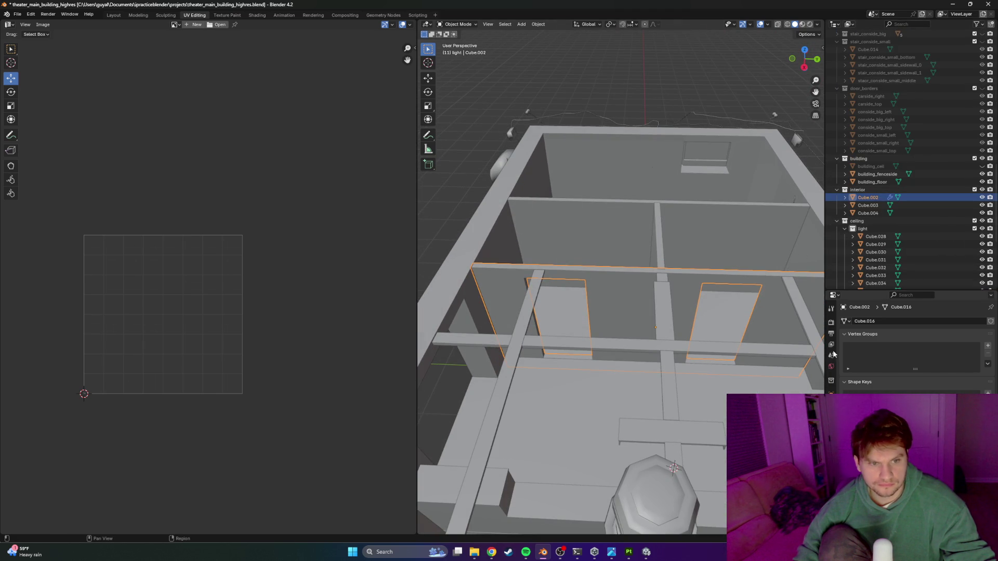
Step: In the Layout workspace, expand the interior collection in the outliner
left_click(113, 15)
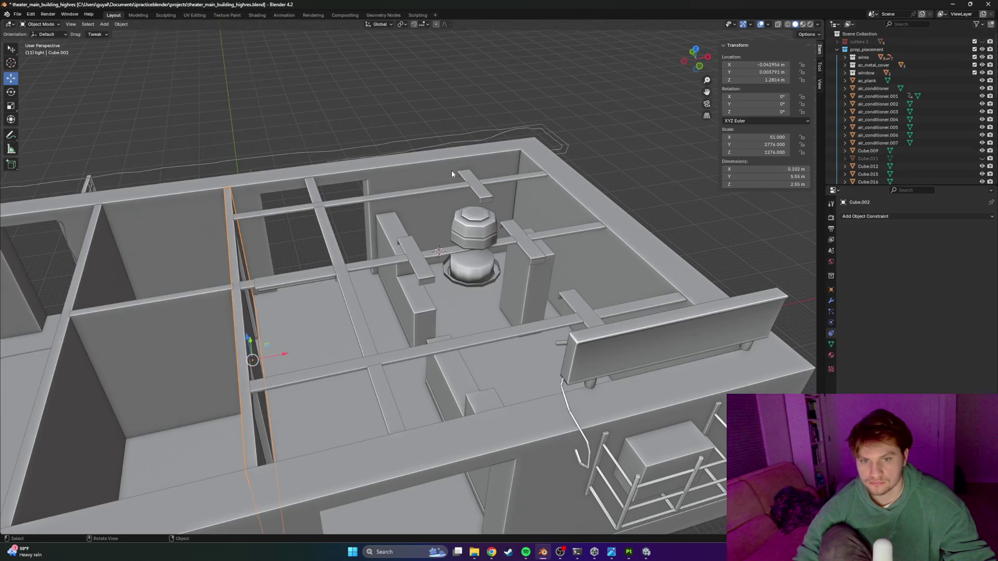
mouse_move(337, 277)
left_mouse_down()
mouse_move(245, 269)
mouse_move(493, 343)
left_mouse_up()
scroll(890, 142, "down", 3)
scroll(890, 142, "up", 4)
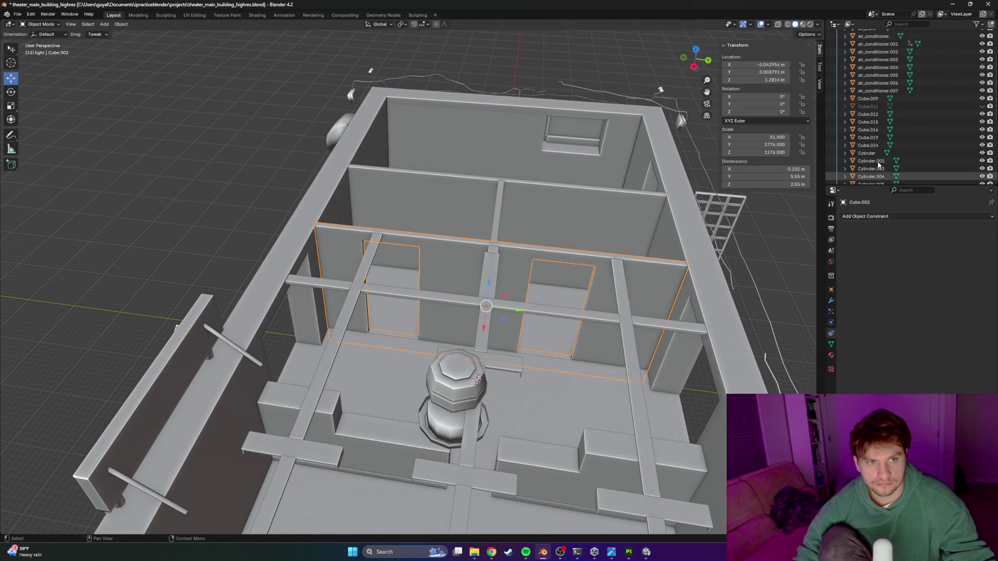
scroll(878, 135, "down", 6)
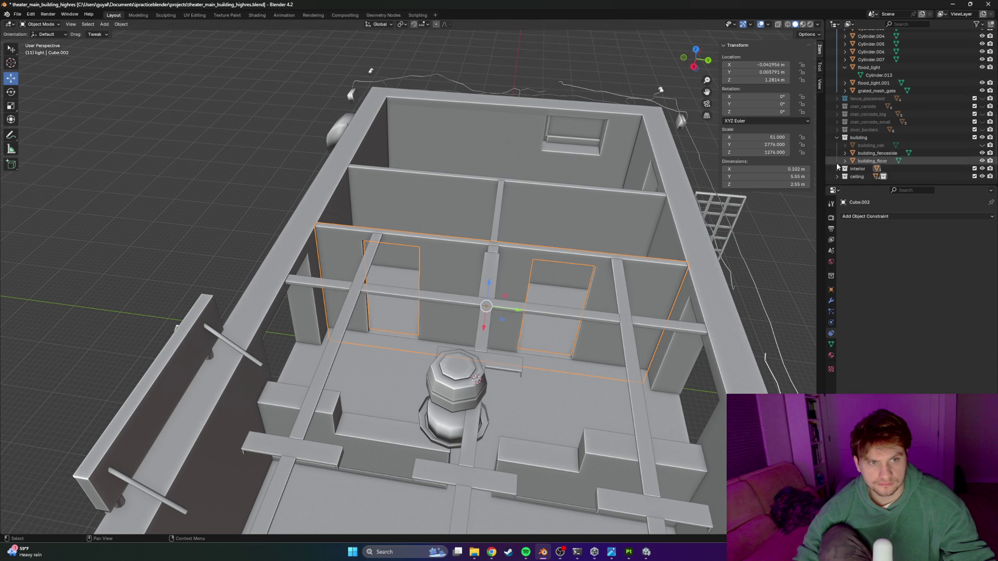
left_click(836, 169)
scroll(863, 166, "down", 2)
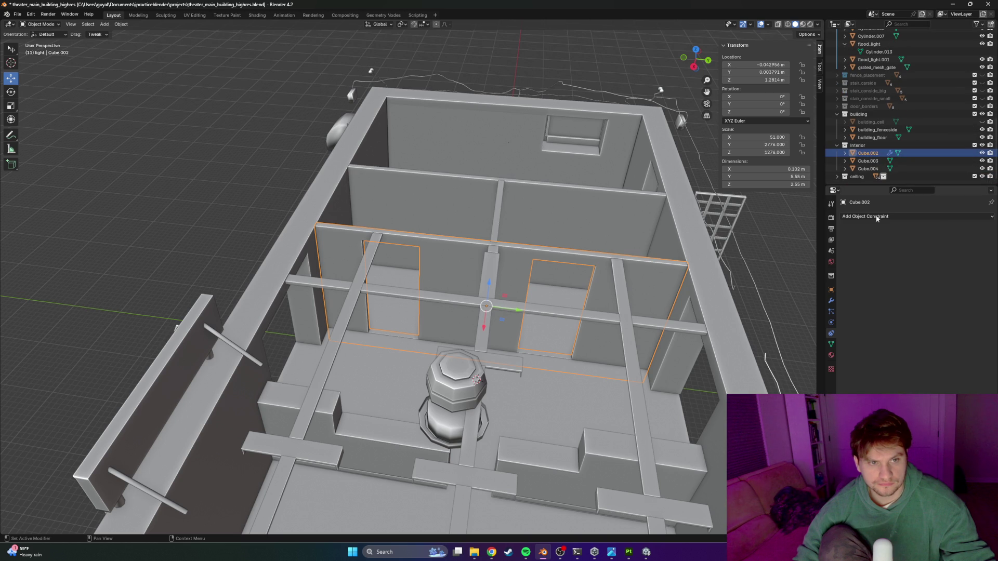
Step: Apply both Boolean modifiers on Cube.002 so the two door cuts become permanent
left_click(830, 300)
left_click(971, 230)
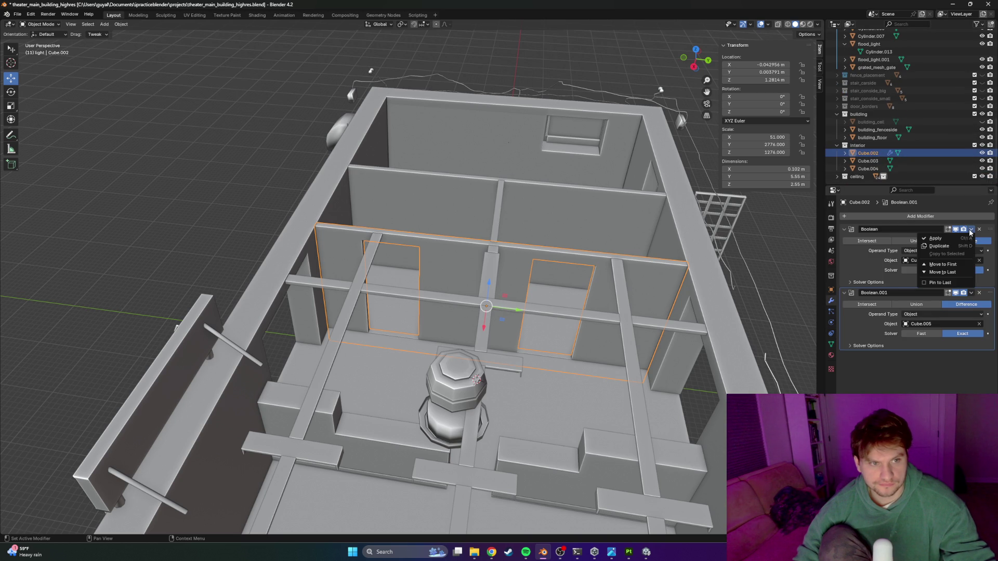
left_click(919, 238)
left_click(967, 234)
left_click(970, 229)
left_click(930, 238)
Step: Reselect Cube.002, isolate it in local view, and save the blend file
left_click(552, 260)
left_click(547, 256)
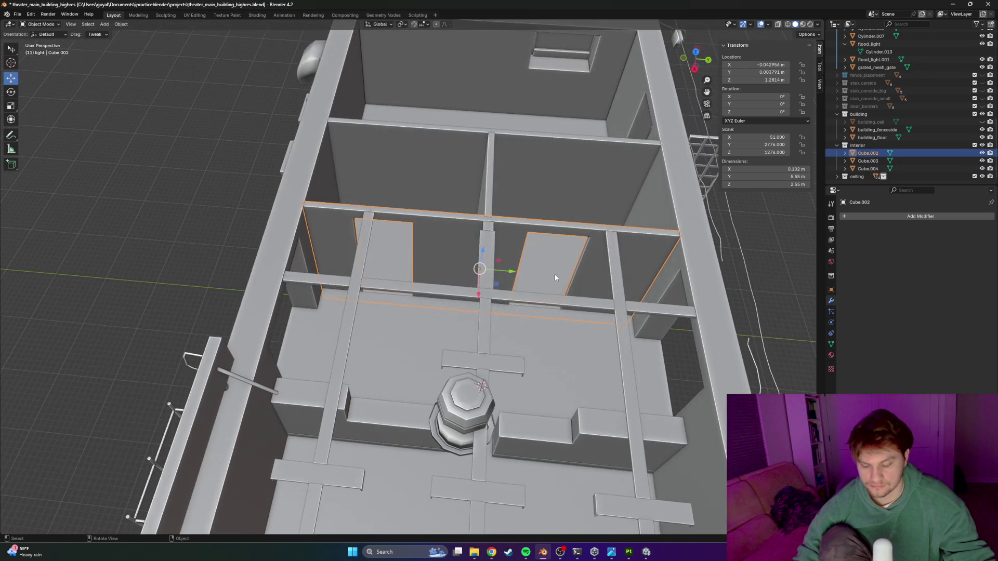
key("KP_Divide")
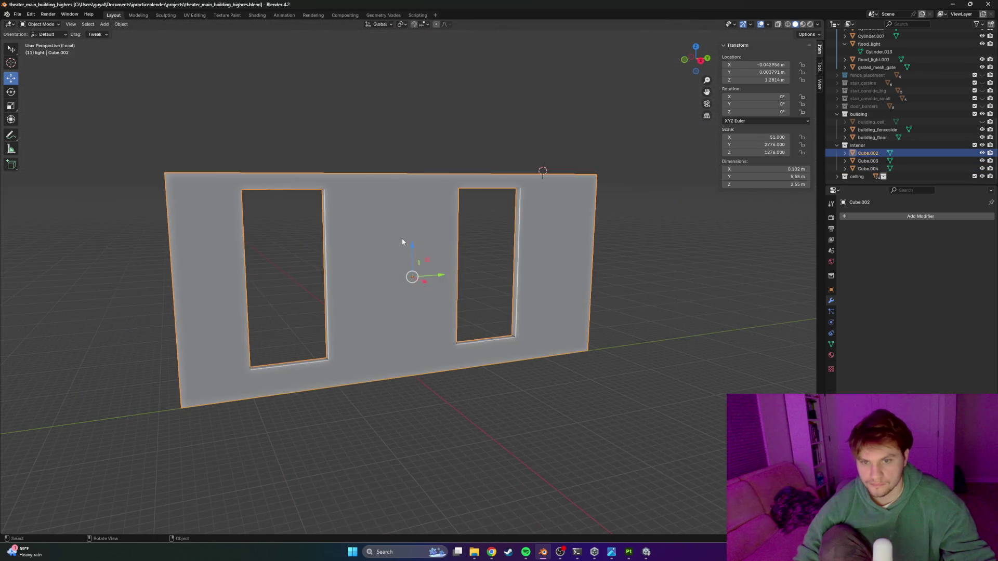
key("ctrl+s")
left_click(225, 15)
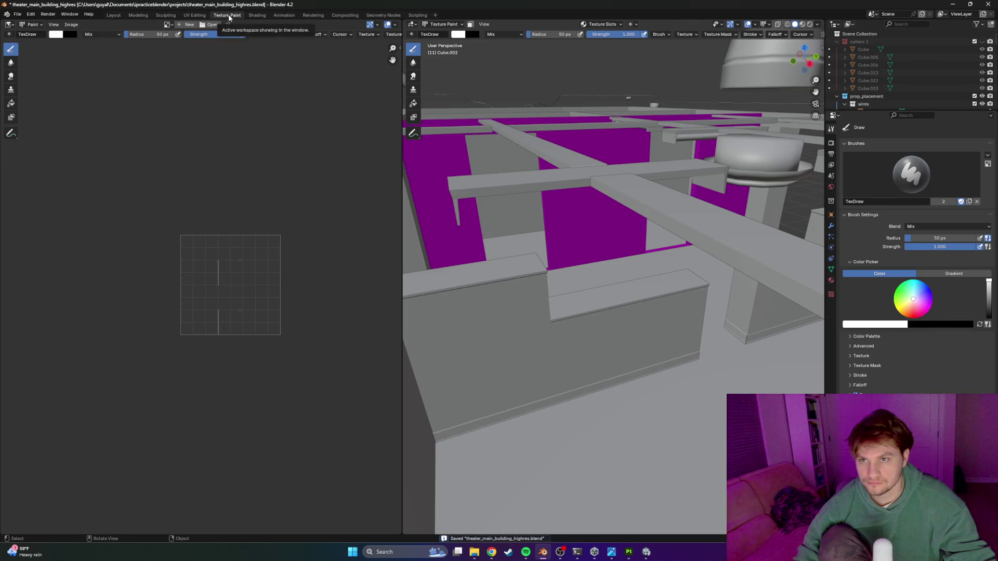
Step: In UV Editing, select all of the isolated wall's geometry and apply Smart UV Project
left_click(193, 16)
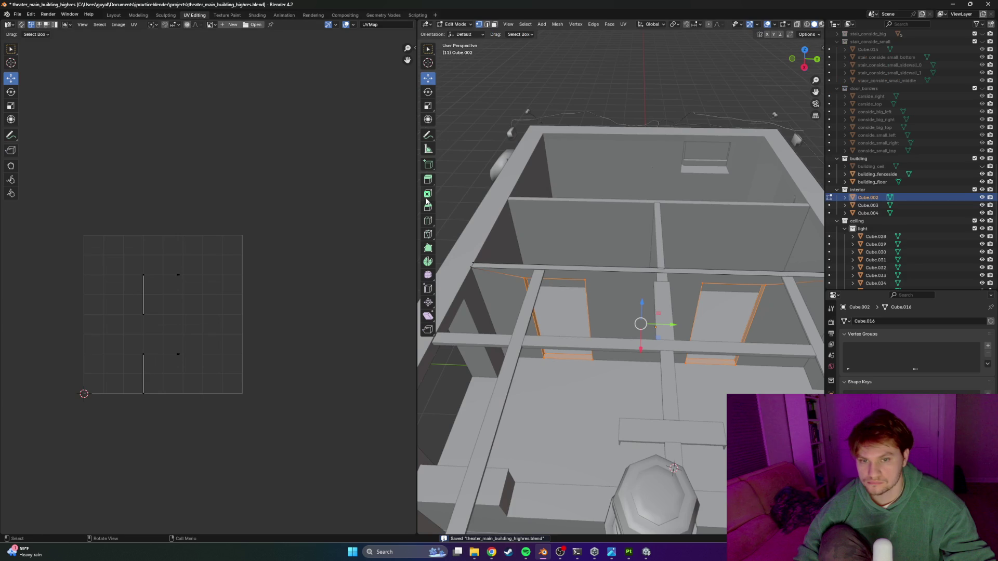
key("KP_Divide")
left_click_drag(621, 257, 630, 225)
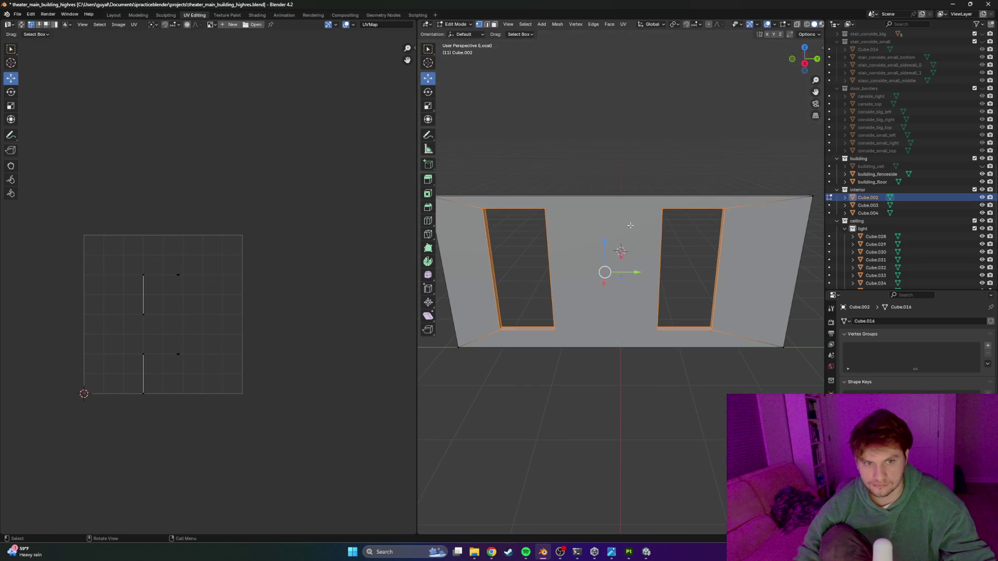
key("Tab")
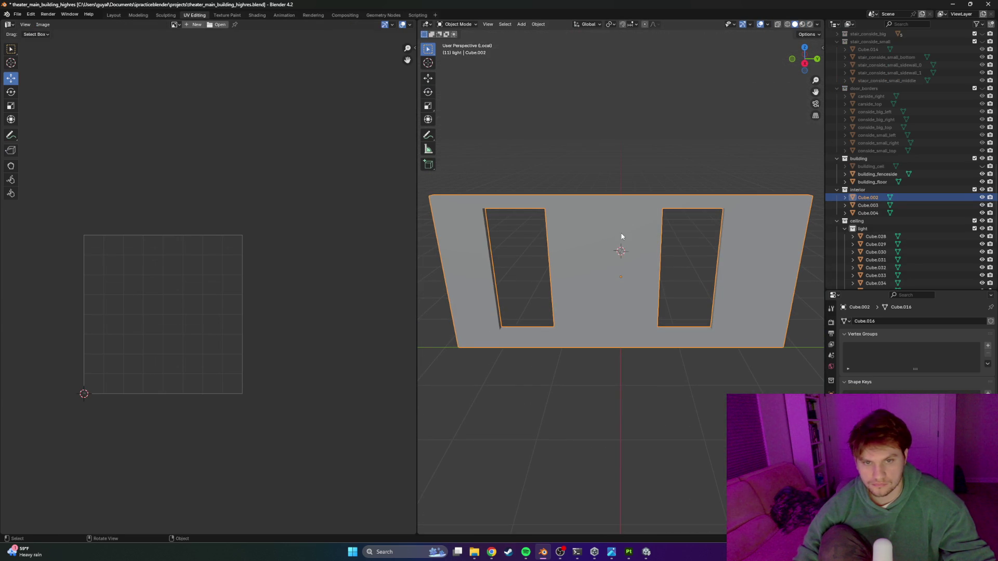
key("Tab")
key("a")
key("u")
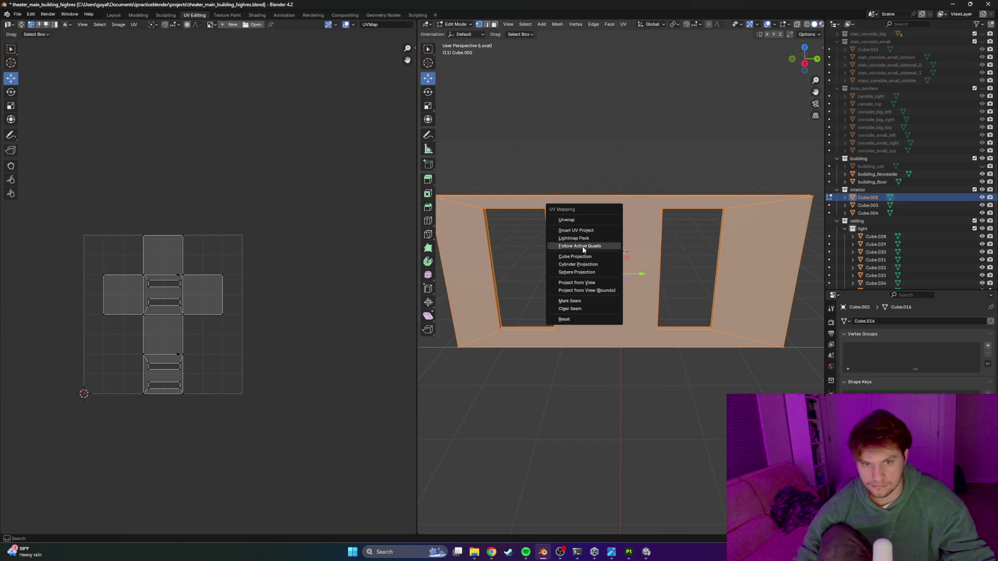
left_click(603, 232)
left_click(580, 305)
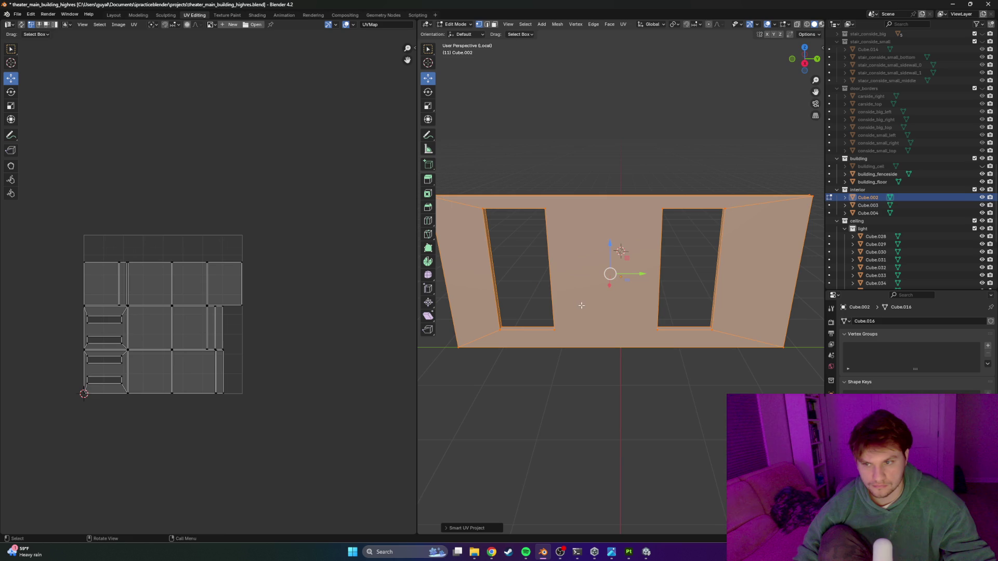
Step: Save, export the wall as bunker_iterior_wall.fbx, and bring Substance Painter forward
key("ctrl+s")
left_click(17, 14)
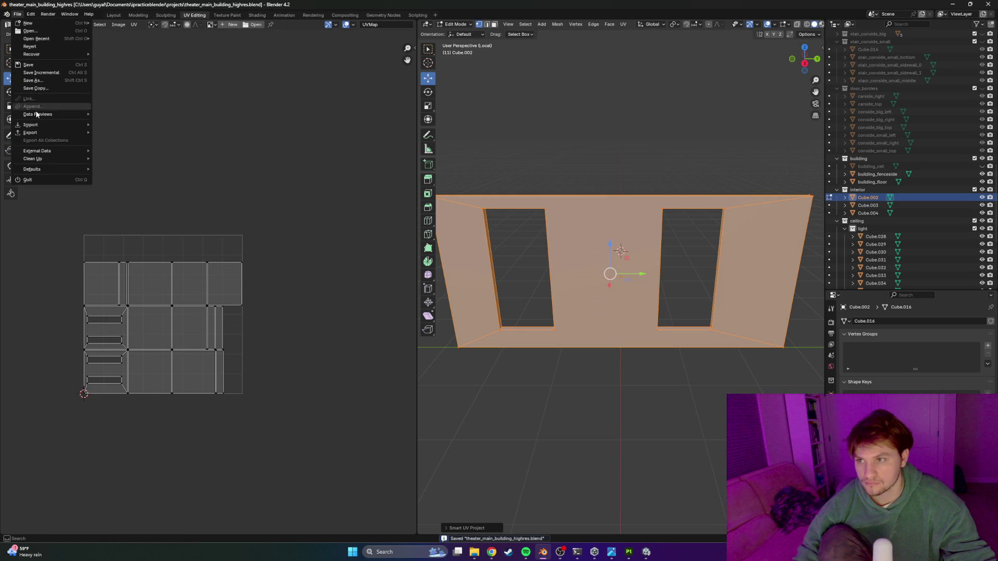
mouse_move(39, 134)
left_click(134, 204)
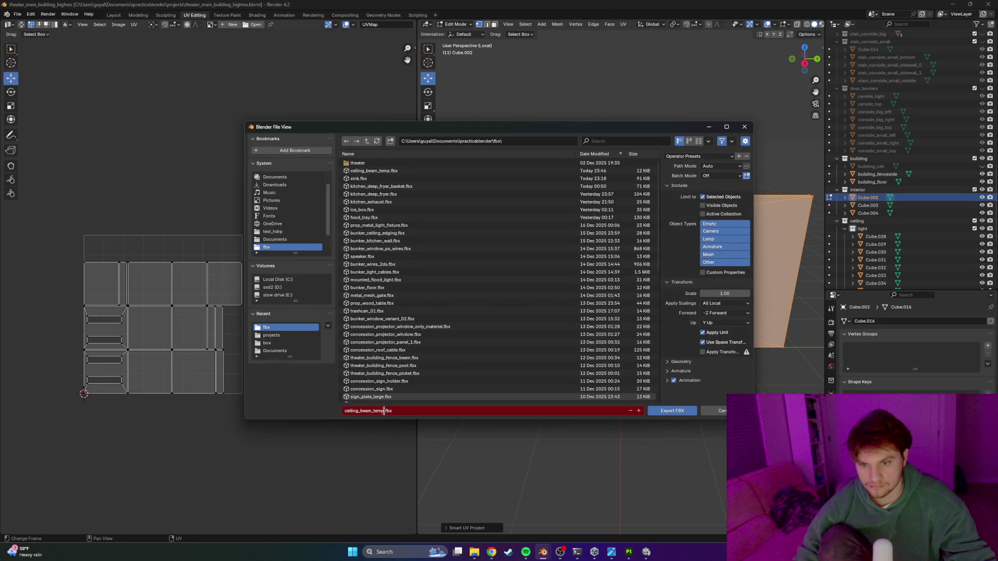
type("bunker_iterior-door")
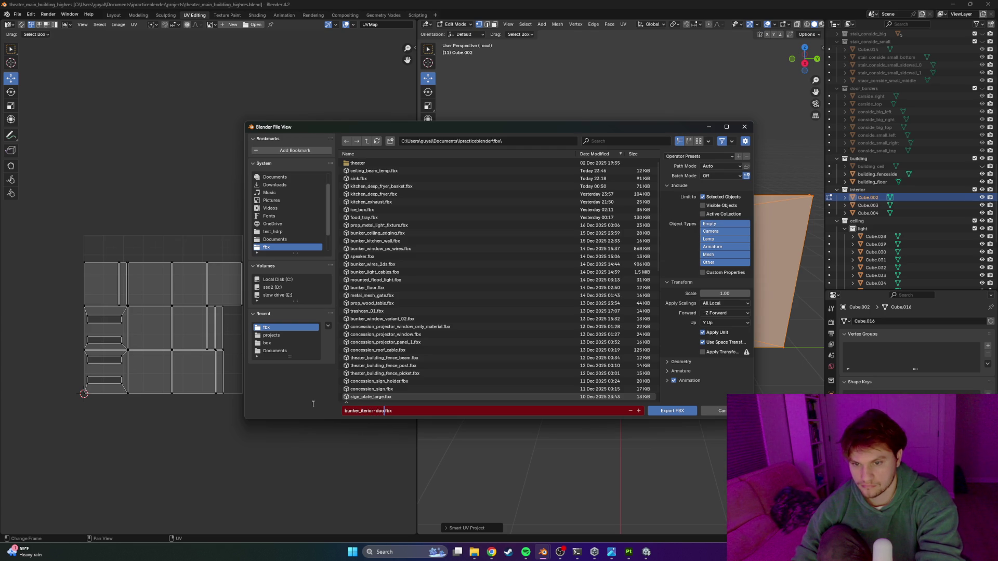
type("ll")
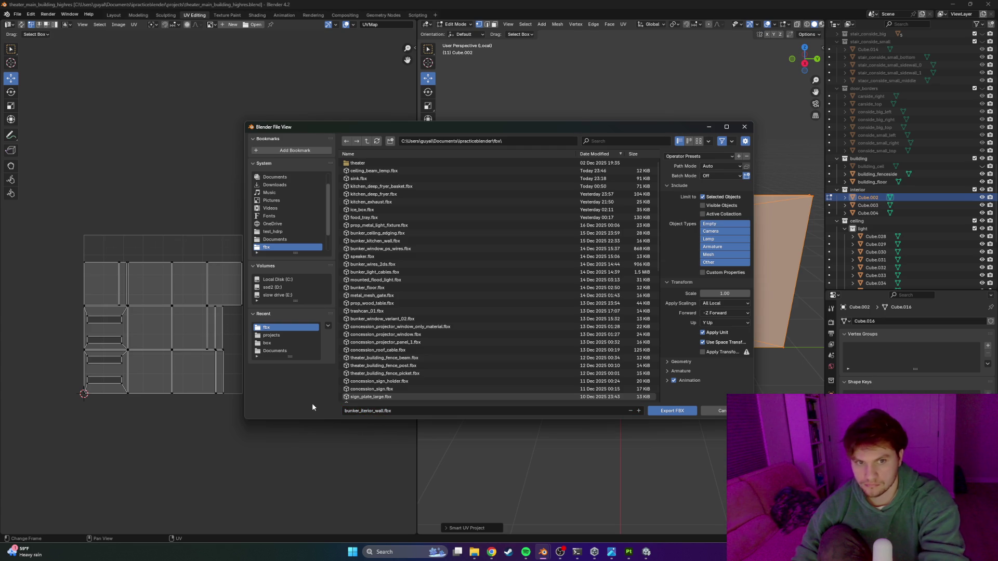
left_click(671, 412)
left_click(670, 412)
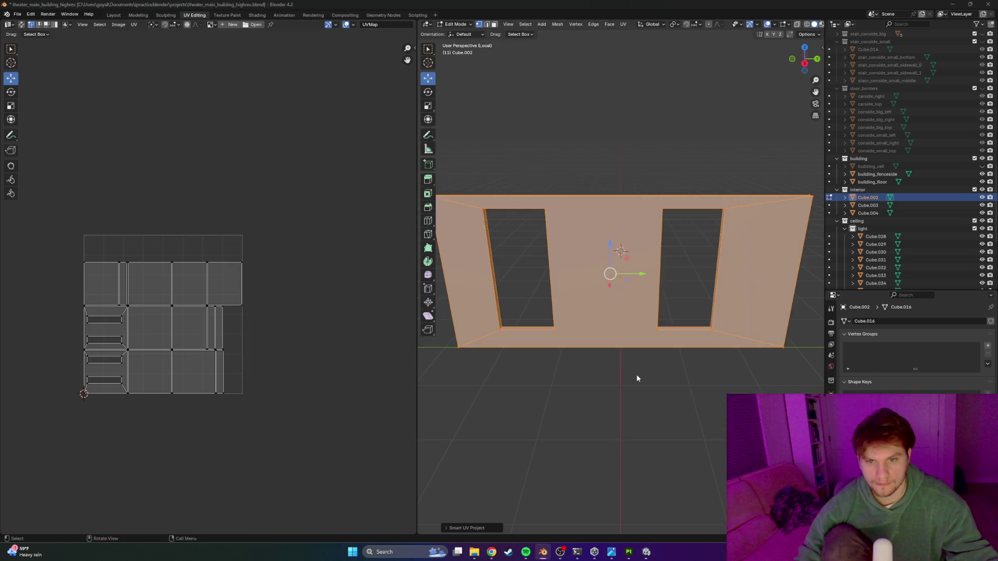
key("alt+Tab")
key("alt+Tab")
key("Tab")
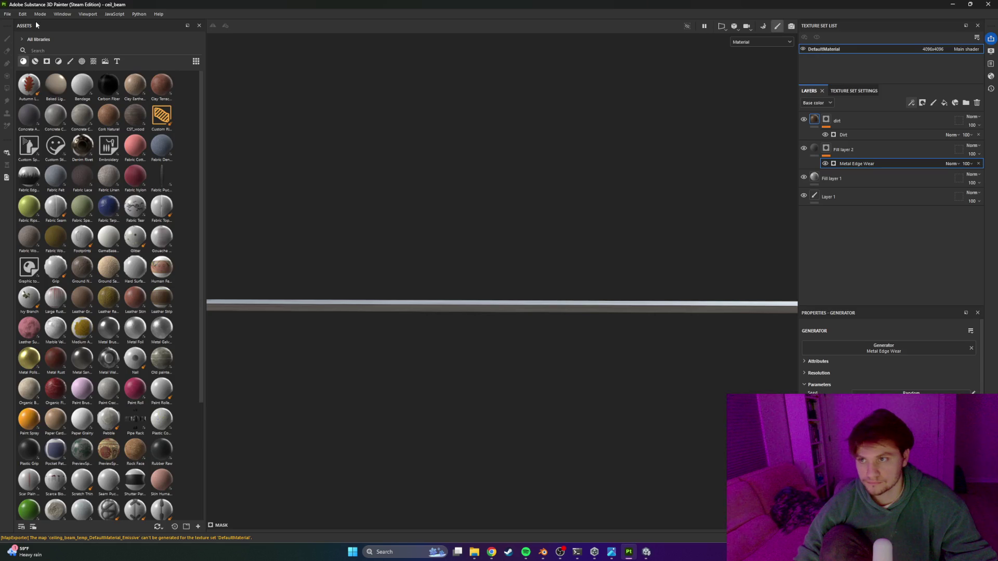
Step: Create a new project with bunker_iterior_wall.fbx as the mesh, closing the beam project, and face the wall
left_click(7, 14)
left_click(20, 23)
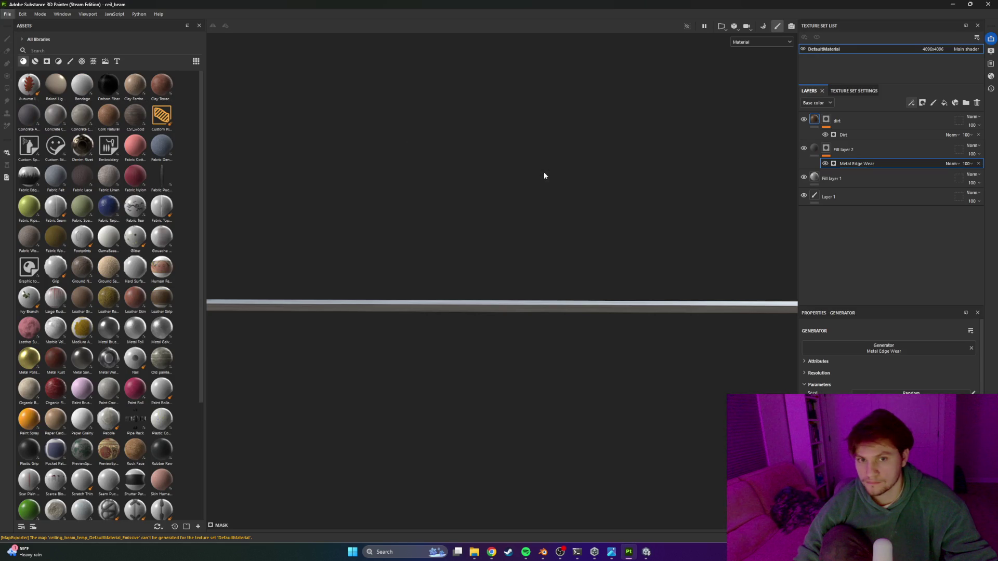
left_click(578, 176)
double_click(537, 223)
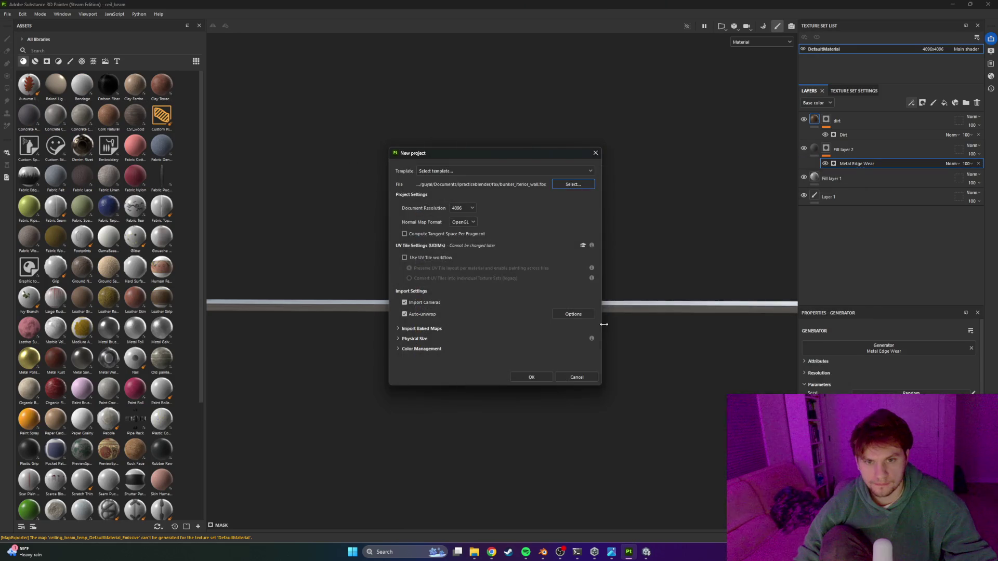
left_click(524, 380)
left_click(435, 283)
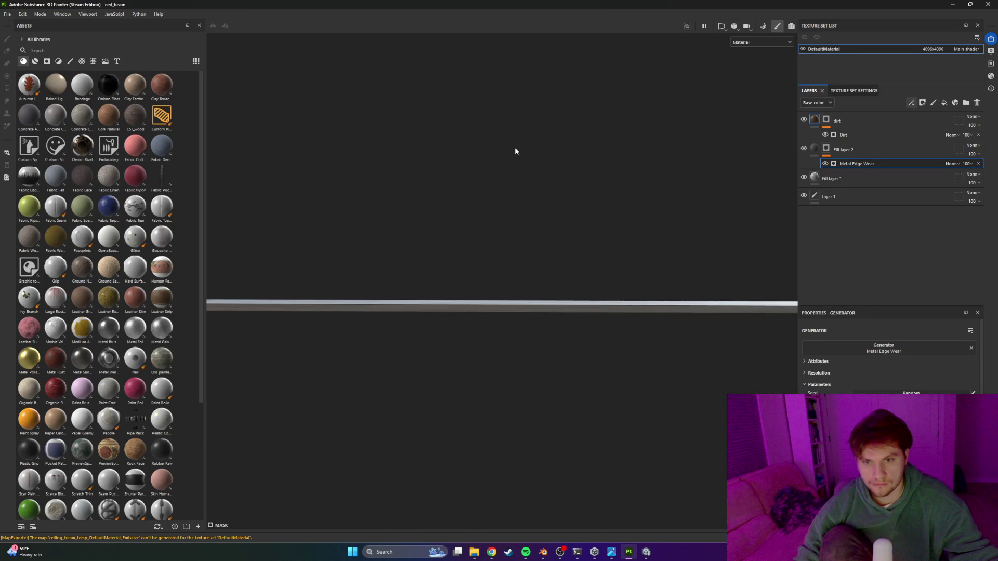
mouse_move(495, 219)
left_mouse_down()
mouse_move(379, 249)
mouse_move(625, 254)
mouse_move(404, 234)
mouse_move(583, 253)
mouse_move(461, 229)
mouse_move(479, 278)
mouse_move(501, 245)
mouse_move(485, 241)
left_mouse_up()
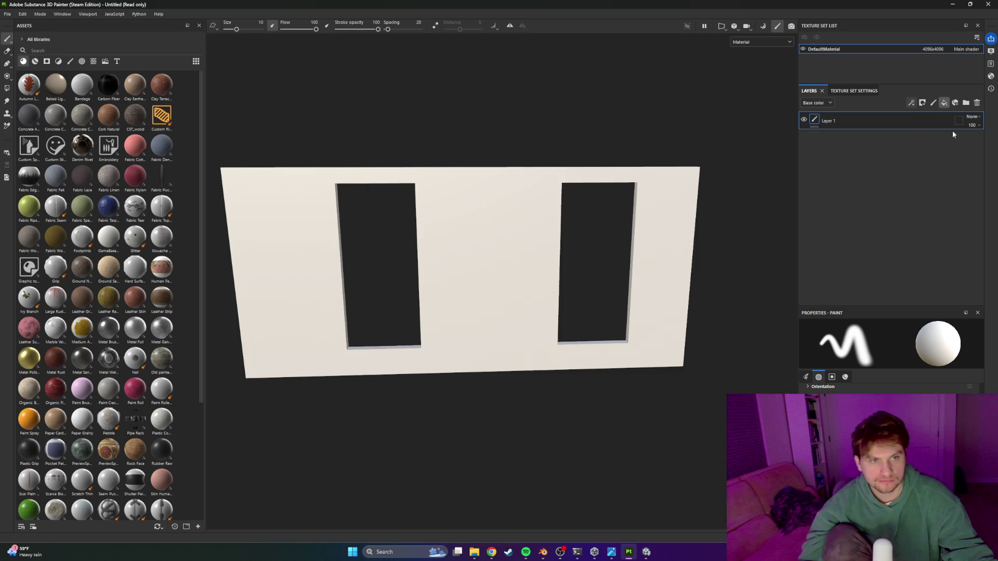
Step: Add a greyish fill layer, then a second fill layer renamed 'painted', and view its material channels
left_click(944, 104)
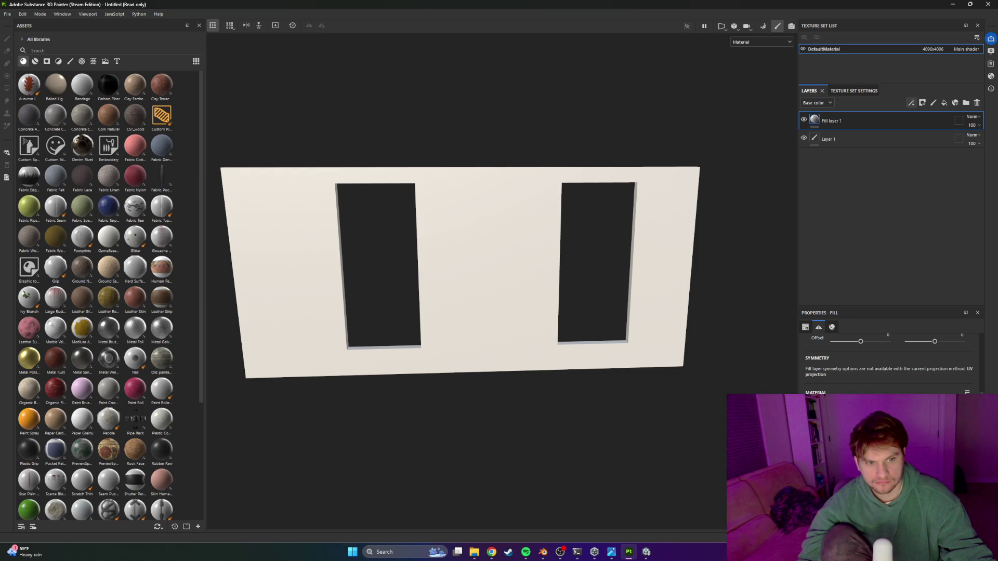
left_click_drag(831, 426, 838, 446)
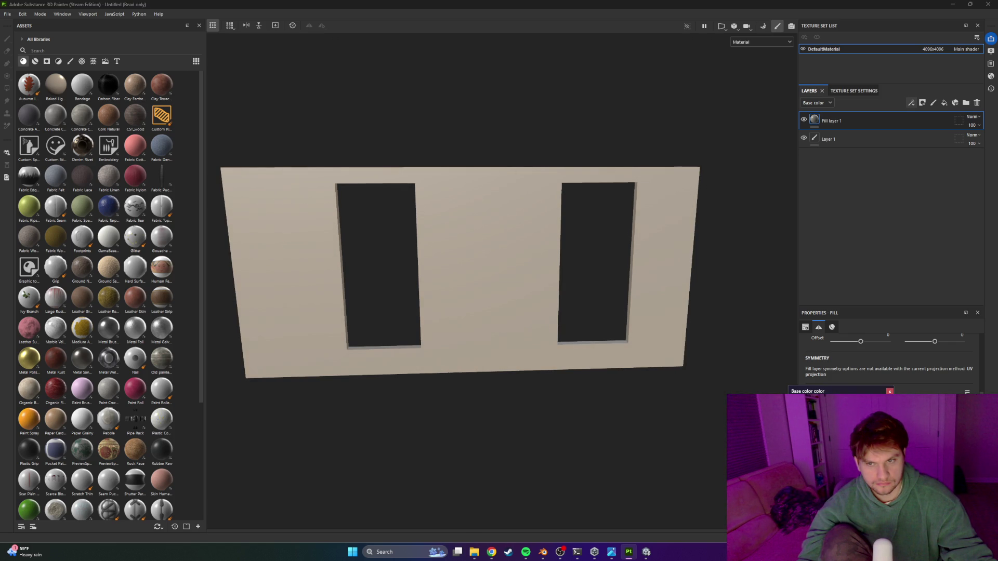
left_click(943, 102)
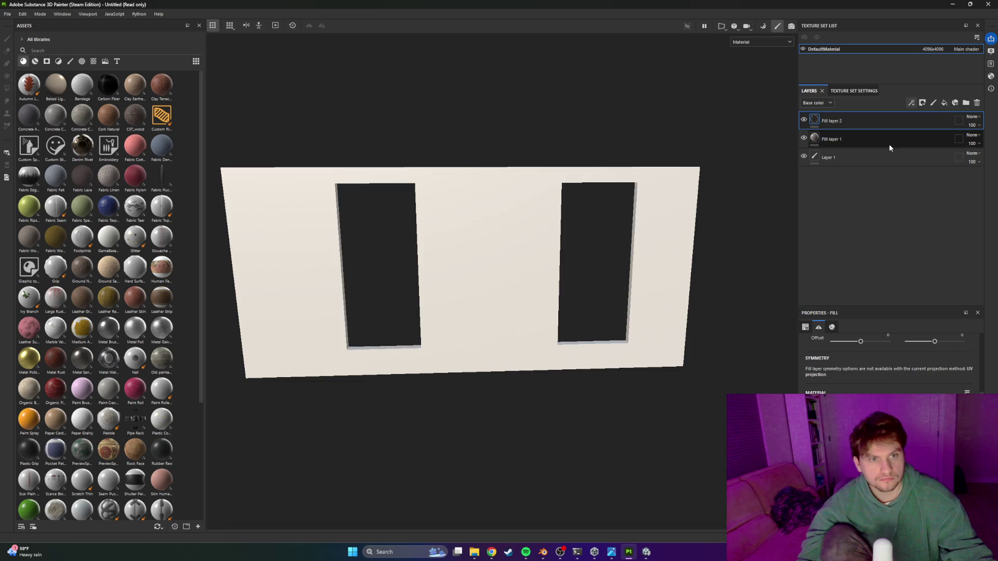
double_click(836, 121)
type("p")
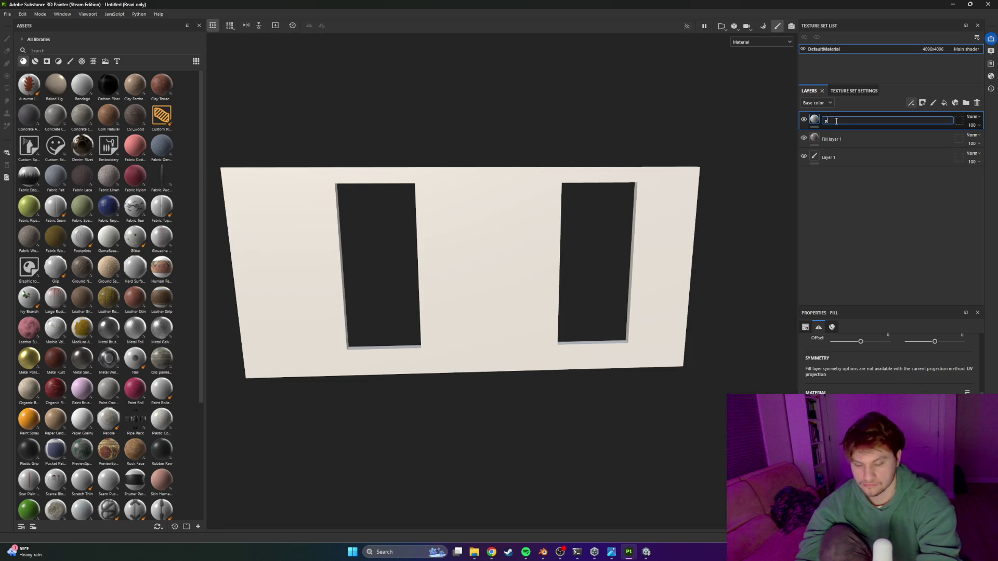
type("ainted")
key("Return")
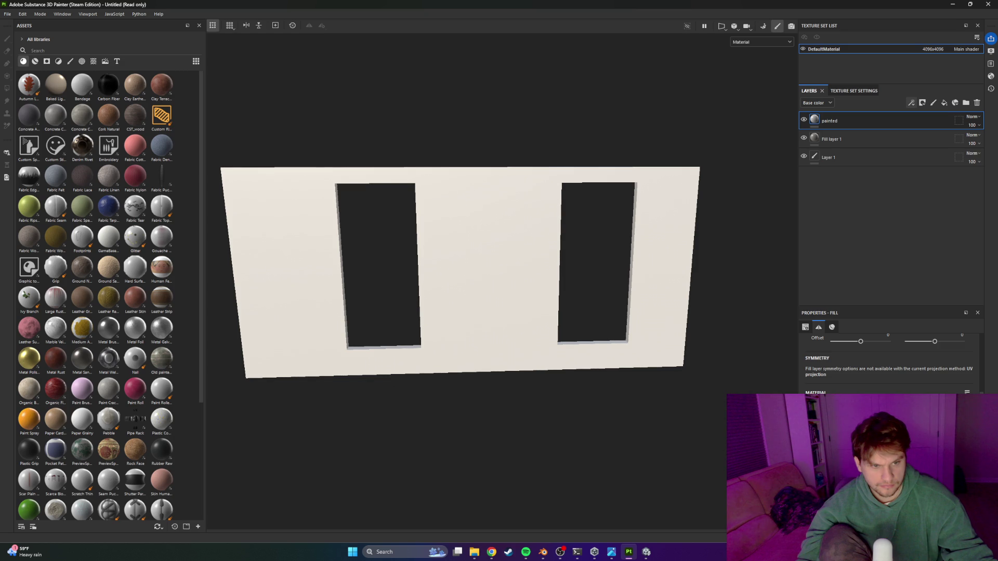
left_click(831, 327)
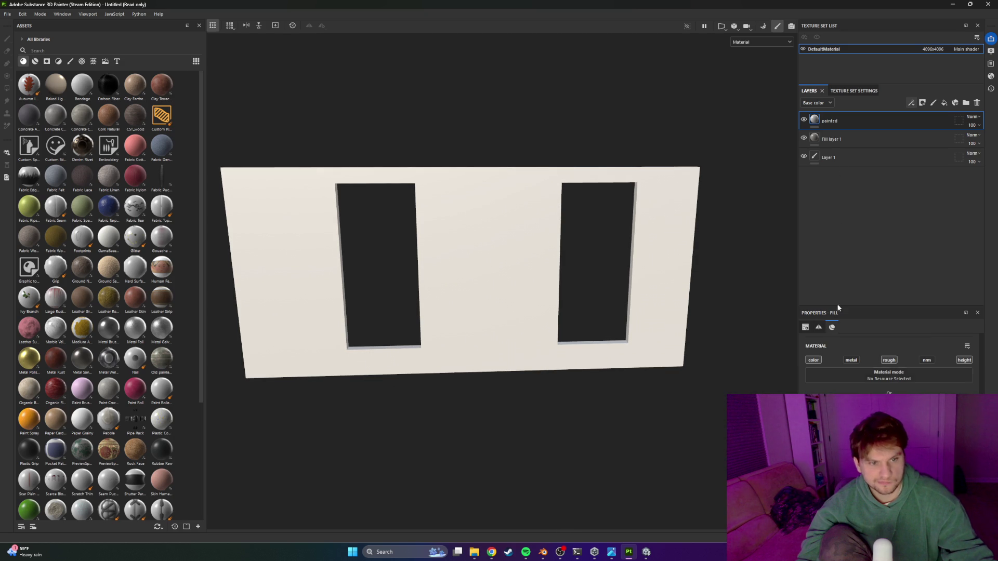
right_click(831, 121)
Step: Give the painted layer a black mask, then undo a test stroke along the top edge
left_click(855, 136)
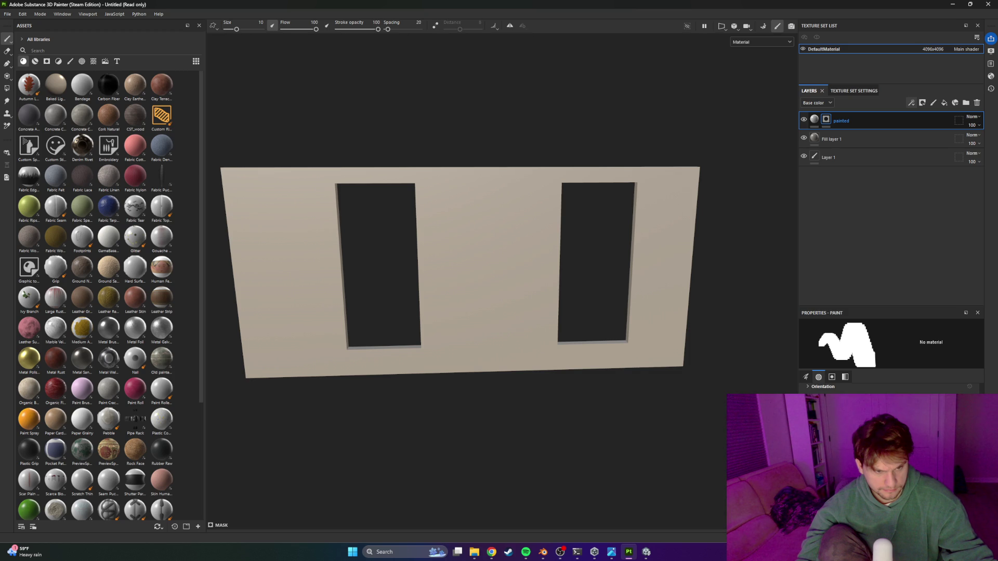
mouse_move(824, 348)
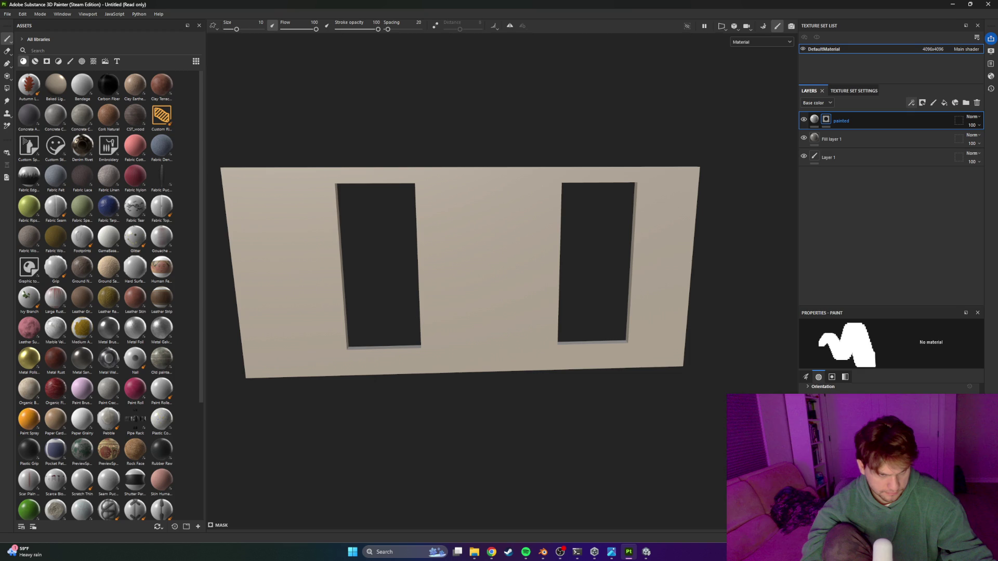
left_click_drag(224, 175, 394, 177)
key("ctrl+z")
Step: Set the brush to stroke opacity 38 and size 11.81, and select the painted layer's mask
left_click_drag(364, 29, 348, 29)
left_click_drag(236, 29, 247, 29)
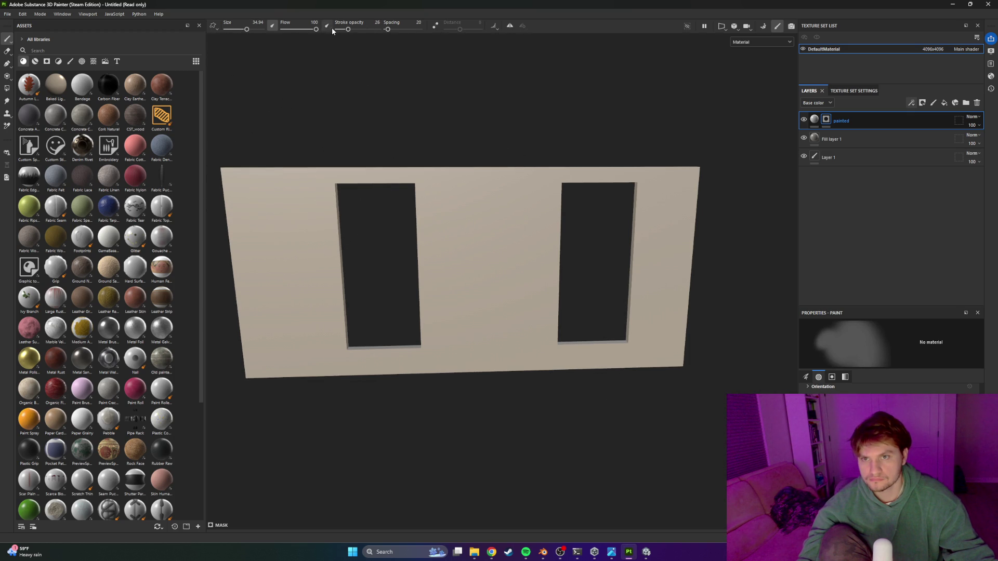
left_click_drag(348, 29, 352, 29)
left_click_drag(246, 29, 237, 29)
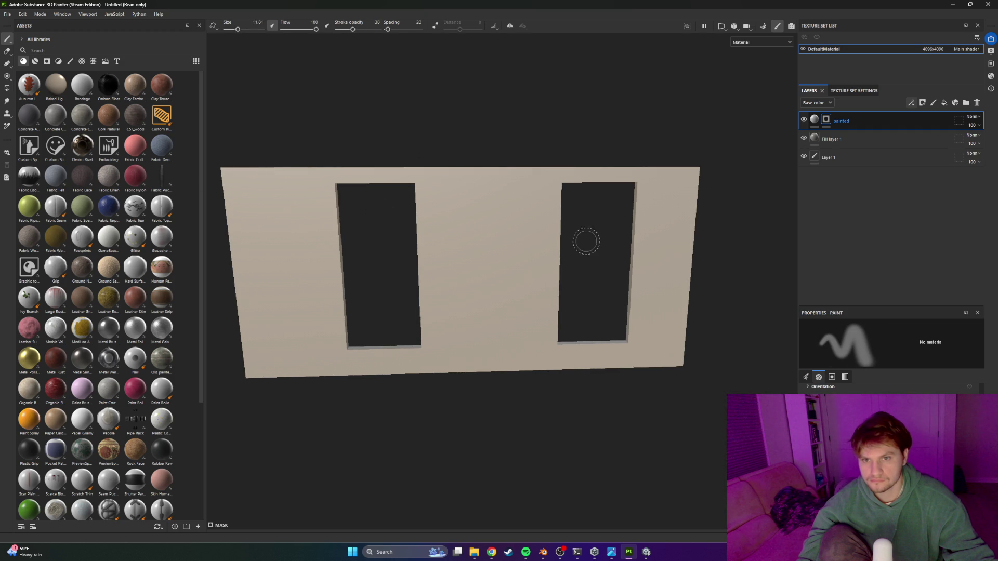
left_click(814, 120)
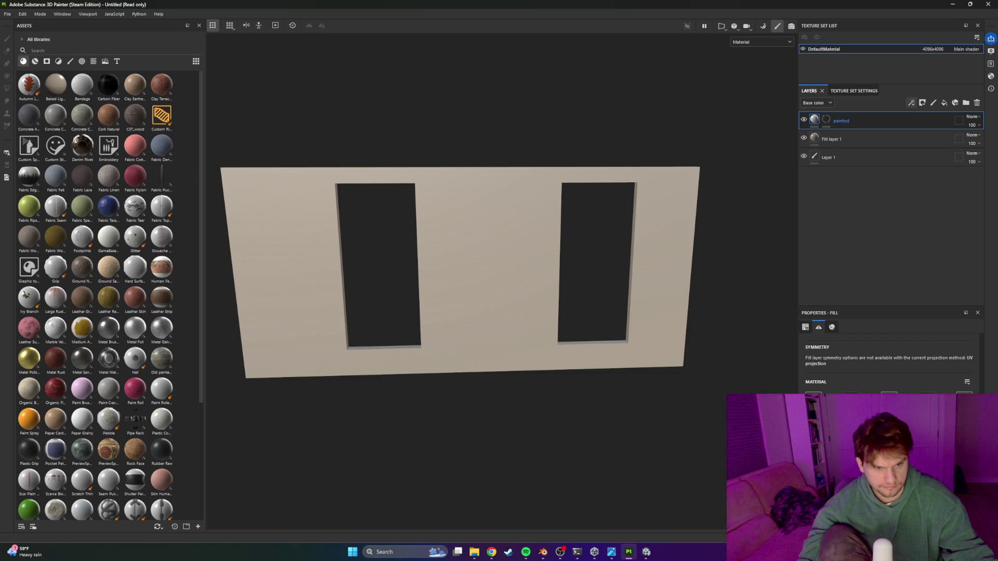
left_click(825, 119)
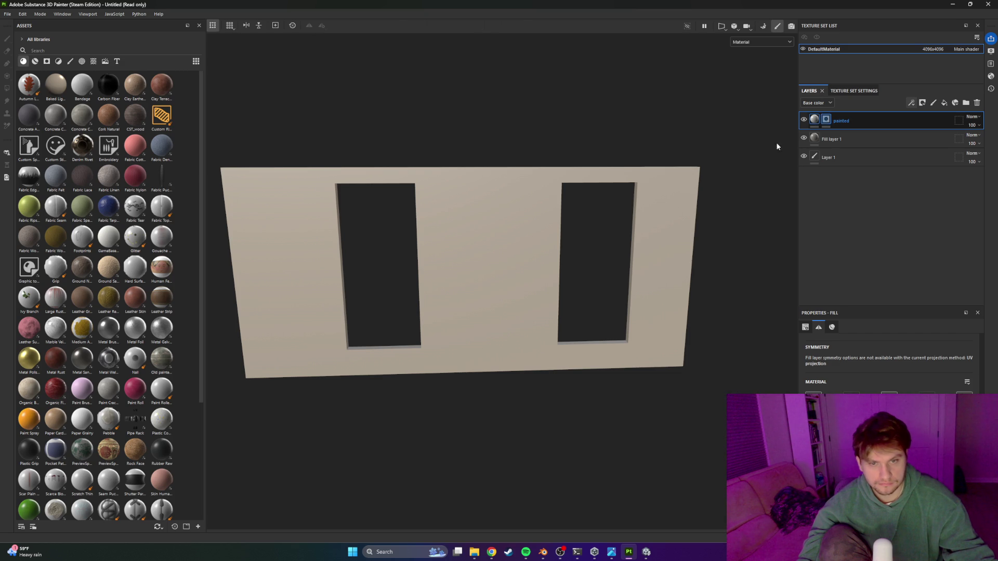
Step: Paint light strokes along the wall's bottom edge and slightly enlarge the brush
left_click_drag(249, 361, 429, 355)
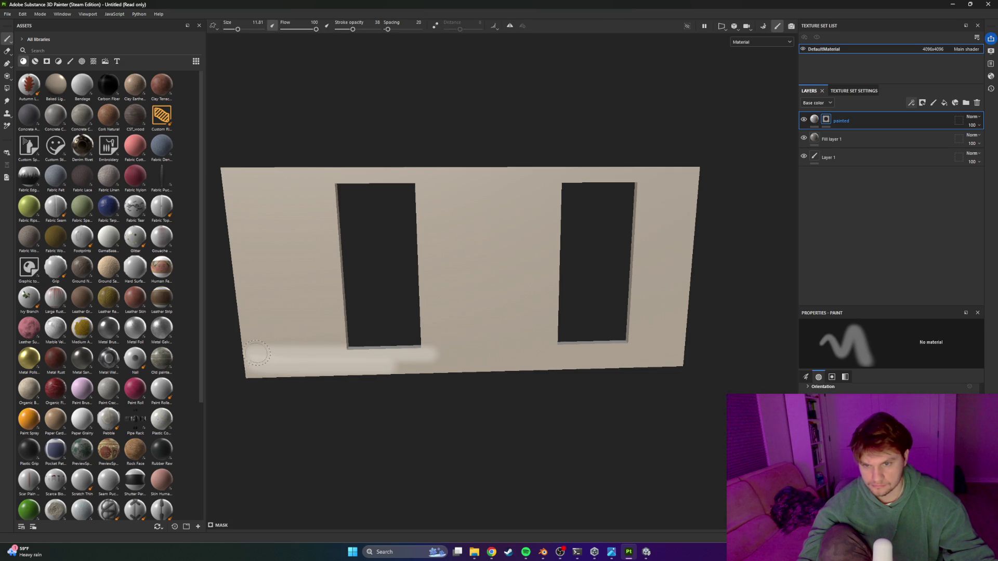
left_click_drag(254, 355, 556, 348)
left_click_drag(374, 351, 693, 361)
mouse_move(647, 311)
left_mouse_down()
mouse_move(674, 310)
mouse_move(467, 320)
left_mouse_up()
left_click_drag(238, 30, 242, 29)
Step: Lighten the upper middle, the area between and below the openings, and the right-edge strip
mouse_move(322, 254)
left_mouse_down()
mouse_move(553, 223)
mouse_move(326, 202)
mouse_move(304, 275)
mouse_move(263, 147)
mouse_move(252, 311)
mouse_move(314, 363)
left_mouse_up()
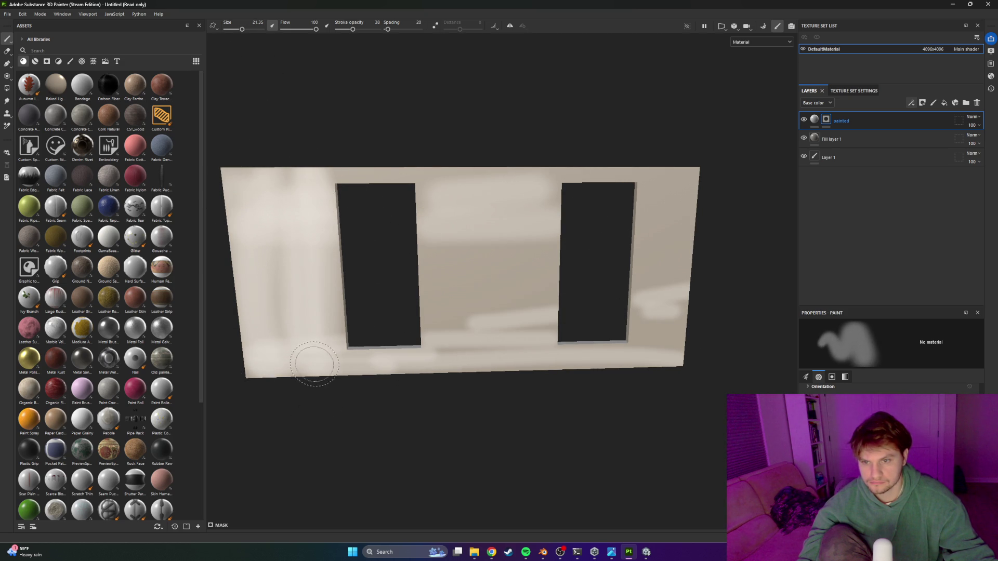
mouse_move(417, 213)
left_mouse_down()
mouse_move(483, 407)
mouse_move(496, 192)
left_mouse_up()
mouse_move(501, 129)
left_mouse_down()
mouse_move(521, 208)
mouse_move(585, 225)
mouse_move(530, 280)
mouse_move(730, 345)
mouse_move(617, 380)
mouse_move(733, 278)
mouse_move(722, 245)
mouse_move(645, 208)
mouse_move(690, 171)
mouse_move(622, 203)
mouse_move(667, 245)
mouse_move(606, 263)
mouse_move(642, 230)
left_mouse_up()
mouse_move(474, 211)
left_mouse_down()
mouse_move(473, 383)
mouse_move(597, 245)
mouse_move(367, 319)
mouse_move(372, 228)
mouse_move(274, 285)
mouse_move(332, 317)
mouse_move(494, 366)
mouse_move(550, 281)
mouse_move(408, 301)
mouse_move(396, 230)
mouse_move(584, 334)
mouse_move(470, 409)
left_mouse_up()
left_click_drag(541, 311, 655, 253)
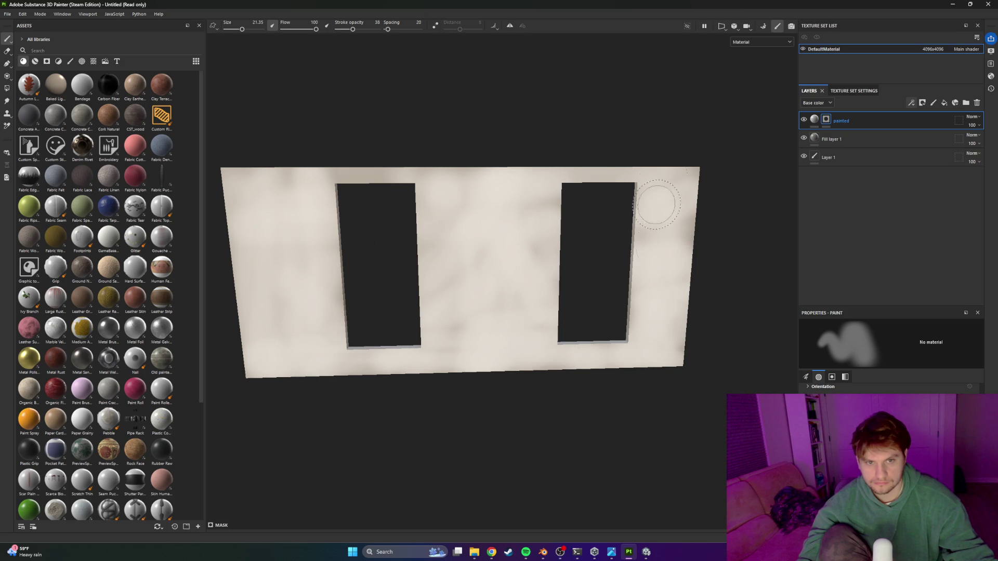
mouse_move(377, 270)
left_mouse_down()
mouse_move(503, 287)
mouse_move(505, 274)
mouse_move(401, 310)
mouse_move(493, 367)
mouse_move(528, 297)
mouse_move(472, 463)
mouse_move(641, 299)
mouse_move(404, 395)
mouse_move(445, 407)
mouse_move(753, 270)
mouse_move(441, 234)
mouse_move(276, 401)
mouse_move(254, 364)
mouse_move(256, 416)
mouse_move(250, 218)
mouse_move(394, 252)
mouse_move(371, 371)
mouse_move(509, 357)
mouse_move(683, 247)
mouse_move(687, 271)
mouse_move(416, 388)
mouse_move(439, 312)
mouse_move(506, 289)
mouse_move(435, 312)
mouse_move(494, 341)
mouse_move(702, 371)
mouse_move(738, 338)
left_mouse_up()
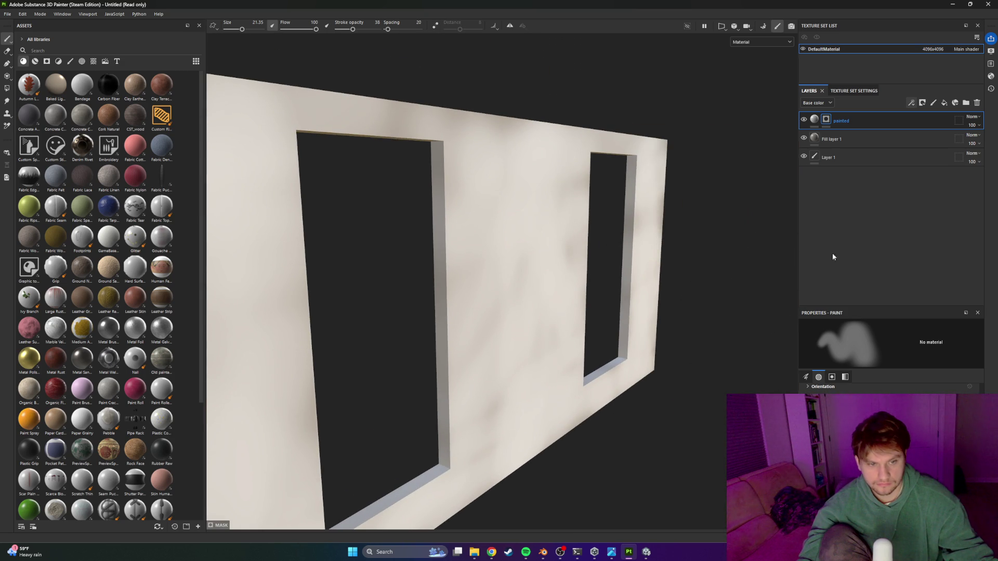
left_click(814, 119)
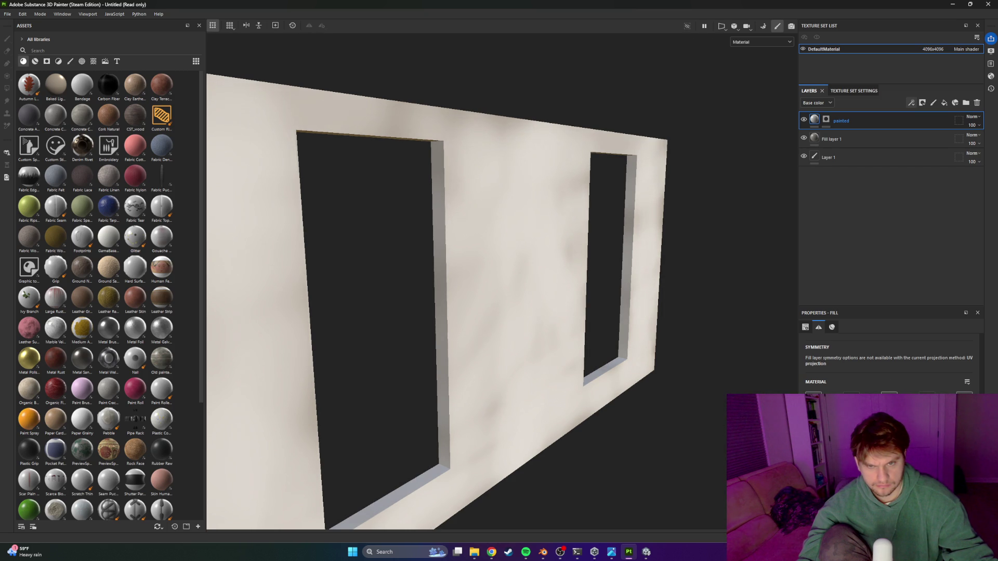
mouse_move(521, 382)
left_mouse_down("alt")
mouse_move(532, 388)
mouse_move(599, 356)
mouse_move(556, 383)
mouse_move(508, 378)
mouse_move(610, 336)
mouse_move(465, 417)
mouse_move(507, 400)
left_mouse_up("alt")
Step: Select the painted layer's mask and orbit to centre one doorway in view
left_click_drag(489, 388, 689, 301)
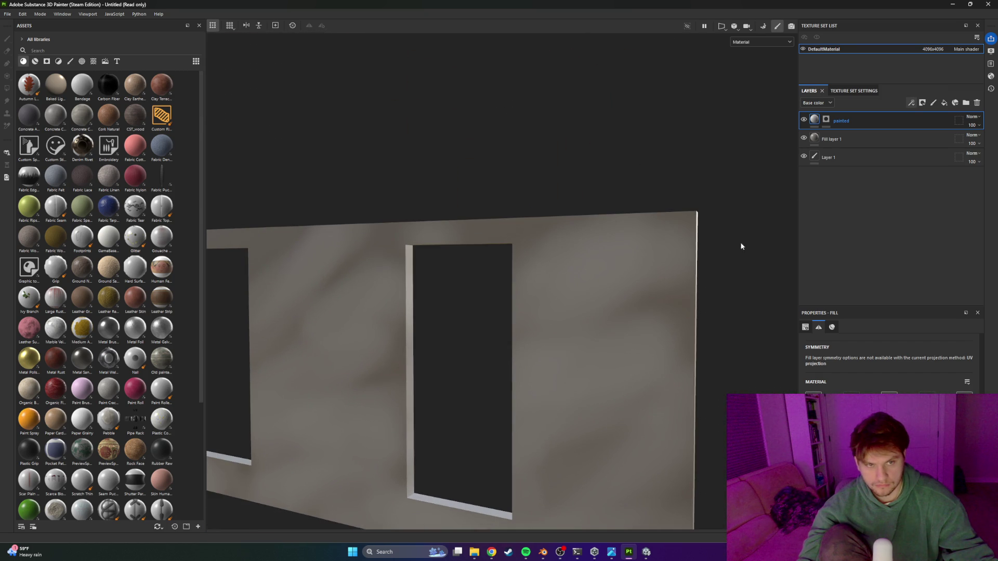
left_click(825, 120)
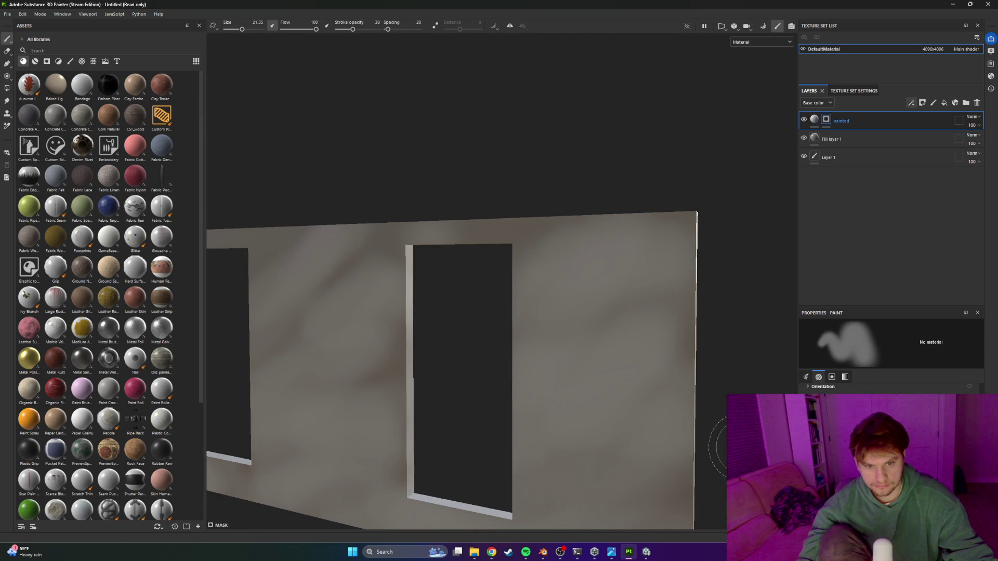
mouse_move(618, 453)
left_mouse_down()
mouse_move(553, 394)
mouse_move(603, 263)
left_mouse_up()
mouse_move(422, 274)
left_mouse_down()
mouse_move(434, 304)
mouse_move(397, 416)
mouse_move(606, 329)
mouse_move(439, 369)
mouse_move(417, 447)
mouse_move(489, 330)
mouse_move(512, 244)
left_mouse_up()
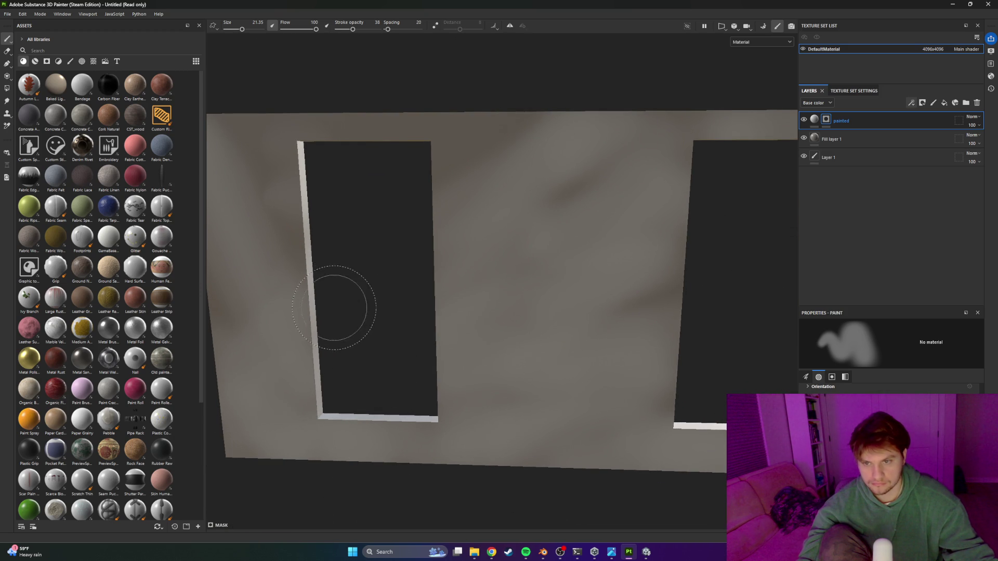
left_click_drag(334, 312, 423, 241)
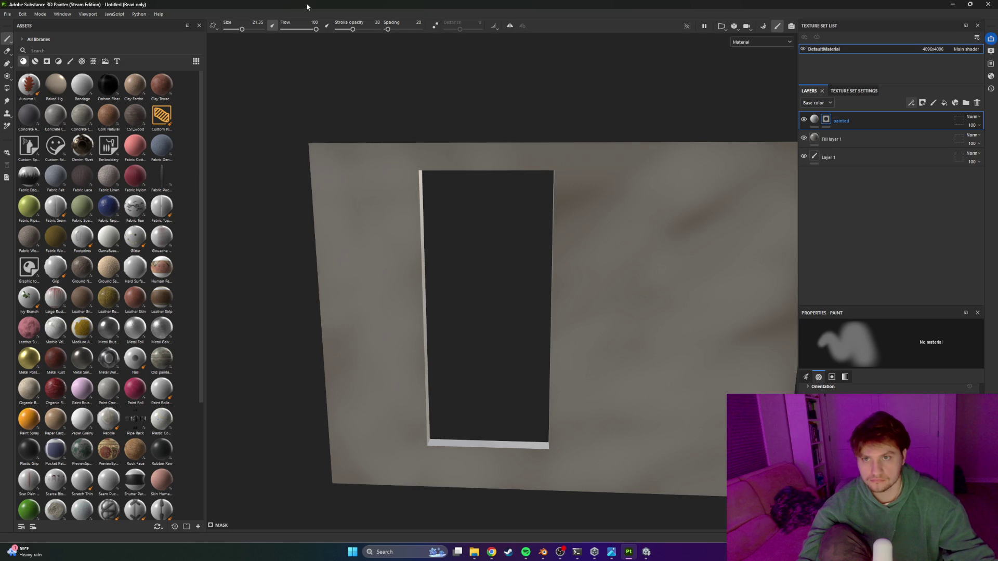
Step: Lower the stroke opacity, paint over the dark blotches between the openings, and add a fill layer
mouse_move(352, 30)
left_mouse_down()
mouse_move(383, 35)
mouse_move(362, 29)
left_mouse_up()
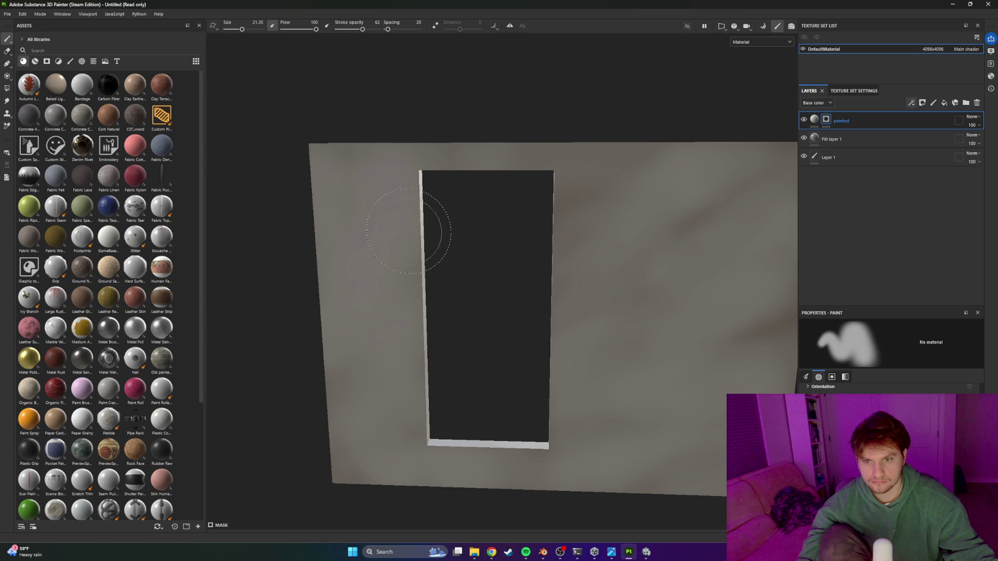
scroll(546, 350, "up", 3)
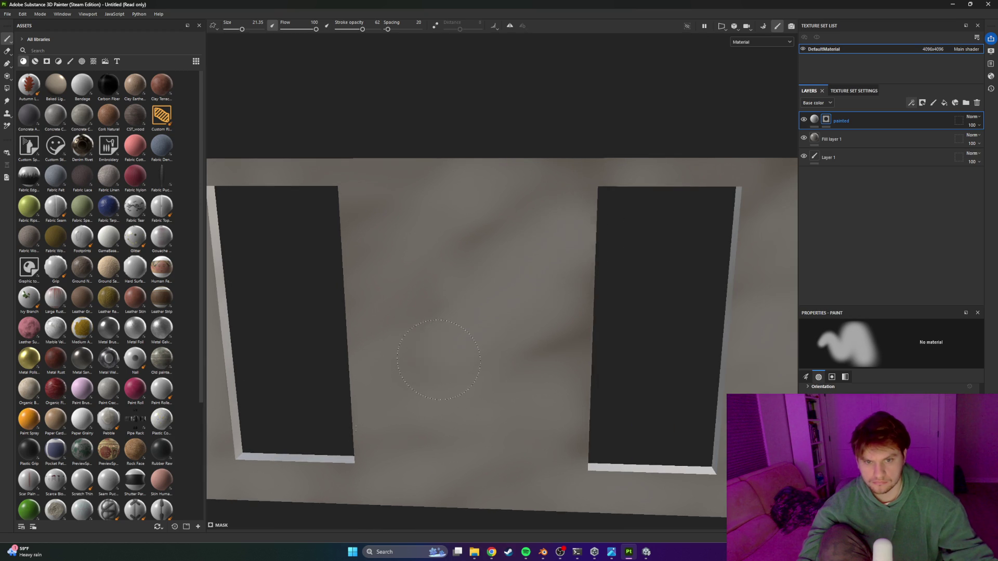
mouse_move(511, 389)
left_mouse_down()
mouse_move(579, 167)
mouse_move(466, 156)
mouse_move(410, 301)
mouse_move(375, 178)
left_mouse_up()
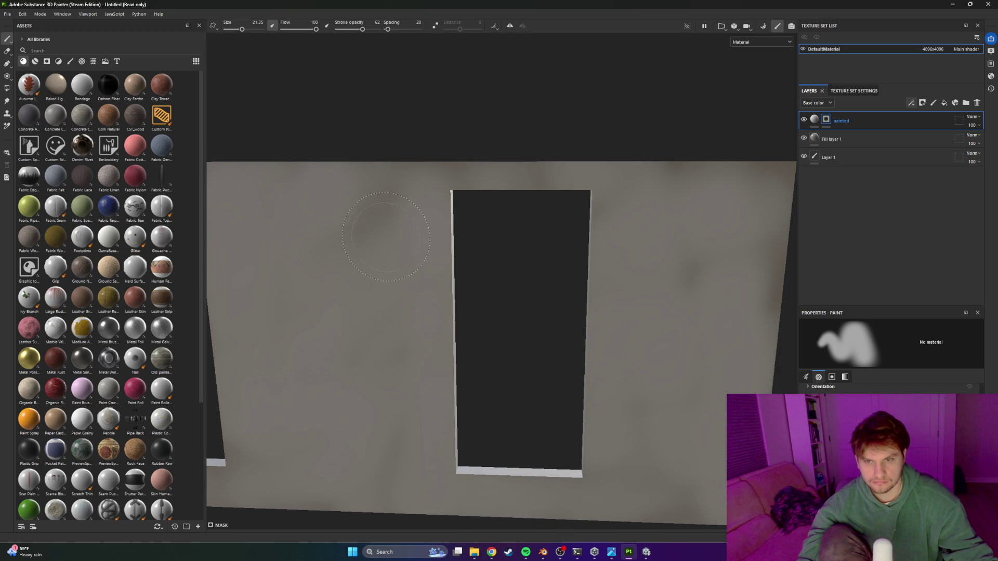
mouse_move(567, 223)
left_mouse_down("alt")
mouse_move(456, 241)
mouse_move(334, 232)
mouse_move(615, 292)
mouse_move(538, 298)
mouse_move(541, 352)
left_mouse_up("alt")
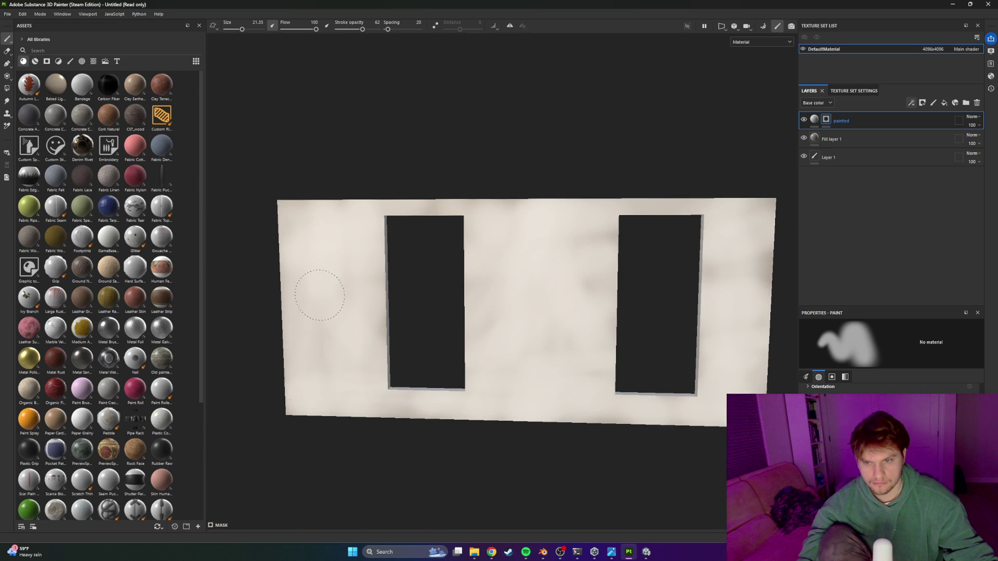
mouse_move(327, 363)
left_mouse_down("alt")
mouse_move(339, 382)
mouse_move(397, 383)
mouse_move(472, 423)
mouse_move(430, 397)
mouse_move(603, 345)
mouse_move(583, 343)
left_mouse_up("alt")
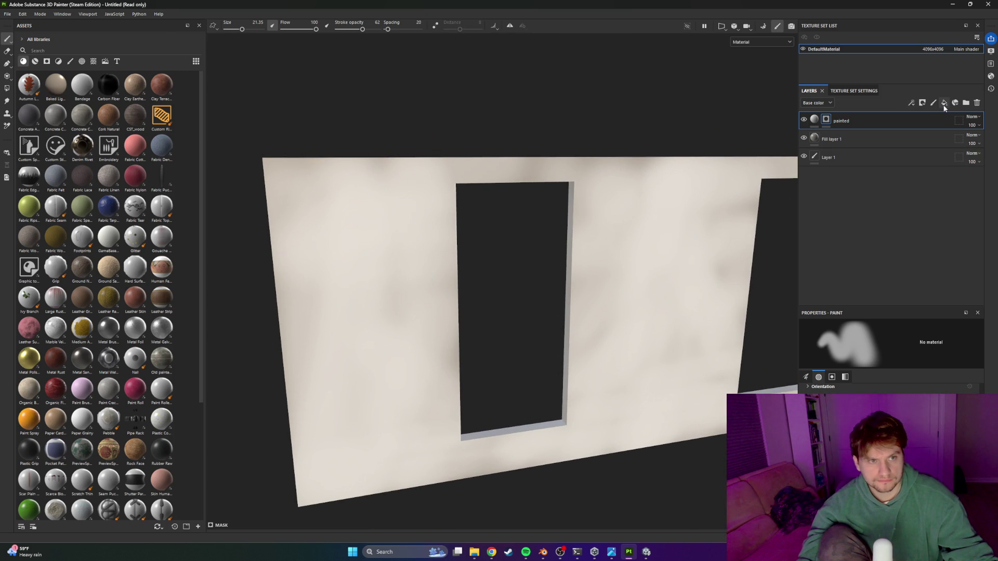
left_click(944, 105)
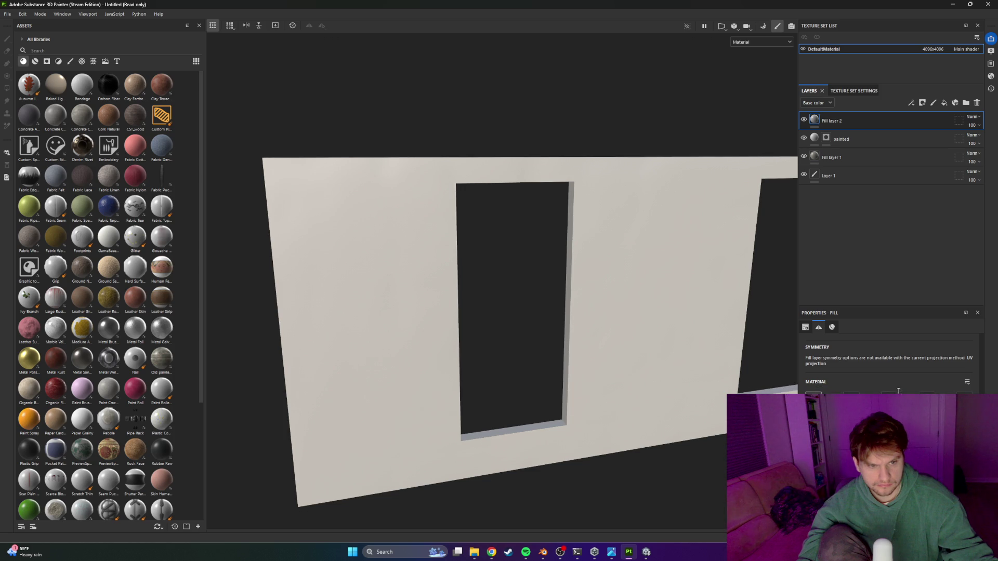
Step: Add a mask to Fill layer 2 and set a smaller, lower-opacity brush
right_click(853, 123)
left_click(865, 125)
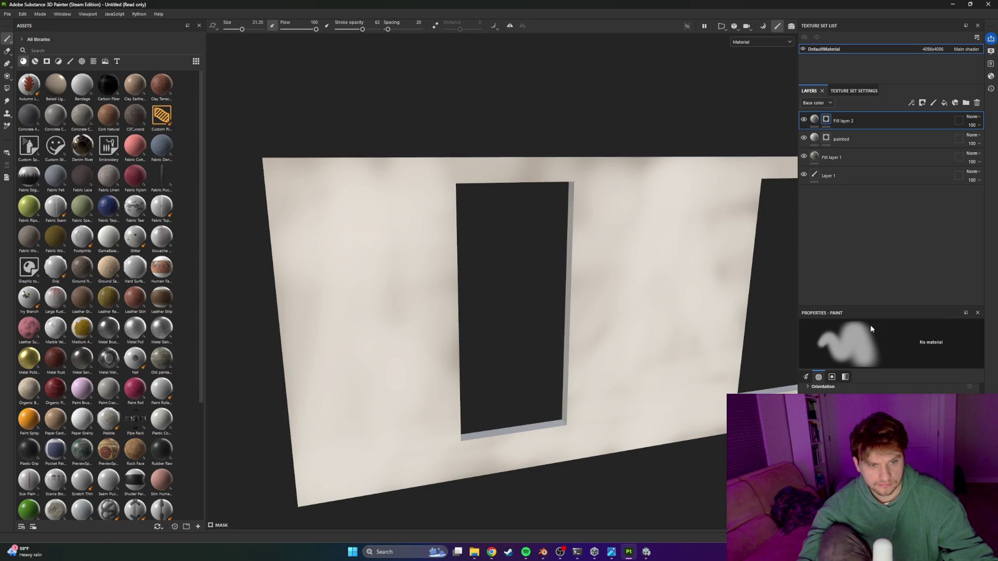
left_click_drag(242, 29, 238, 29)
left_click_drag(362, 29, 297, 33)
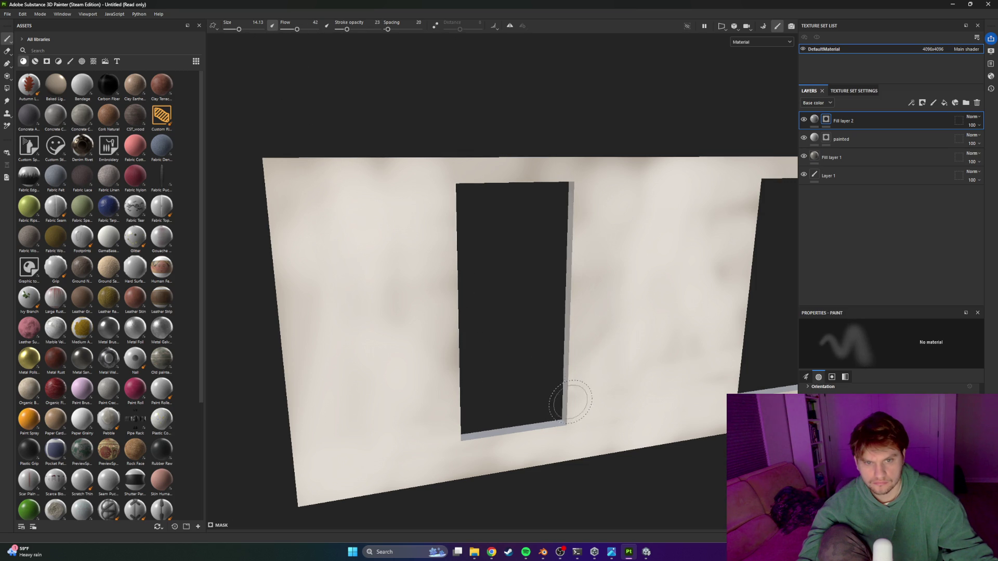
mouse_move(627, 344)
left_mouse_down()
mouse_move(530, 256)
mouse_move(661, 292)
mouse_move(696, 333)
left_mouse_up()
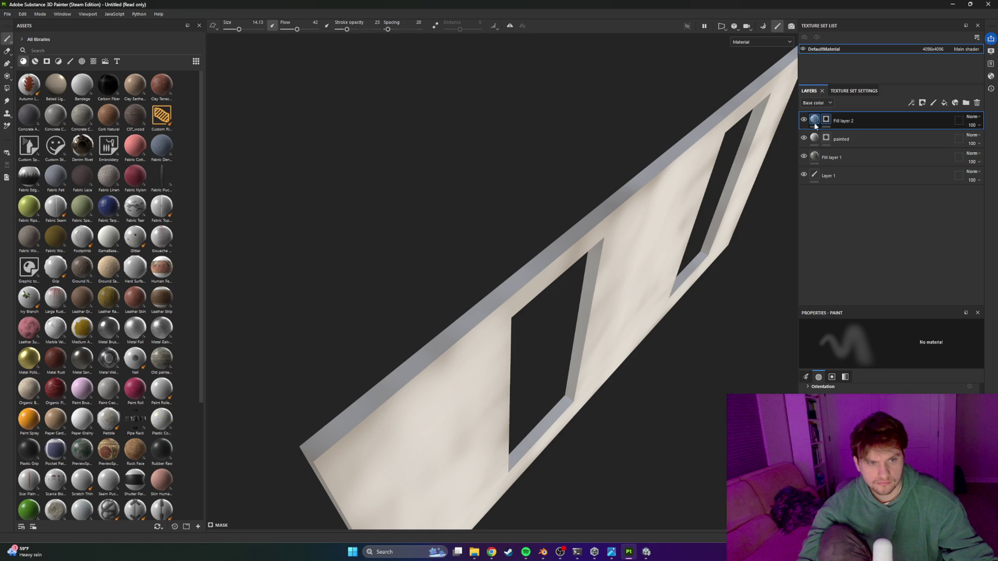
Step: Check Fill layer 2's material settings, then switch back to painting on its mask
left_click(814, 121)
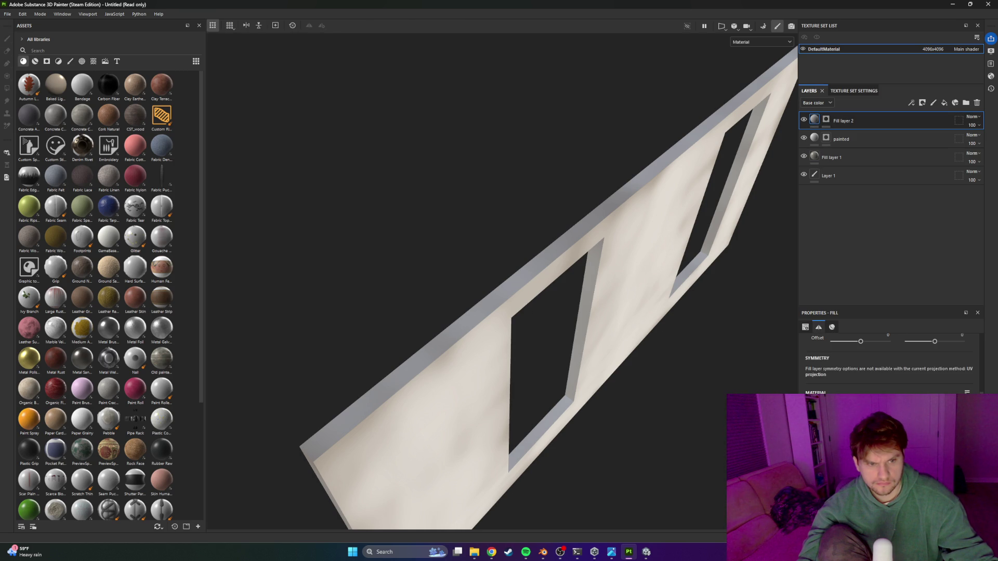
left_click(831, 327)
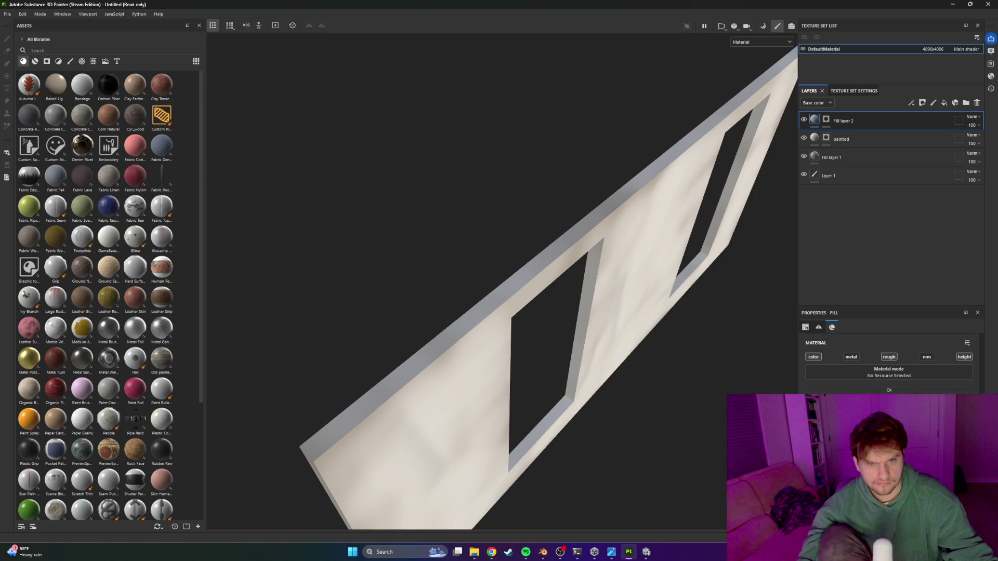
mouse_move(622, 409)
left_mouse_down()
mouse_move(565, 296)
mouse_move(457, 291)
mouse_move(561, 323)
left_mouse_up()
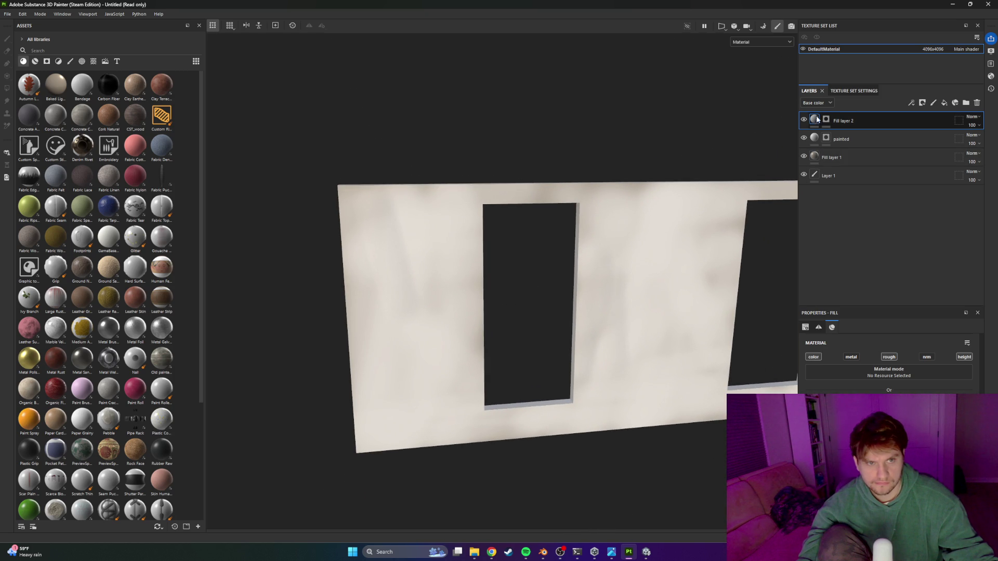
key("1")
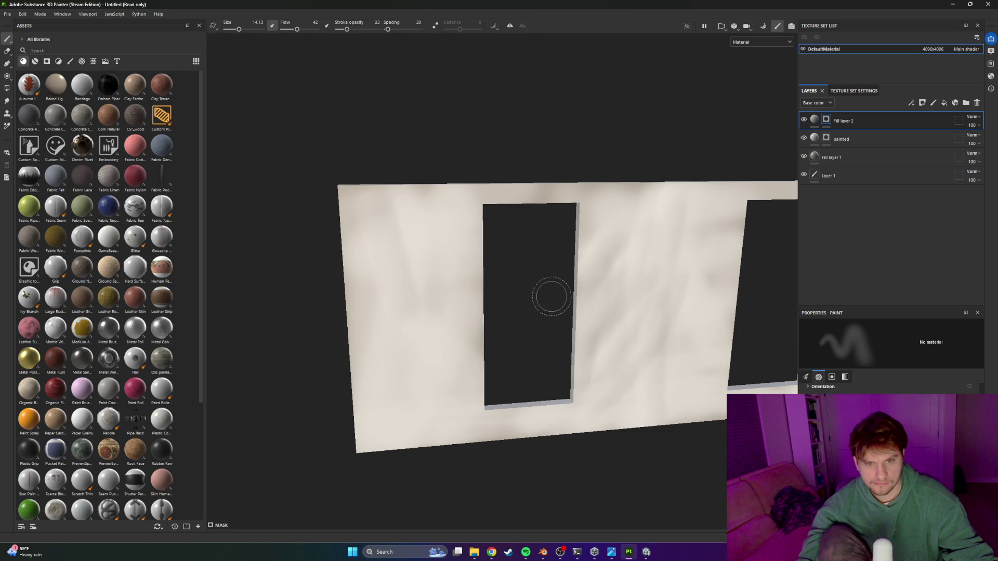
Step: Paint faint streaks left of the doorway and on the wall's upper-left area
mouse_move(507, 267)
left_mouse_down()
mouse_move(442, 260)
mouse_move(406, 302)
mouse_move(472, 364)
left_mouse_up()
left_click_drag(383, 390, 308, 291)
mouse_move(665, 345)
left_mouse_down()
mouse_move(657, 364)
mouse_move(610, 345)
left_mouse_up()
left_click_drag(722, 415, 753, 385)
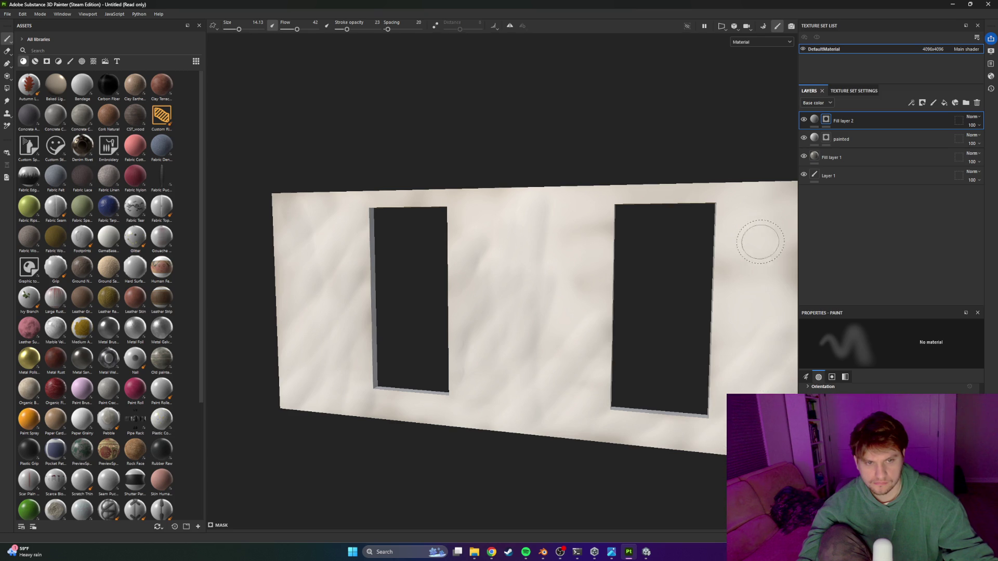
mouse_move(466, 382)
left_mouse_down()
mouse_move(631, 430)
mouse_move(603, 412)
mouse_move(621, 434)
left_mouse_up()
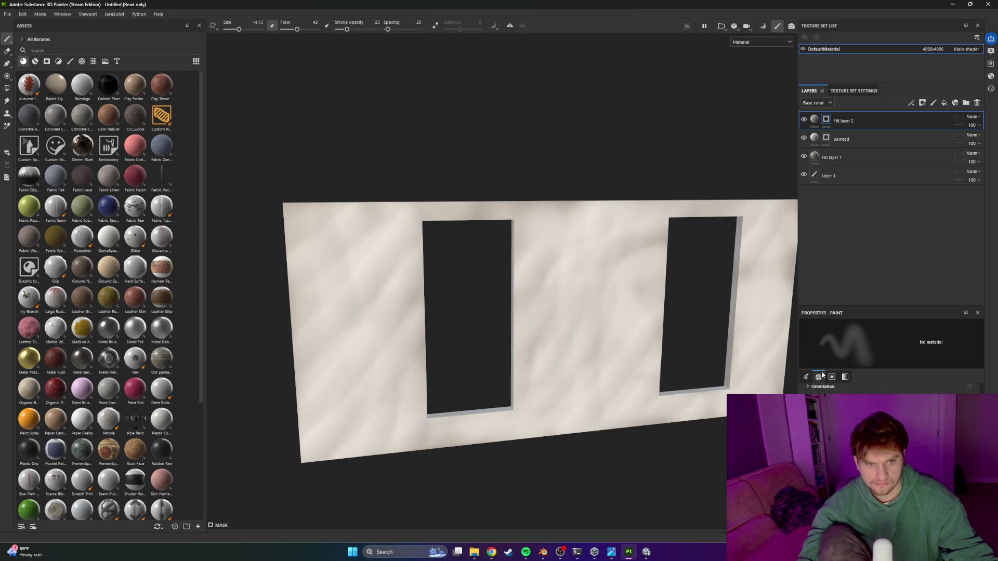
mouse_move(583, 329)
left_mouse_down()
mouse_move(691, 333)
mouse_move(557, 338)
mouse_move(720, 331)
mouse_move(512, 234)
mouse_move(684, 327)
mouse_move(586, 324)
mouse_move(555, 349)
mouse_move(593, 332)
mouse_move(563, 303)
mouse_move(586, 319)
mouse_move(566, 327)
mouse_move(602, 339)
left_mouse_up()
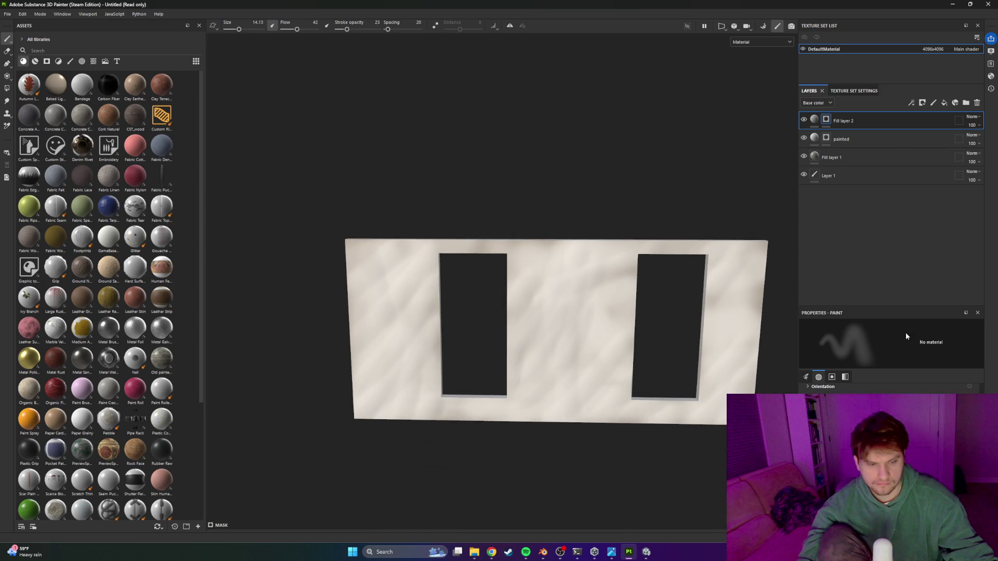
Step: Reselect Fill layer 2's fill settings and review the wall from a new angle
mouse_move(551, 285)
left_mouse_down()
mouse_move(543, 248)
mouse_move(545, 256)
left_mouse_up()
scroll(546, 257, "up", 2)
left_click(814, 119)
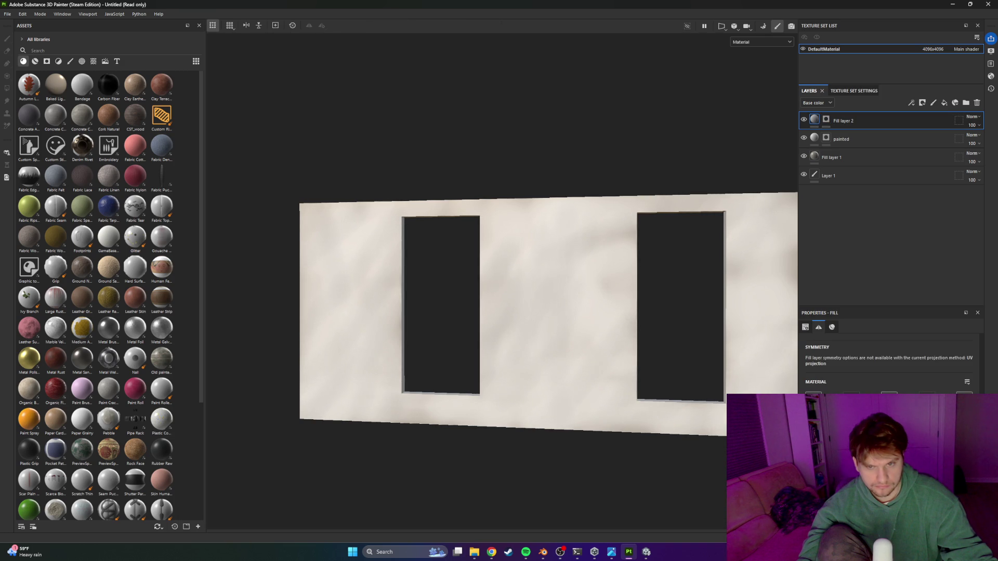
scroll(533, 354, "down", 3)
mouse_move(533, 354)
left_mouse_down()
mouse_move(606, 352)
mouse_move(533, 353)
left_mouse_up()
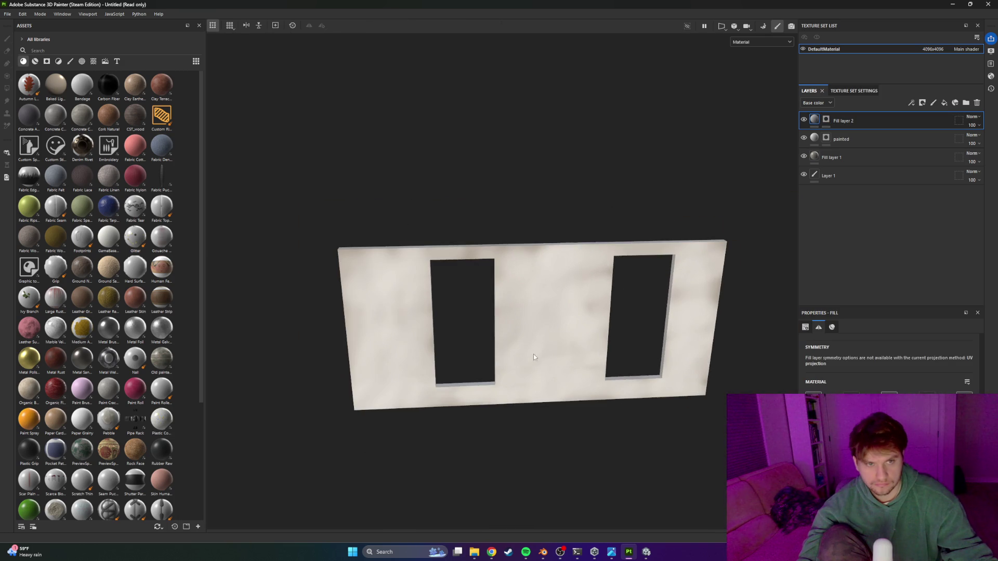
Step: Add Fill layer 3 above Fill layer 2 and give it a dark, cloudy grey-brown base colour
left_click(826, 139)
left_click(814, 138)
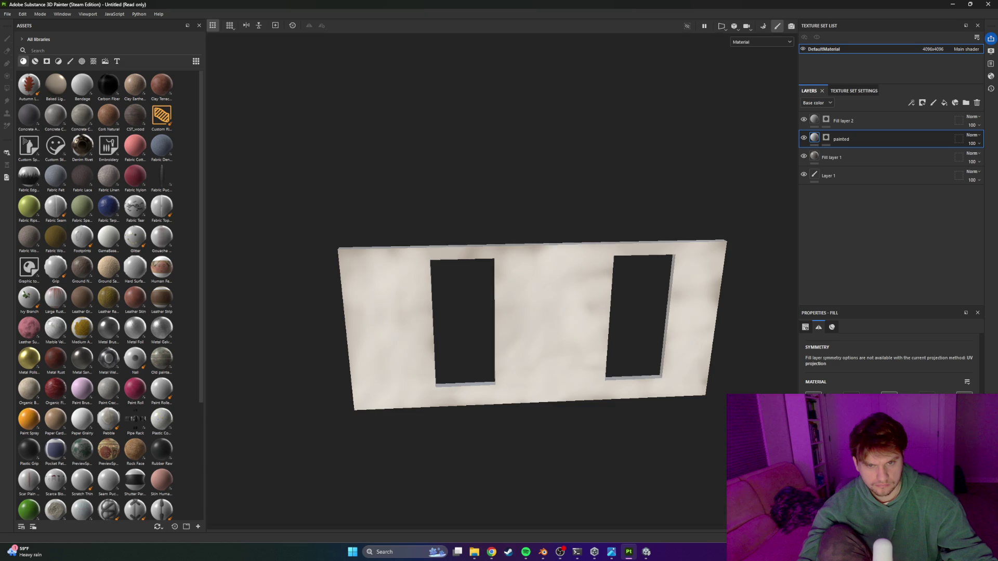
mouse_move(598, 410)
left_mouse_down()
mouse_move(548, 291)
mouse_move(445, 296)
mouse_move(635, 353)
mouse_move(602, 310)
mouse_move(527, 312)
mouse_move(722, 250)
left_mouse_up()
left_click(850, 123)
left_click(956, 103)
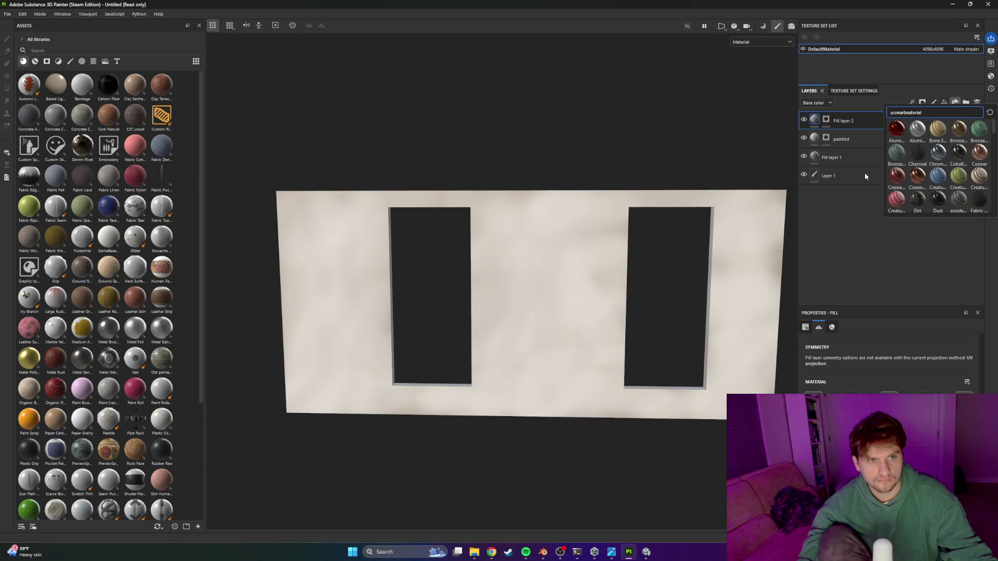
left_click(944, 102)
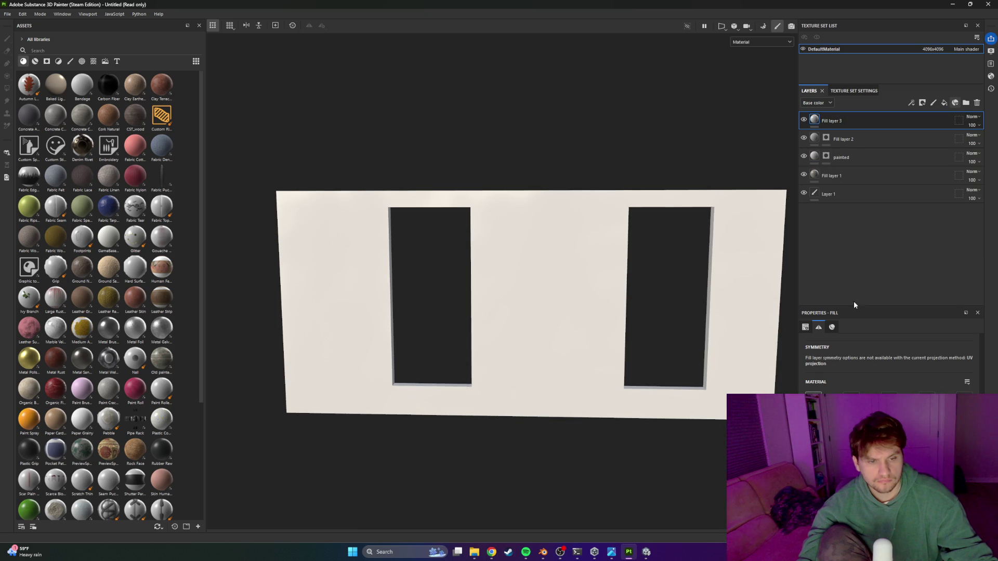
left_click(814, 396)
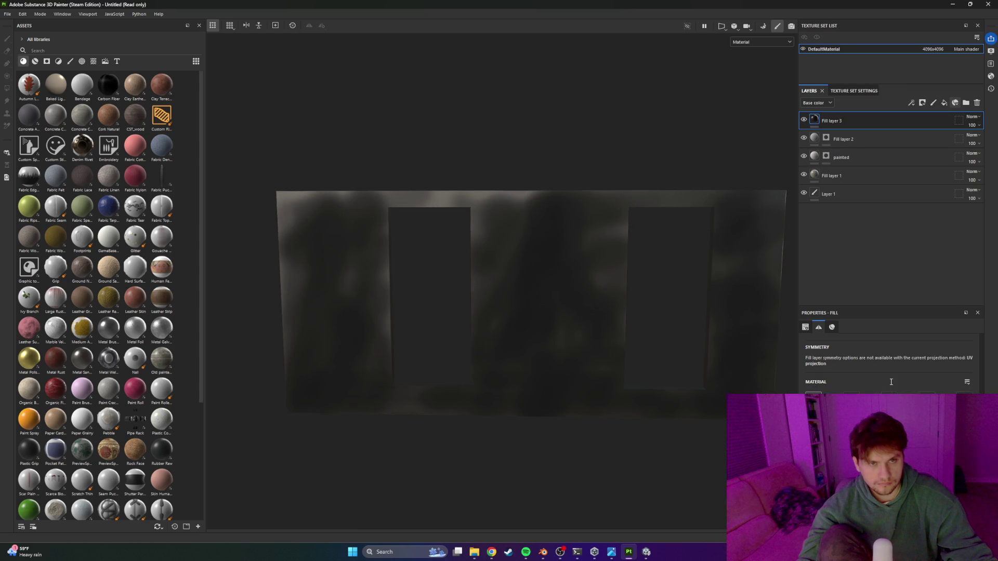
Step: Give Fill layer 3 a black mask with a Metal Edge Wear generator, then enter baking mode
right_click(824, 115)
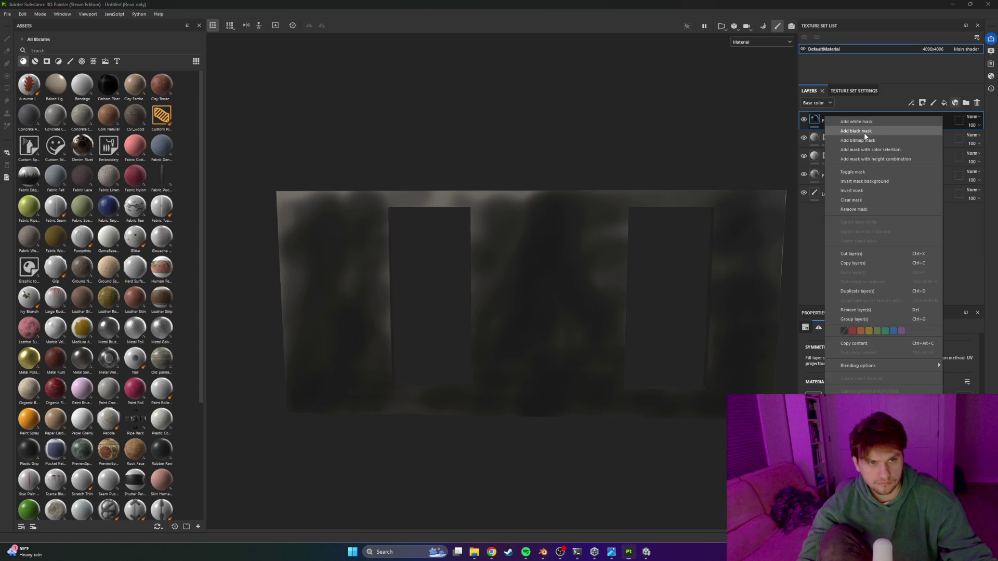
left_click(858, 140)
left_click(924, 106)
left_click(911, 101)
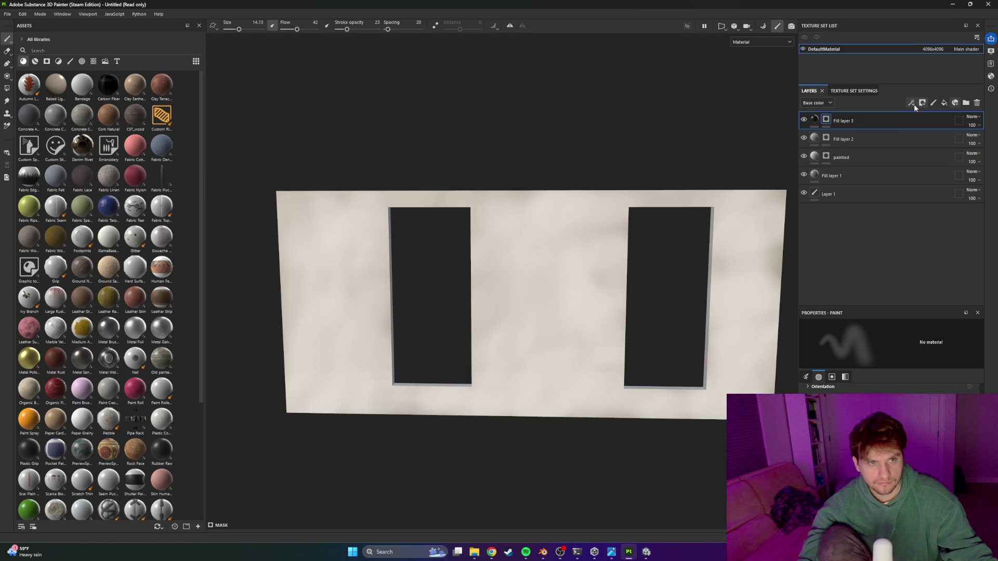
left_click(913, 103)
left_click(936, 114)
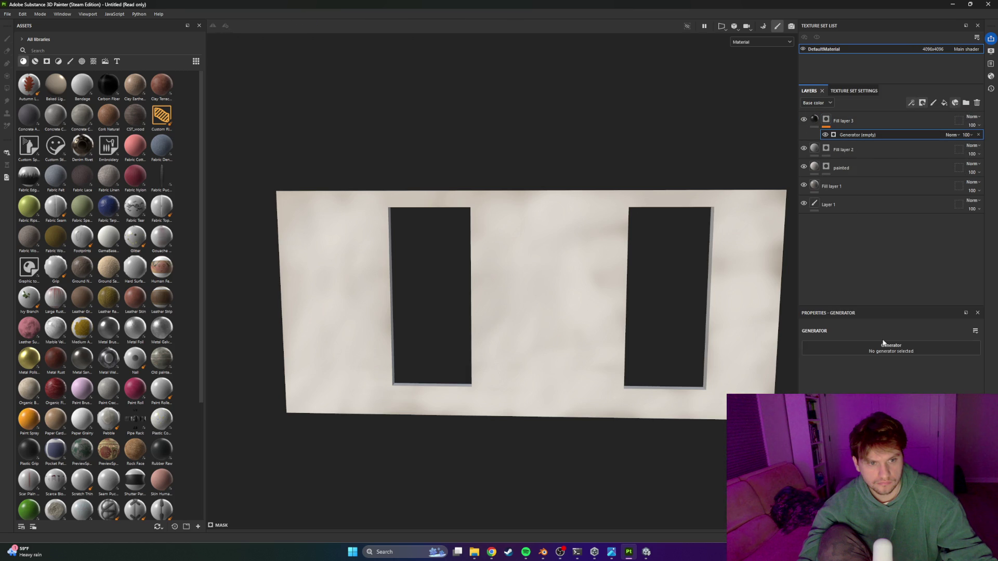
left_click(886, 348)
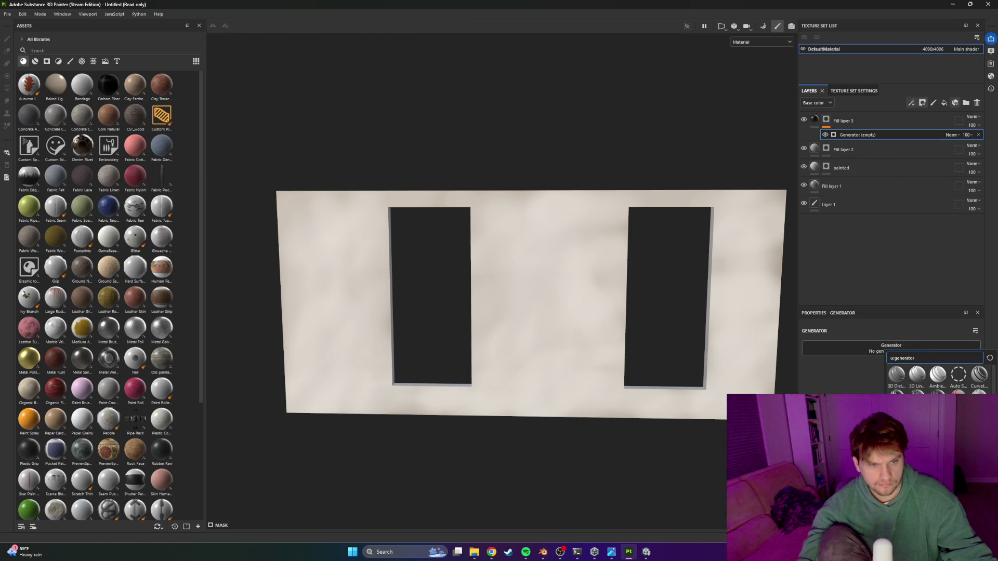
left_click(896, 423)
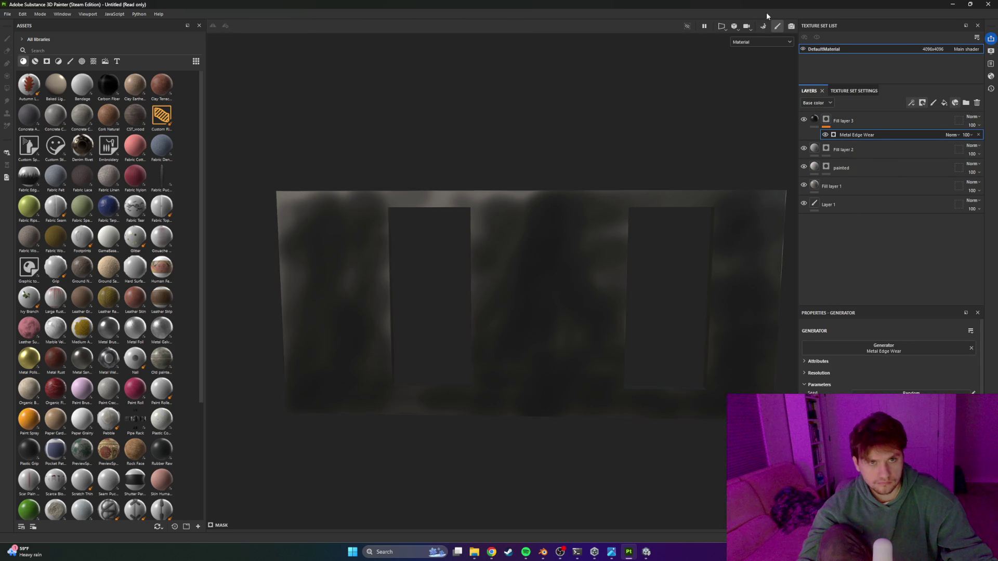
key("ctrl+shift+b")
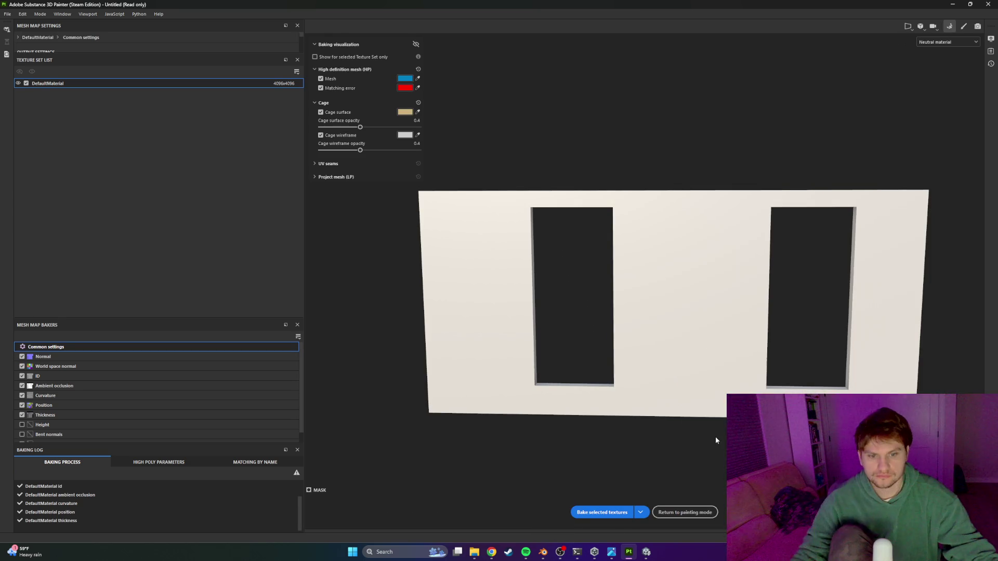
left_click(685, 512)
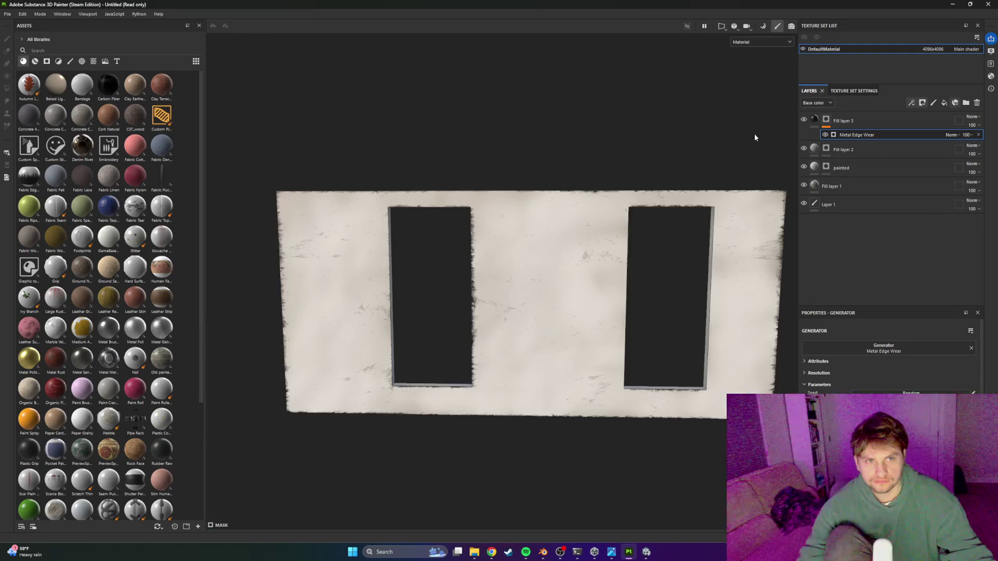
Step: Orbit around the wall and toggle Fill layer 3's visibility to compare the edge wear
mouse_move(592, 247)
left_mouse_down()
mouse_move(643, 319)
mouse_move(722, 239)
mouse_move(637, 294)
mouse_move(558, 220)
left_mouse_up()
left_click(804, 119)
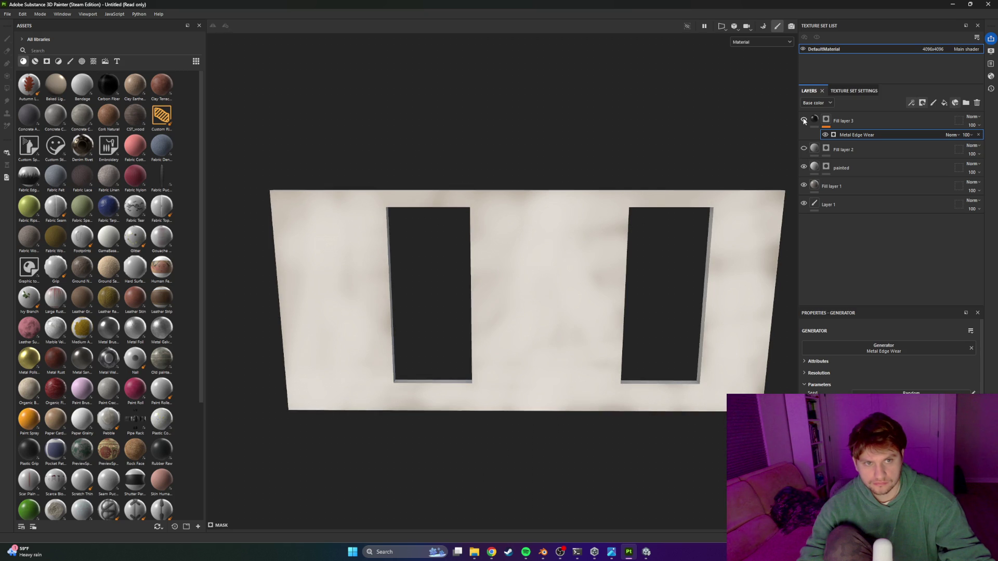
left_click(803, 150)
scroll(567, 255, "up", 2)
mouse_move(567, 255)
left_mouse_down()
mouse_move(537, 229)
mouse_move(604, 241)
mouse_move(590, 254)
left_mouse_up()
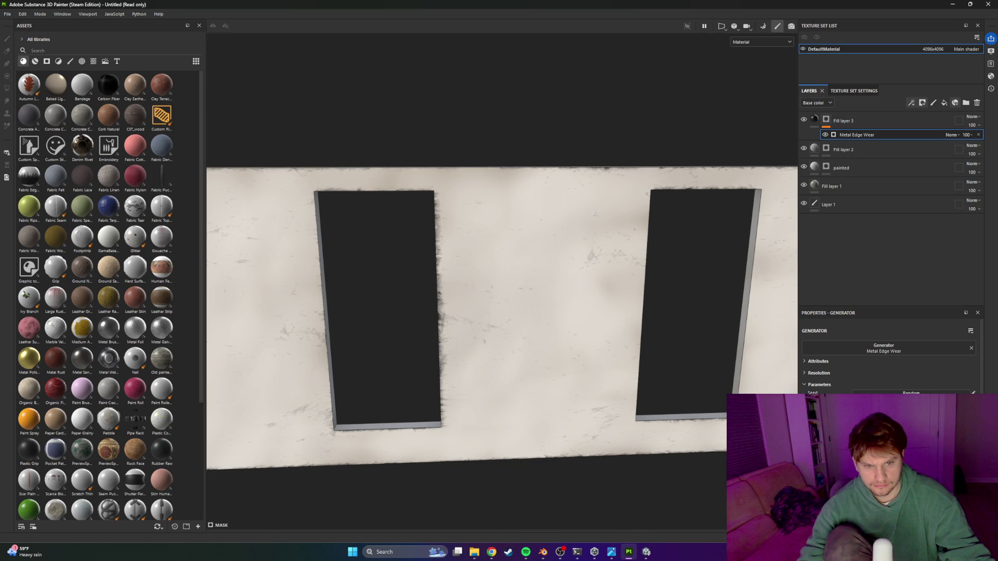
mouse_move(789, 302)
left_mouse_down()
mouse_move(724, 277)
mouse_move(663, 335)
mouse_move(588, 348)
left_mouse_up()
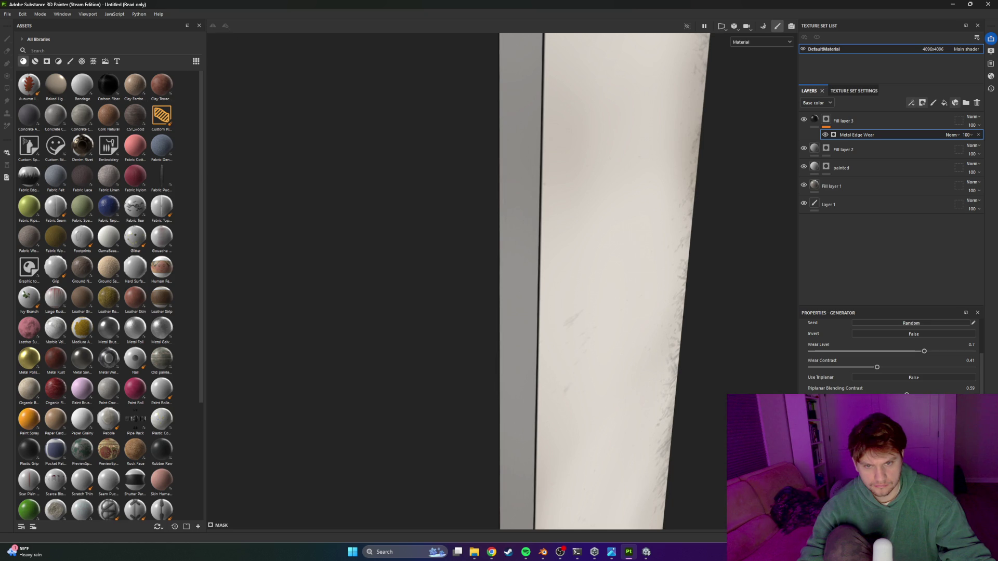
scroll(589, 360, "down", 5)
mouse_move(488, 340)
left_mouse_down()
mouse_move(541, 314)
mouse_move(485, 324)
mouse_move(577, 324)
mouse_move(558, 330)
left_mouse_up()
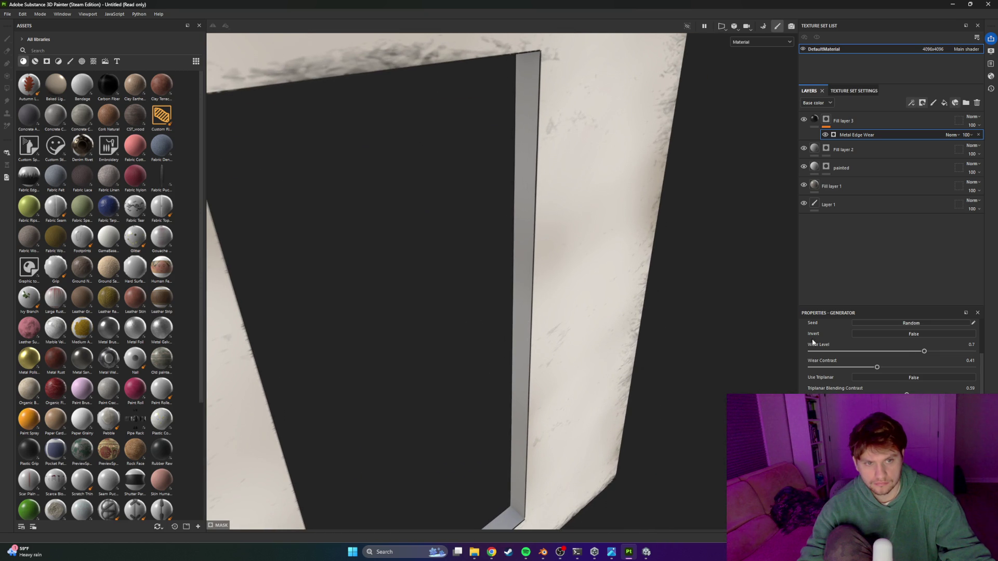
Step: Tune the Metal Edge Wear to wear level 0.35 and contrast 0.41 for subtler edges
mouse_move(879, 367)
left_mouse_down()
mouse_move(871, 354)
mouse_move(835, 355)
left_mouse_up()
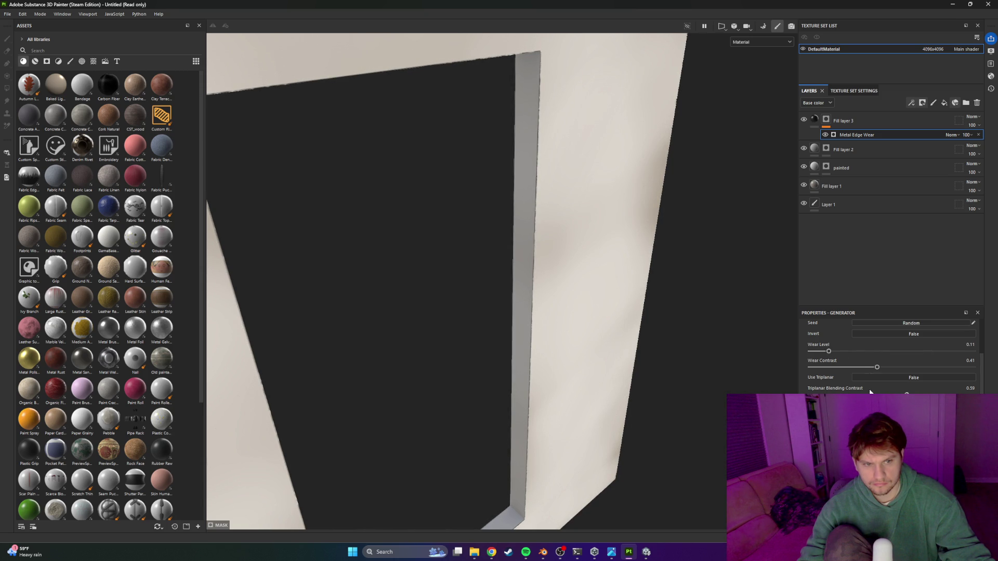
left_click_drag(829, 351, 843, 354)
left_click_drag(892, 353, 933, 356)
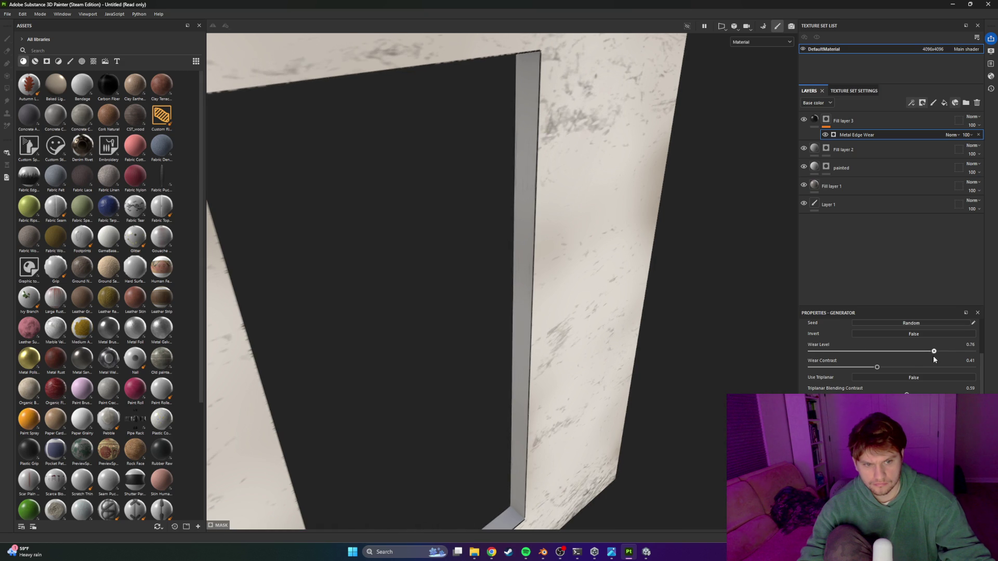
left_click_drag(633, 373, 595, 400)
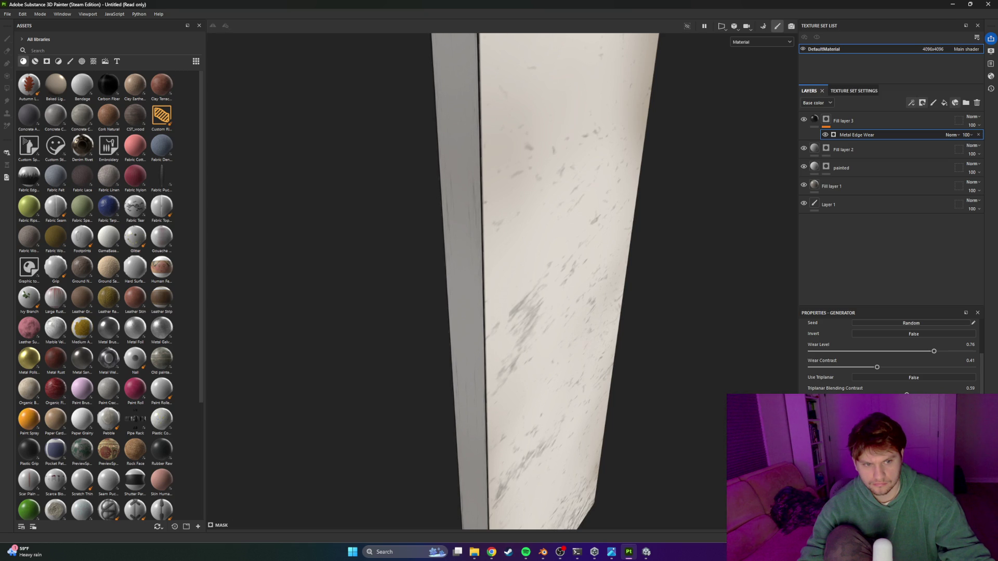
left_click_drag(923, 352, 916, 352)
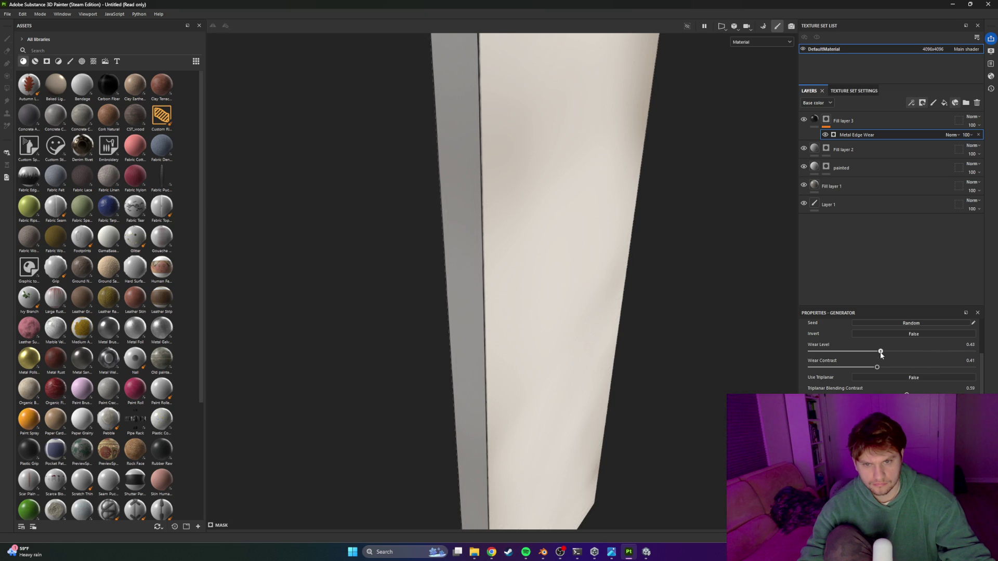
mouse_move(650, 356)
left_mouse_down()
mouse_move(580, 354)
mouse_move(497, 301)
mouse_move(445, 330)
mouse_move(639, 395)
mouse_move(379, 332)
mouse_move(548, 334)
mouse_move(606, 345)
mouse_move(299, 344)
mouse_move(408, 316)
mouse_move(379, 359)
mouse_move(229, 332)
mouse_move(539, 321)
mouse_move(482, 294)
mouse_move(451, 330)
mouse_move(482, 322)
mouse_move(461, 397)
mouse_move(532, 416)
mouse_move(494, 395)
mouse_move(570, 385)
mouse_move(484, 395)
mouse_move(738, 223)
left_mouse_up()
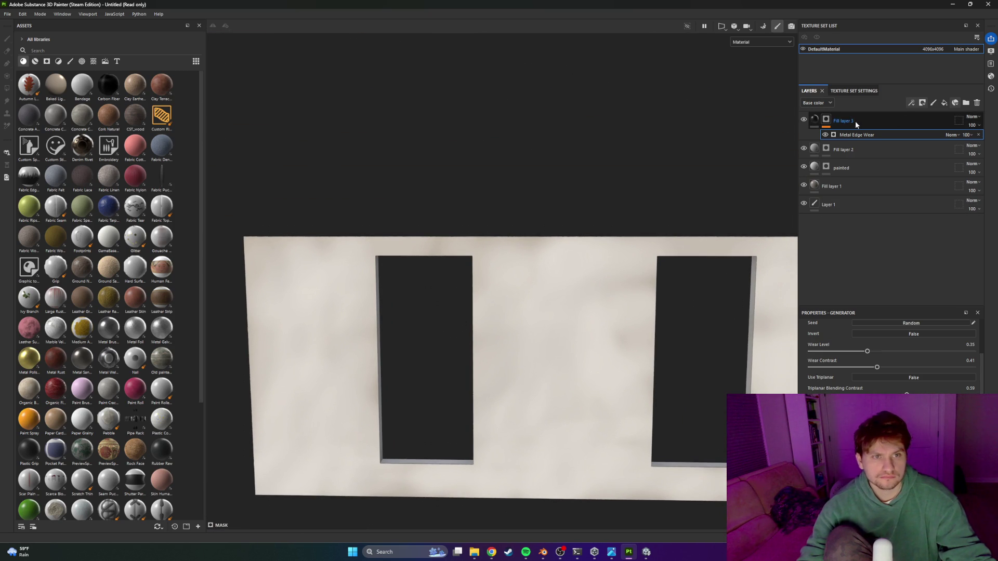
left_click(856, 120)
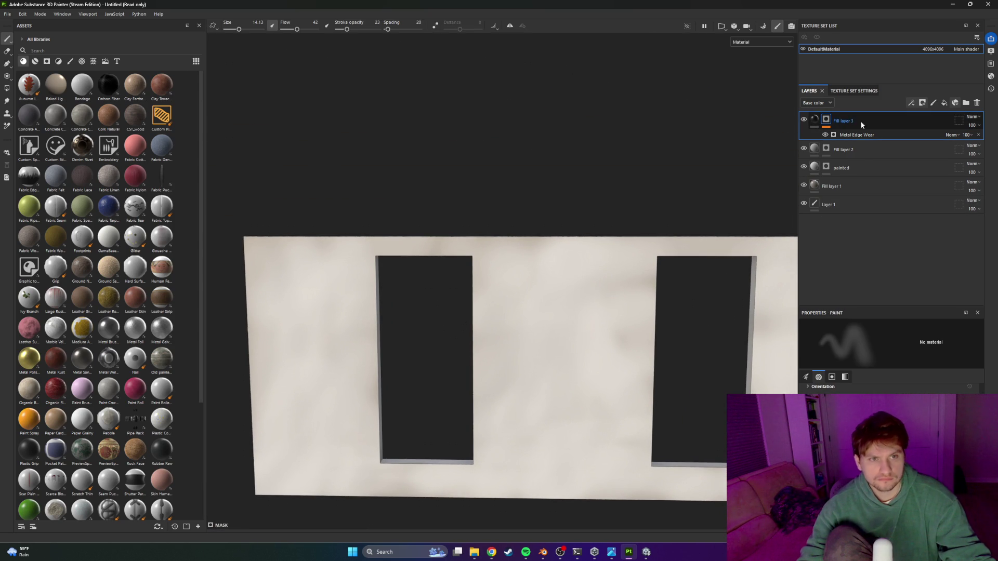
Step: Add Fill layer 4 on top with a black mask
left_click(946, 104)
right_click(827, 125)
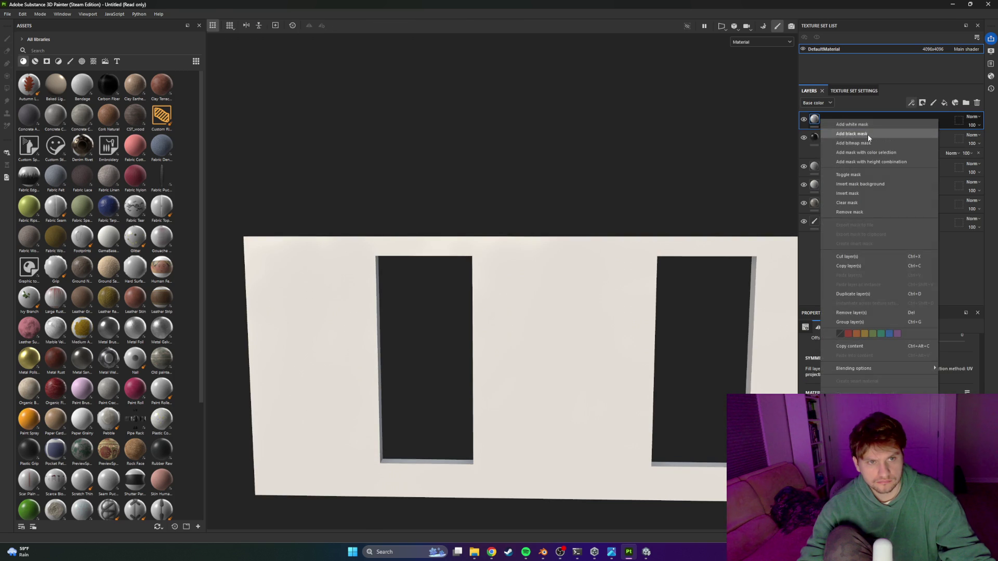
left_click(868, 134)
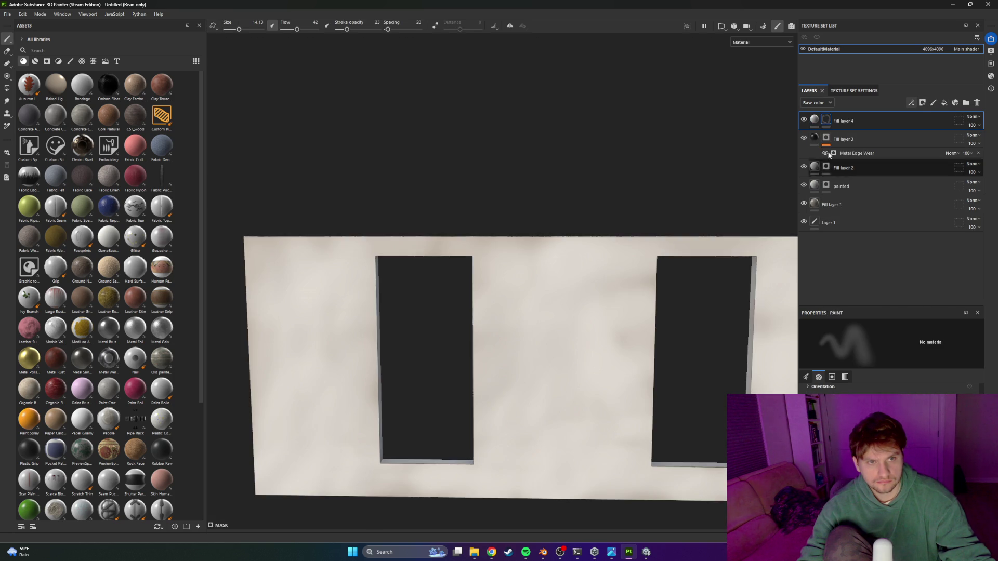
left_click(814, 120)
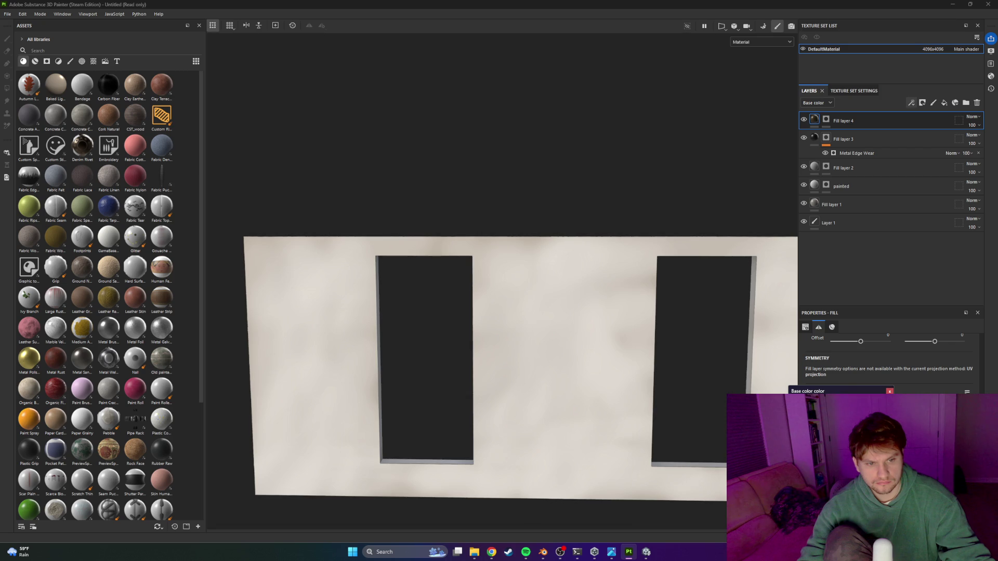
left_click(890, 391)
left_click(825, 119)
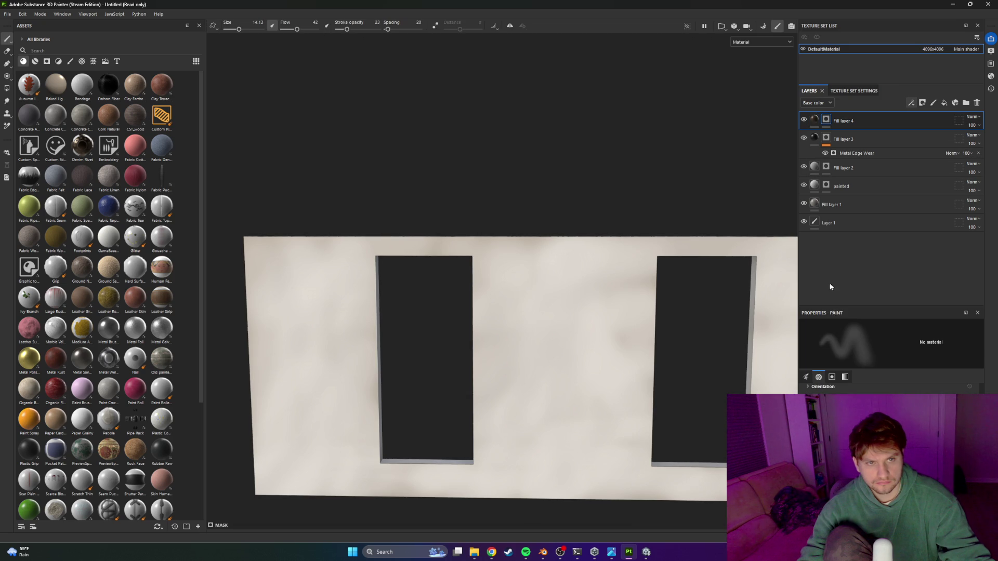
Step: Add a Dirt generator to Fill layer 4's mask, then create a new layer folder
left_click(910, 103)
left_click(925, 114)
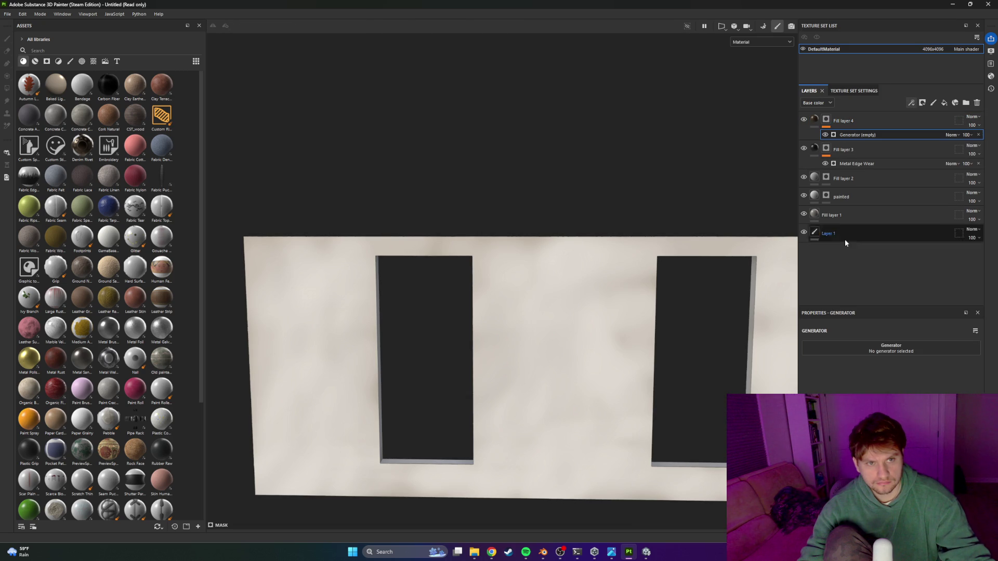
left_click(898, 357)
left_click(896, 416)
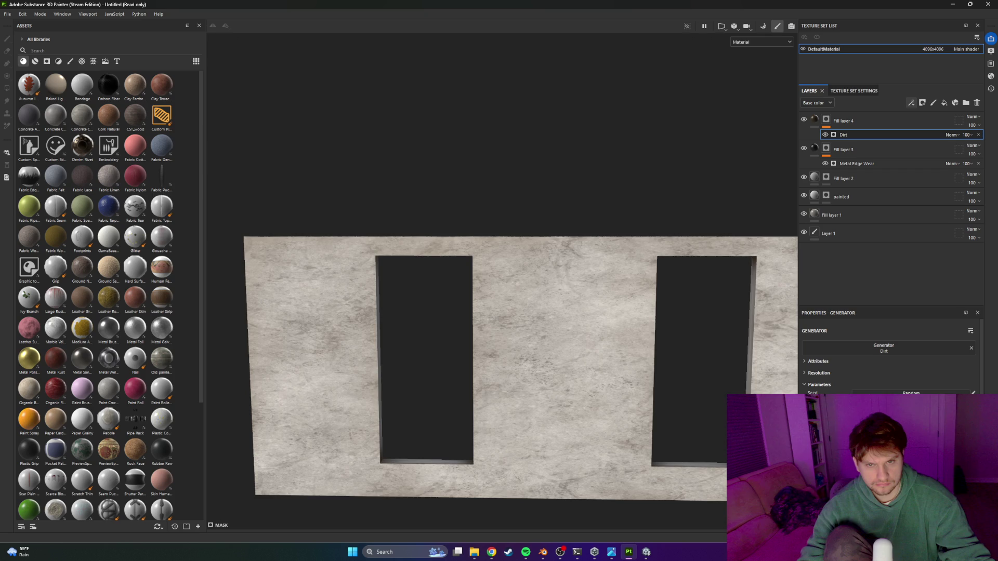
scroll(645, 384, "down", 3)
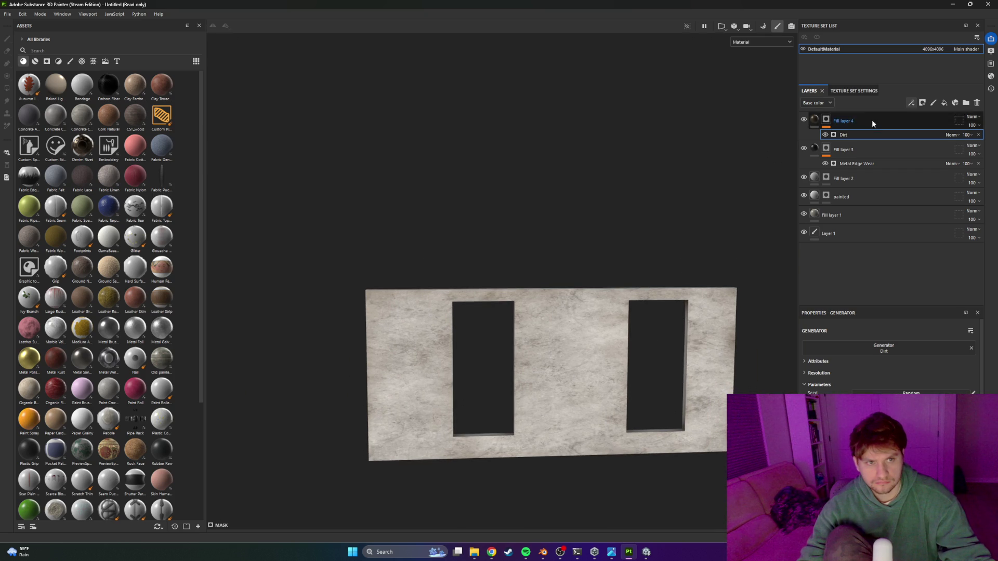
left_click(965, 102)
Step: Move Fill layer 4 into Folder 1 and set the eraser size to about 37
left_click_drag(852, 139, 842, 120)
left_click(7, 52)
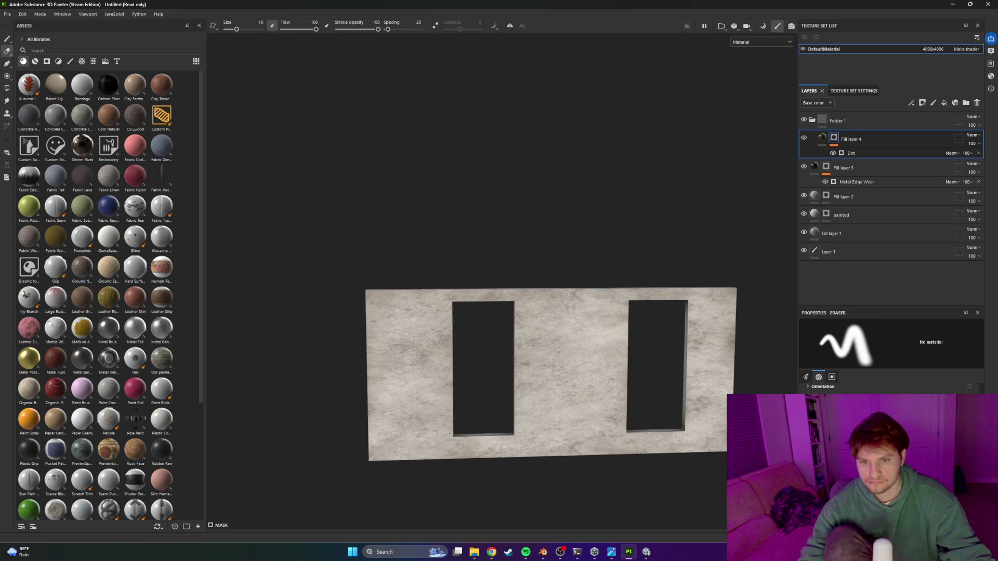
left_click_drag(237, 29, 247, 29)
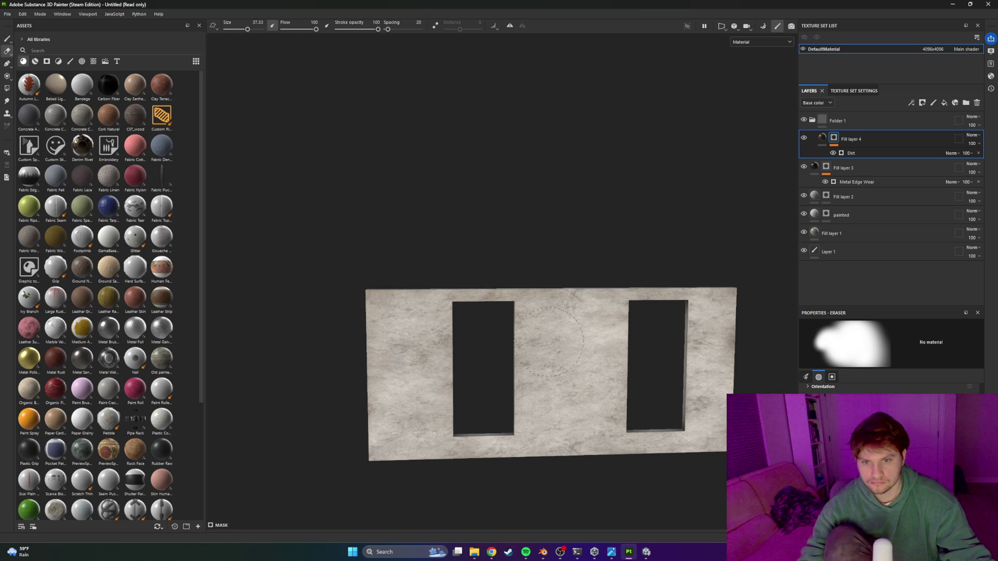
right_click(850, 118)
key("Escape")
Step: Mask Folder 1 to hide the dirt, set the brush to about 35, and collapse it
left_click(6, 39)
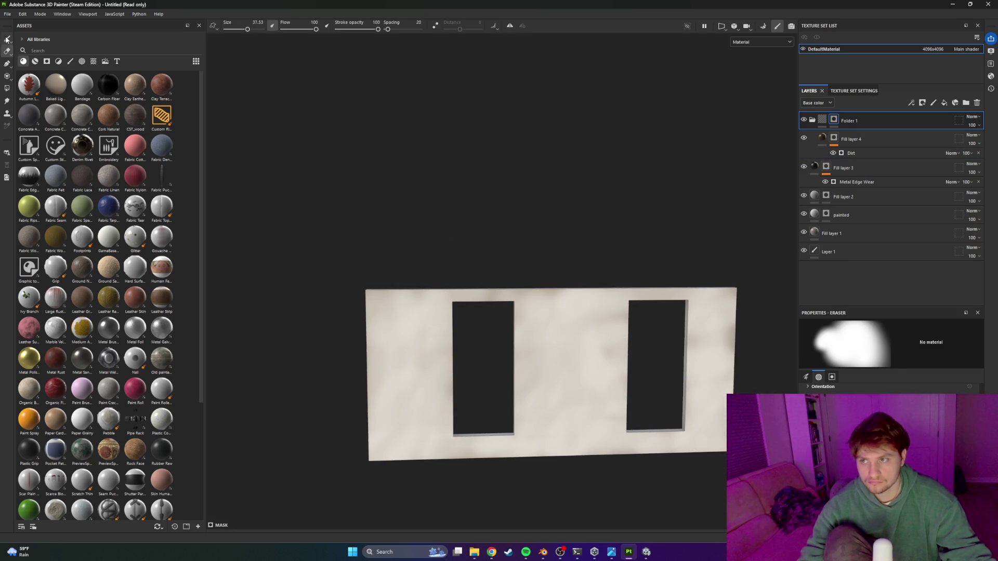
left_click_drag(232, 29, 246, 29)
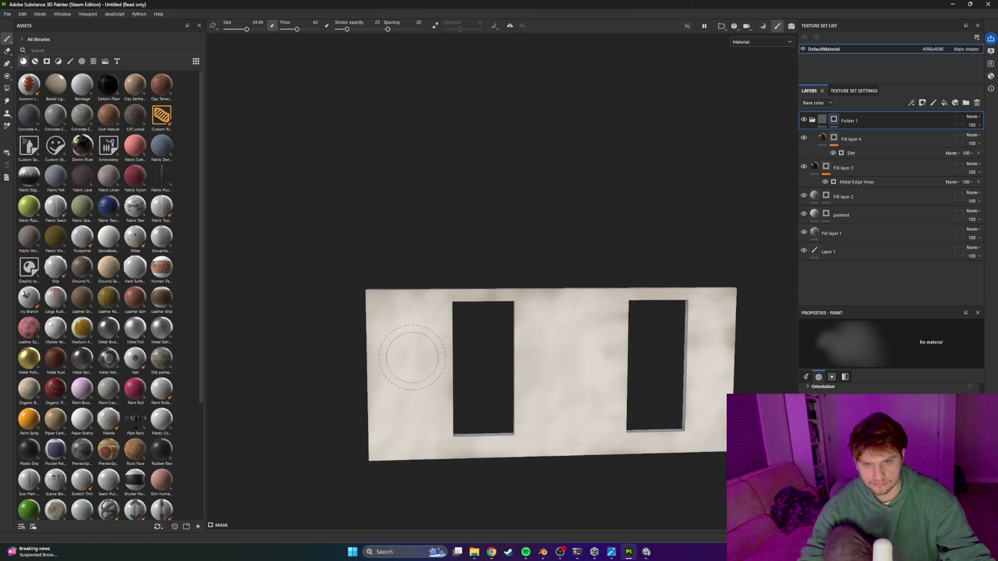
scroll(515, 438, "up", 5)
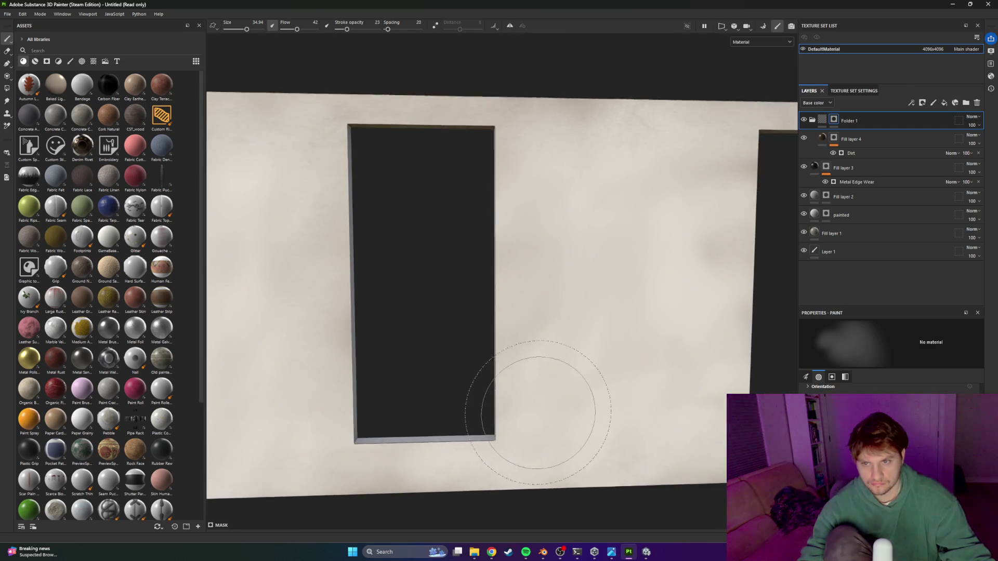
mouse_move(606, 419)
left_mouse_down()
mouse_move(601, 401)
mouse_move(632, 423)
mouse_move(602, 418)
mouse_move(682, 399)
left_mouse_up()
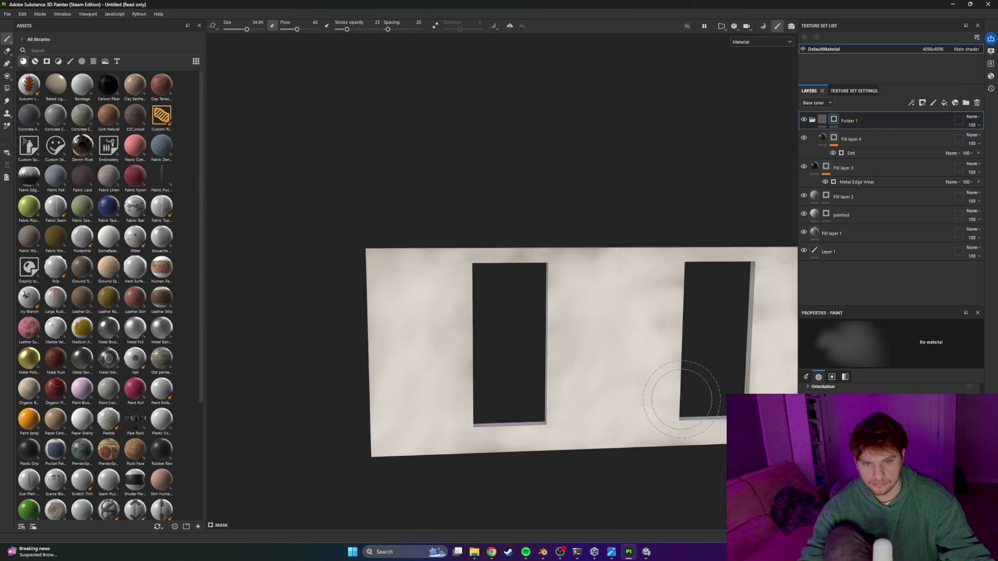
scroll(619, 356, "up", 4)
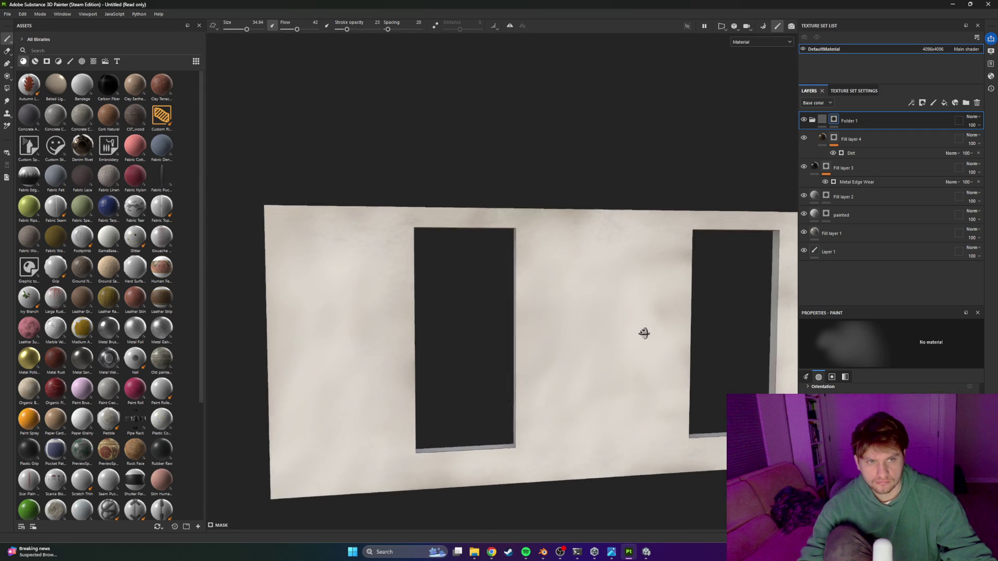
left_click(812, 120)
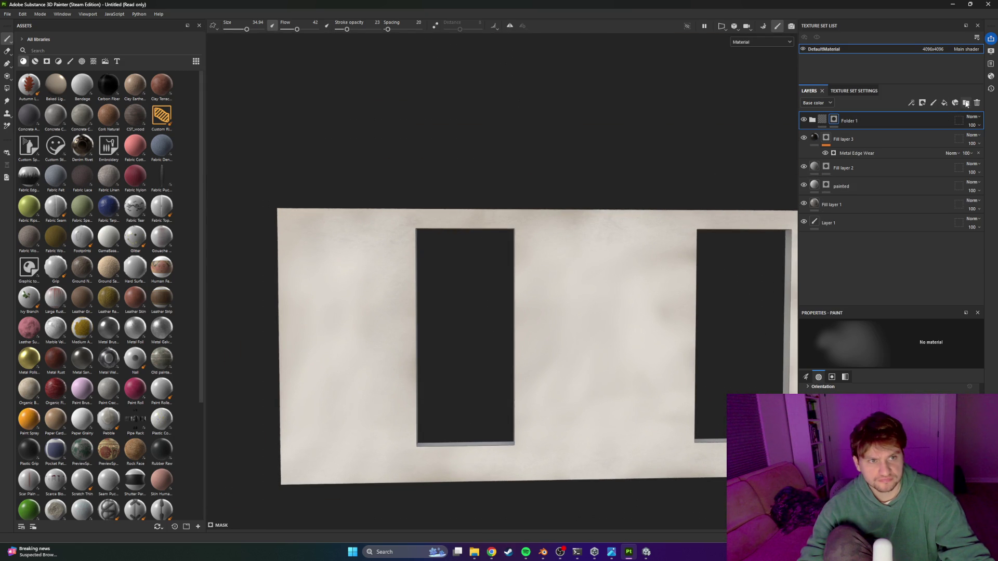
mouse_move(629, 200)
left_mouse_down()
mouse_move(597, 257)
mouse_move(637, 267)
left_mouse_up()
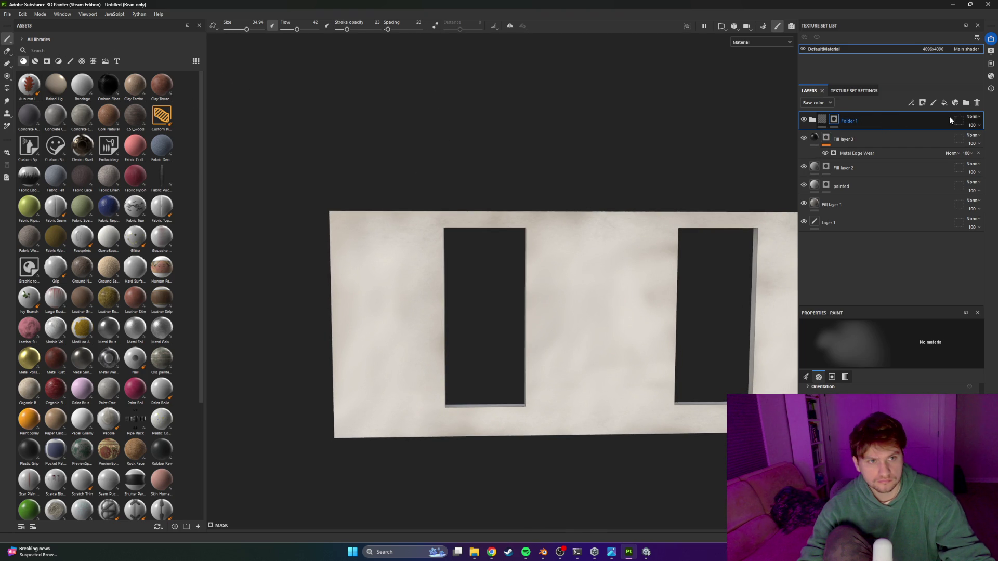
Step: Add Fill layer 5 on top and hide it to inspect the layers beneath
left_click(945, 103)
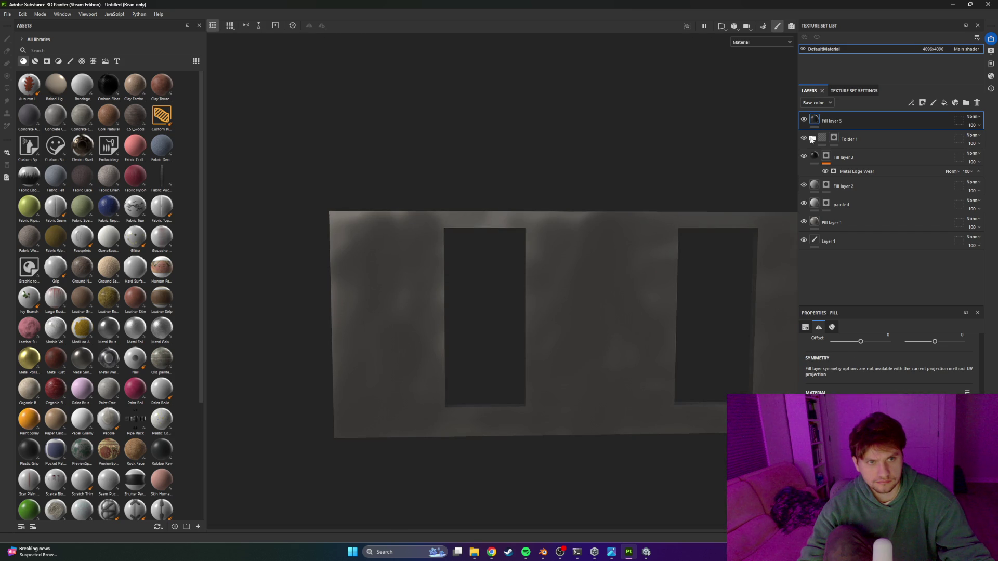
mouse_move(625, 271)
left_mouse_down()
mouse_move(636, 267)
mouse_move(608, 243)
mouse_move(722, 227)
mouse_move(650, 296)
mouse_move(623, 246)
mouse_move(637, 286)
mouse_move(709, 284)
mouse_move(641, 281)
left_mouse_up()
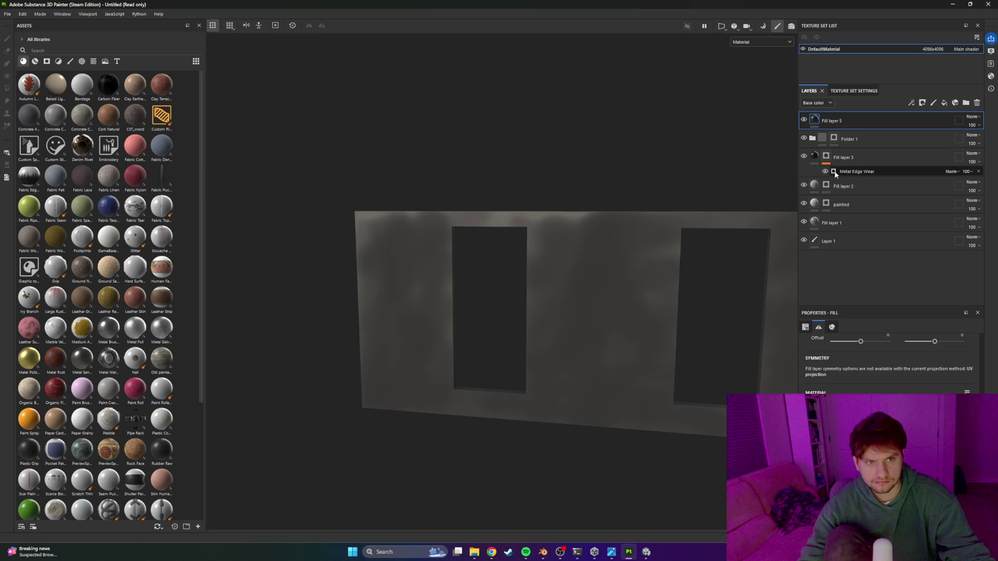
left_click(844, 208)
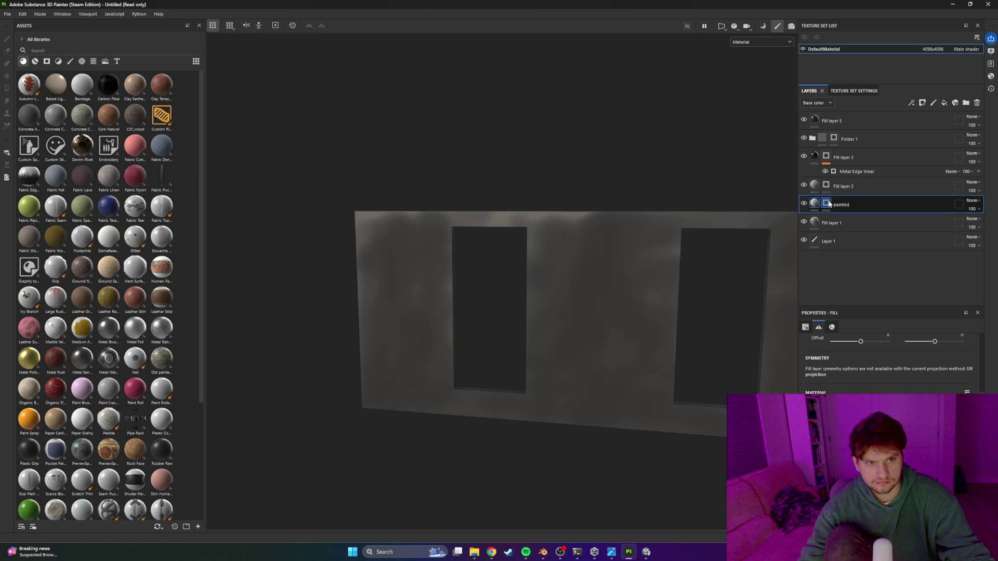
left_click(804, 120)
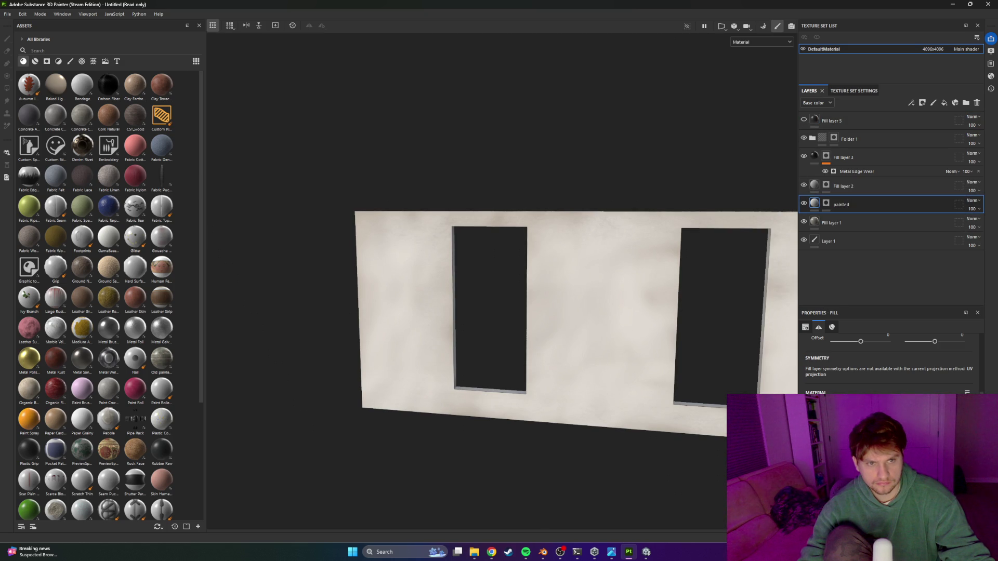
left_click(814, 186)
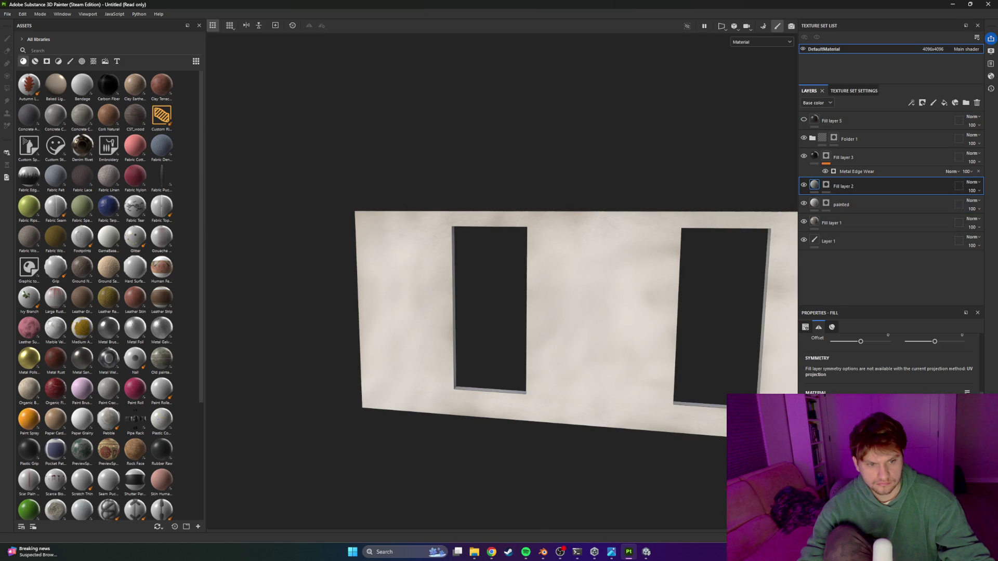
Step: Turn Fill layer 5 back on and bring up its layer context menu
mouse_move(520, 363)
left_mouse_down()
mouse_move(541, 368)
mouse_move(626, 334)
mouse_move(723, 349)
mouse_move(658, 333)
mouse_move(532, 330)
mouse_move(623, 383)
mouse_move(704, 334)
mouse_move(589, 330)
mouse_move(635, 354)
mouse_move(579, 345)
mouse_move(646, 341)
mouse_move(658, 317)
left_mouse_up()
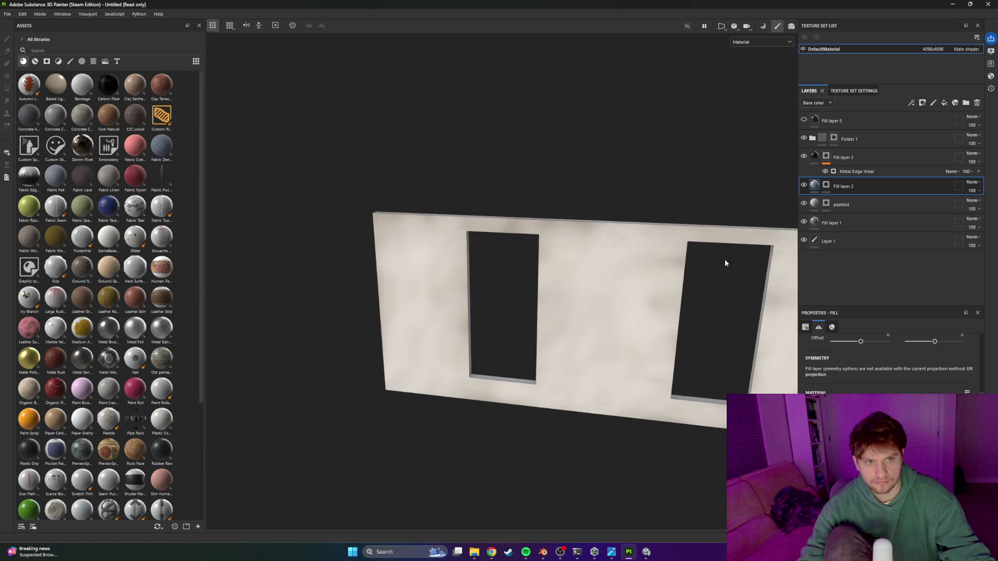
left_click(803, 118)
left_click(837, 121)
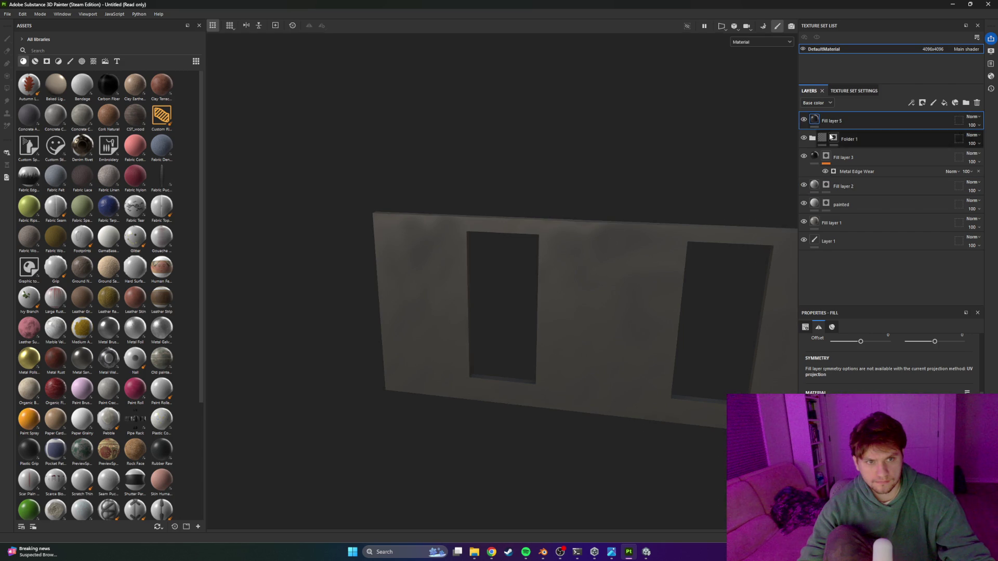
right_click(862, 130)
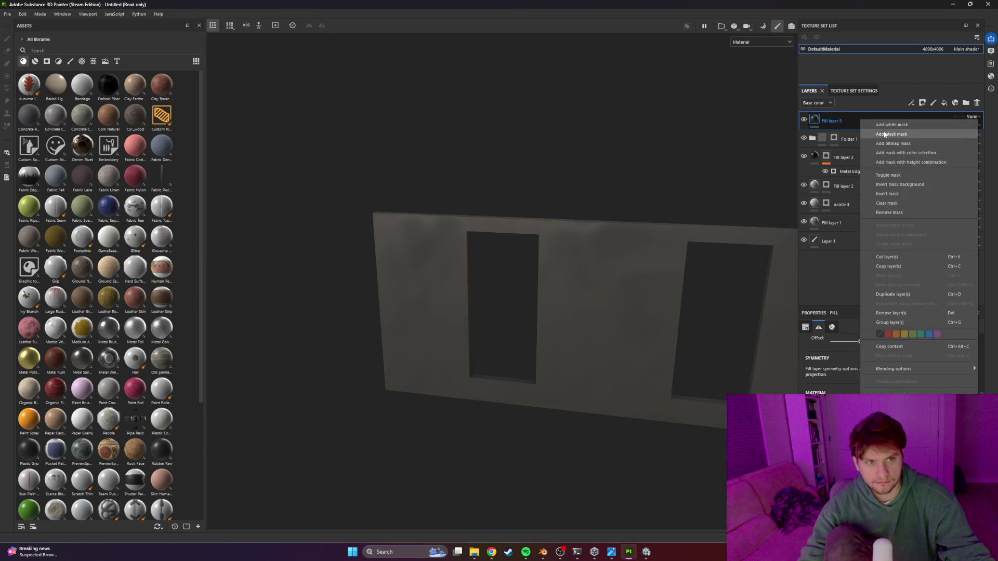
Step: Give Fill layer 5 a black mask and shrink the brush to about 15
left_click(883, 134)
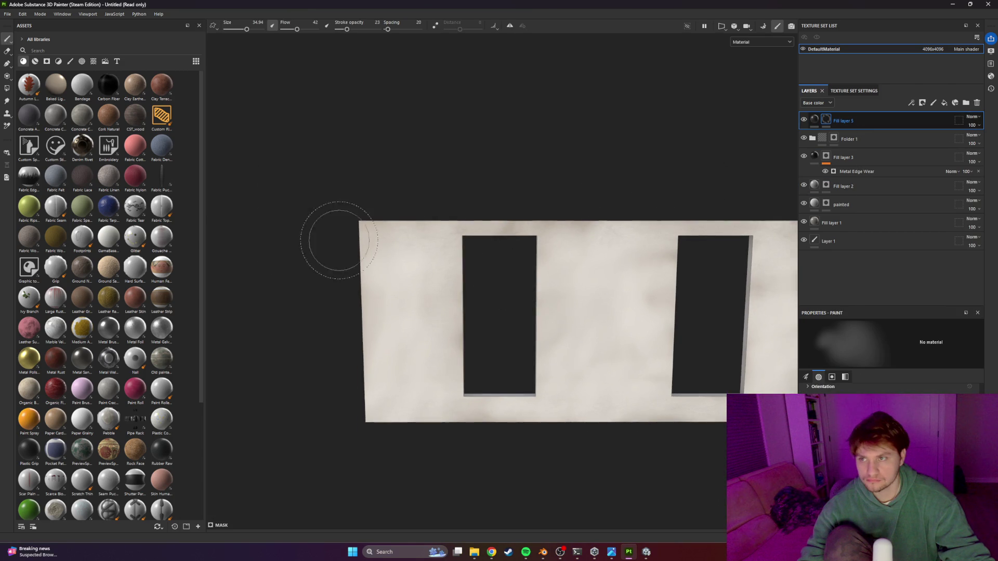
left_click_drag(318, 249, 356, 263)
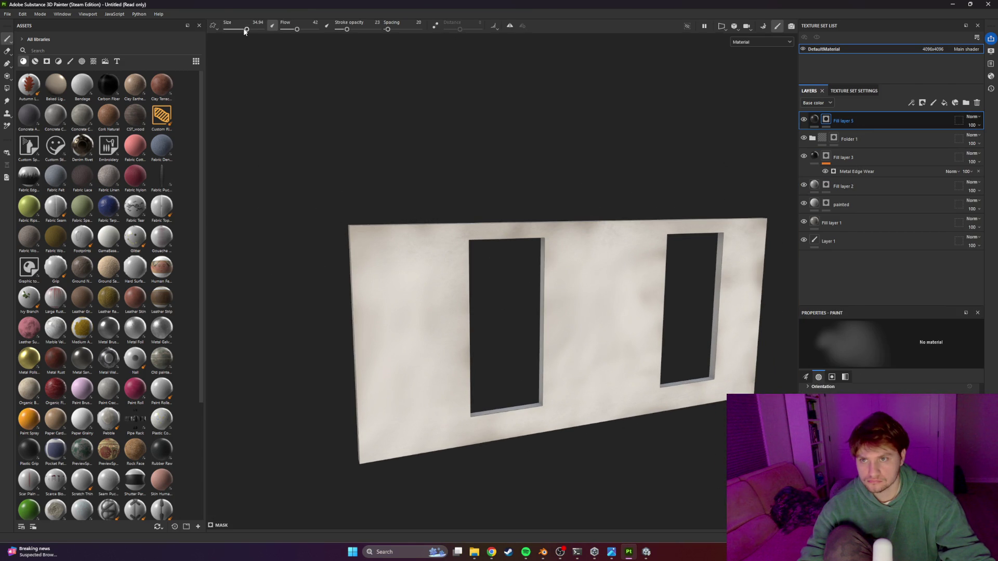
left_click_drag(247, 30, 239, 32)
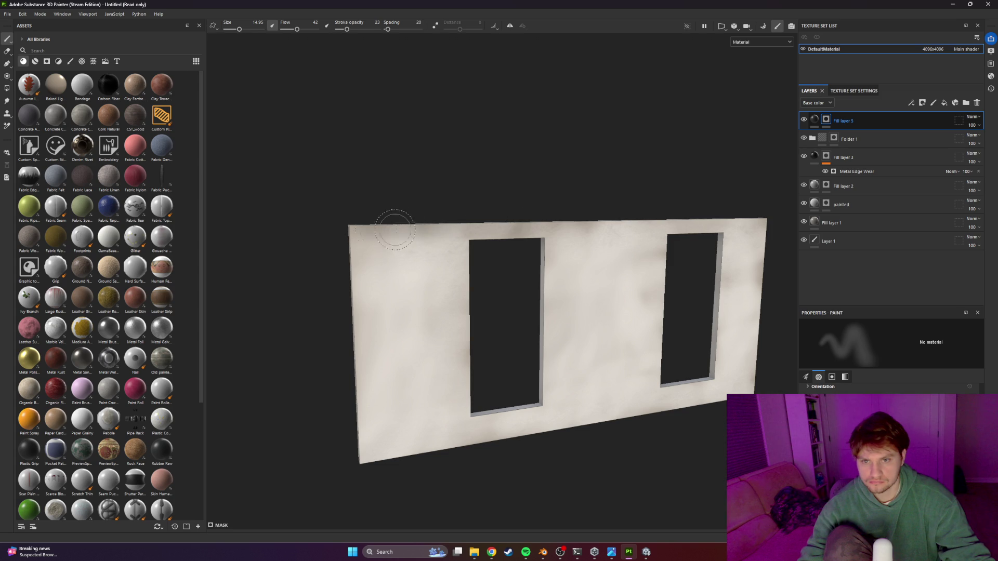
mouse_move(608, 236)
left_mouse_down()
mouse_move(516, 292)
mouse_move(610, 290)
left_mouse_up()
Step: Paint dark grime between the windows and down the right window's edge
left_click(541, 312)
left_click_drag(517, 325, 618, 324)
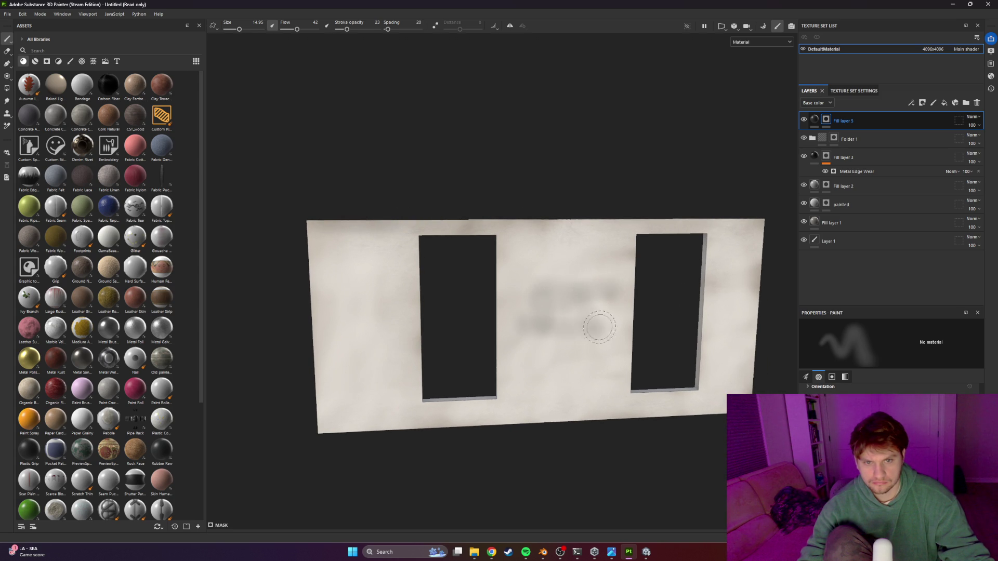
mouse_move(567, 281)
left_mouse_down()
mouse_move(532, 345)
mouse_move(585, 325)
mouse_move(520, 312)
mouse_move(562, 316)
left_mouse_up()
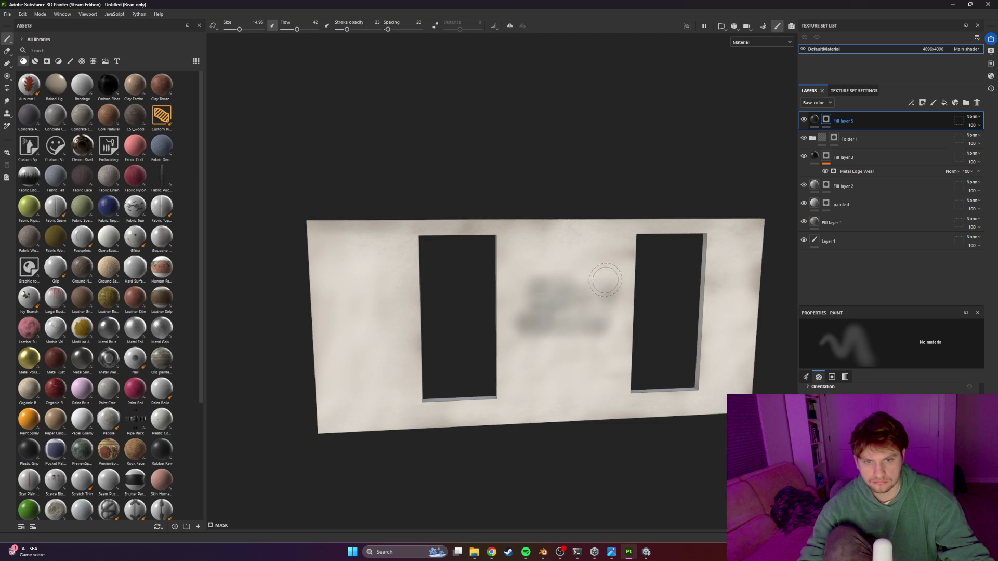
left_click_drag(604, 280, 543, 292)
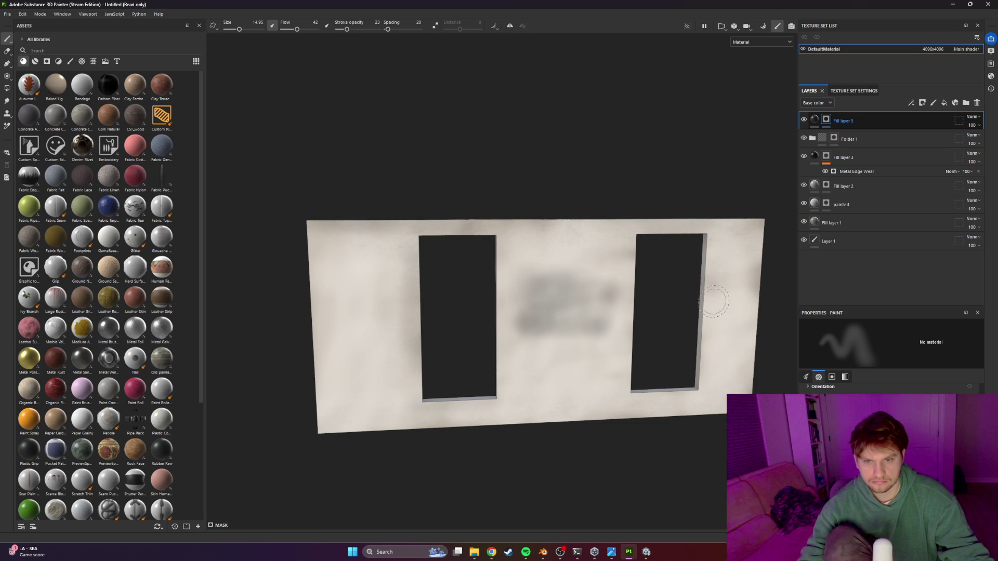
left_click_drag(718, 263, 716, 408)
left_click_drag(712, 306, 700, 386)
Step: Paint grime along the wall's bottom edge, then review the whole wall straight on
left_click_drag(506, 400, 646, 430)
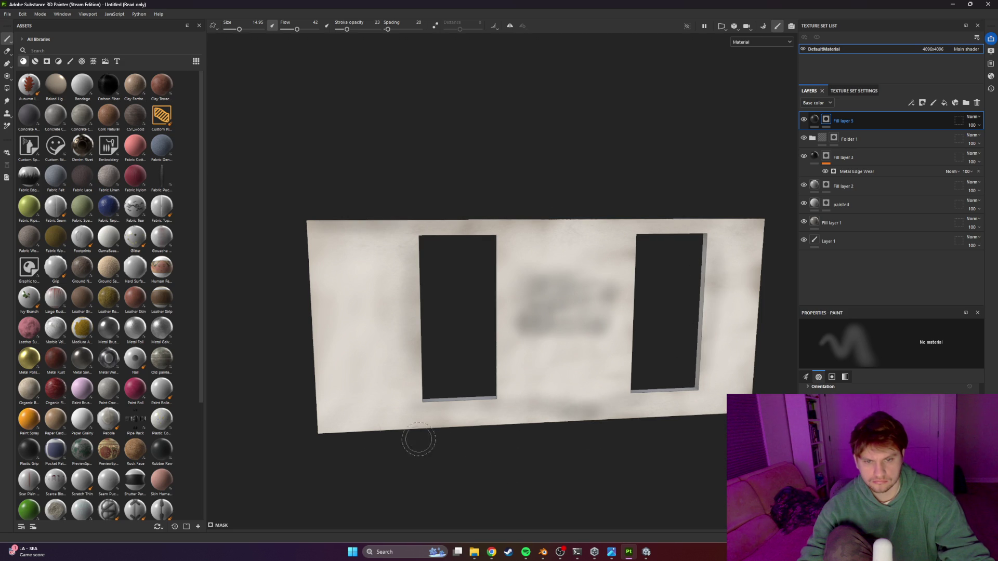
left_click_drag(279, 421, 524, 430)
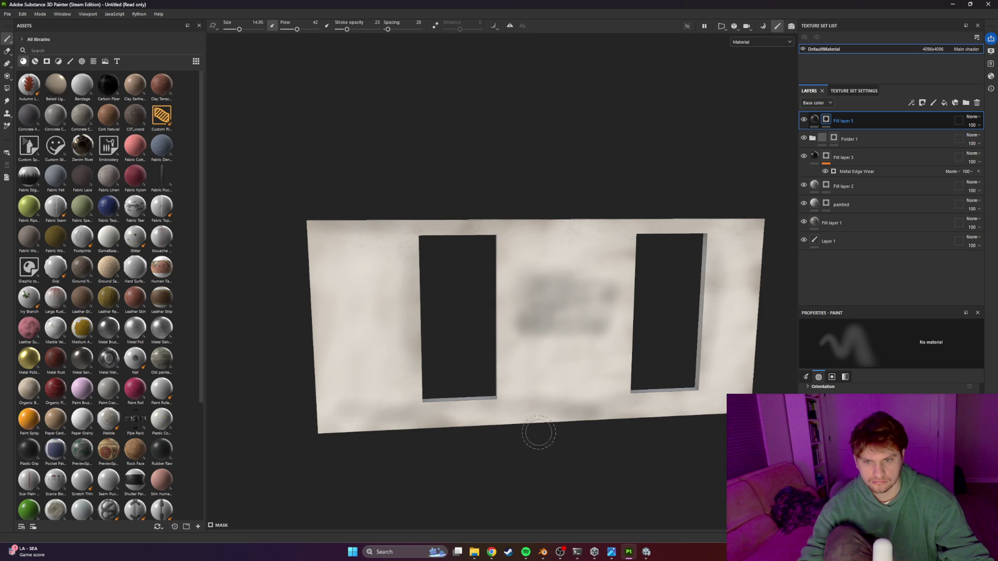
left_click_drag(625, 424, 623, 437)
mouse_move(491, 413)
left_mouse_down()
mouse_move(463, 345)
mouse_move(488, 349)
mouse_move(430, 395)
mouse_move(526, 376)
mouse_move(499, 351)
mouse_move(491, 358)
mouse_move(530, 388)
mouse_move(652, 392)
mouse_move(446, 385)
mouse_move(486, 406)
mouse_move(379, 405)
left_mouse_up()
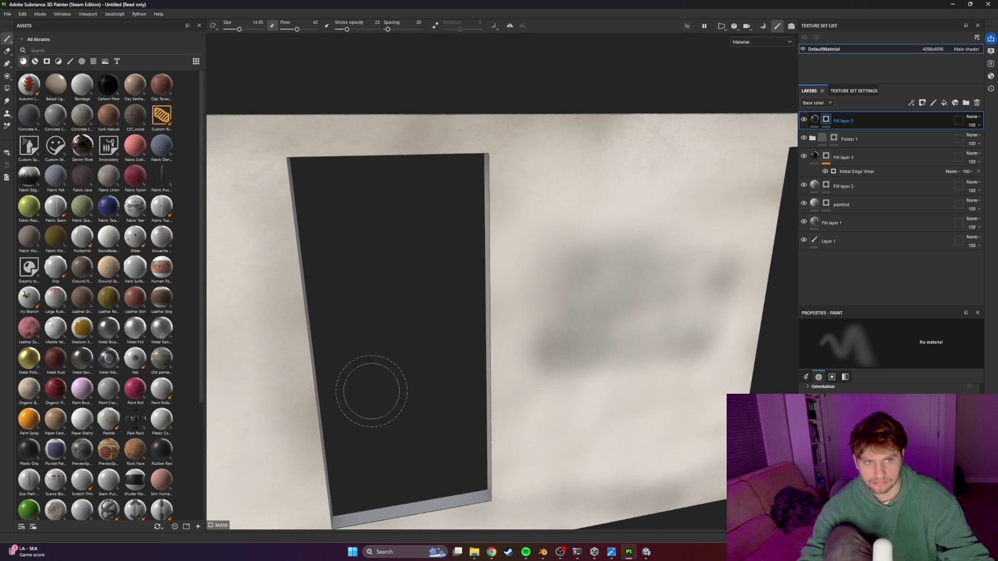
left_click(848, 200)
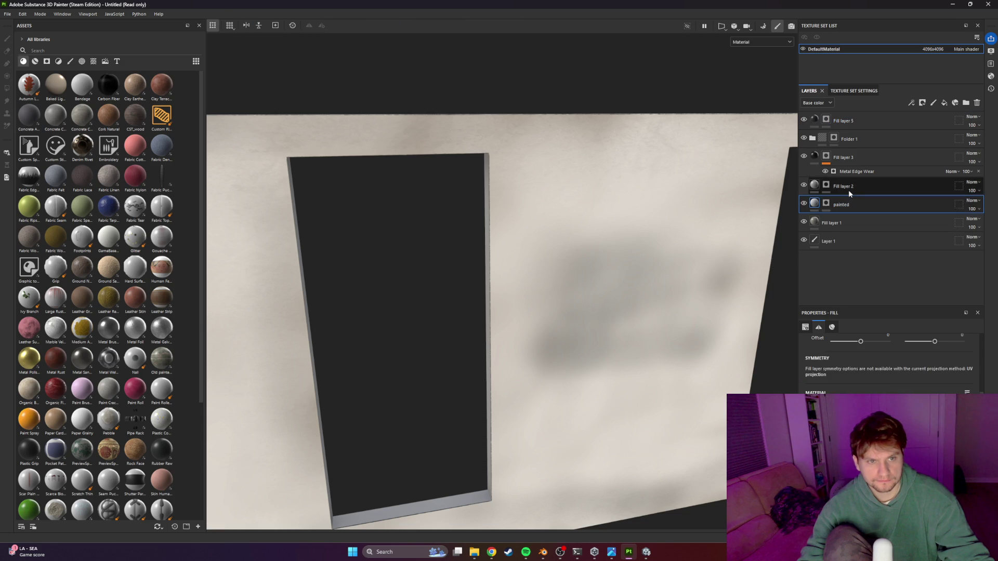
scroll(571, 323, "down", 5)
mouse_move(572, 322)
left_mouse_down()
mouse_move(597, 334)
mouse_move(538, 314)
mouse_move(504, 283)
mouse_move(574, 272)
mouse_move(476, 261)
mouse_move(524, 282)
mouse_move(643, 283)
mouse_move(723, 305)
mouse_move(642, 278)
left_mouse_up()
scroll(613, 278, "down", 3)
mouse_move(579, 278)
left_mouse_down()
mouse_move(668, 289)
mouse_move(659, 339)
mouse_move(597, 320)
mouse_move(703, 339)
mouse_move(590, 341)
mouse_move(557, 291)
left_mouse_up()
Step: Save the project as a bunker wall file in the spp textures folder, then switch to Unity
key("ctrl+s")
type("w")
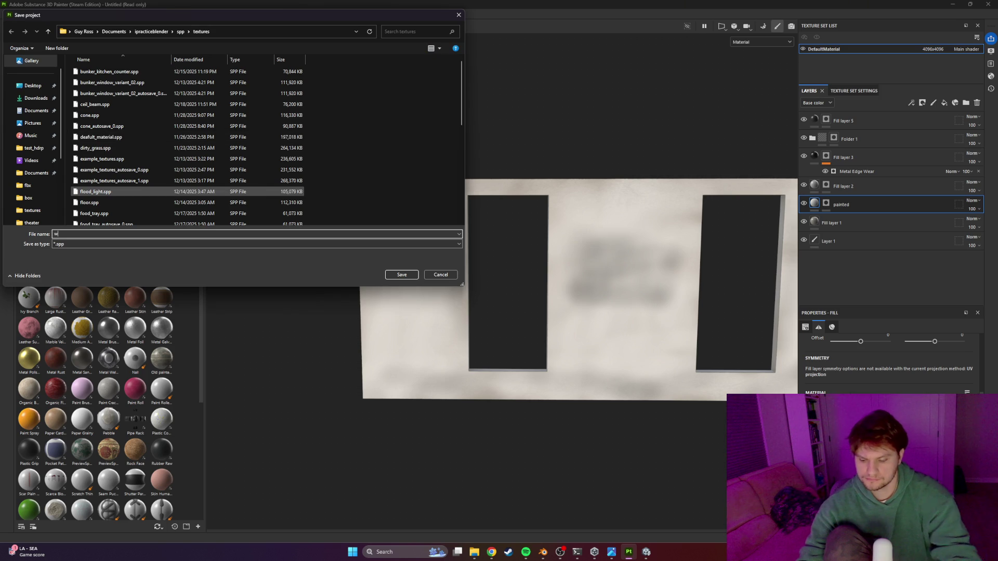
type("all")
key("Home")
type("bun")
type("_")
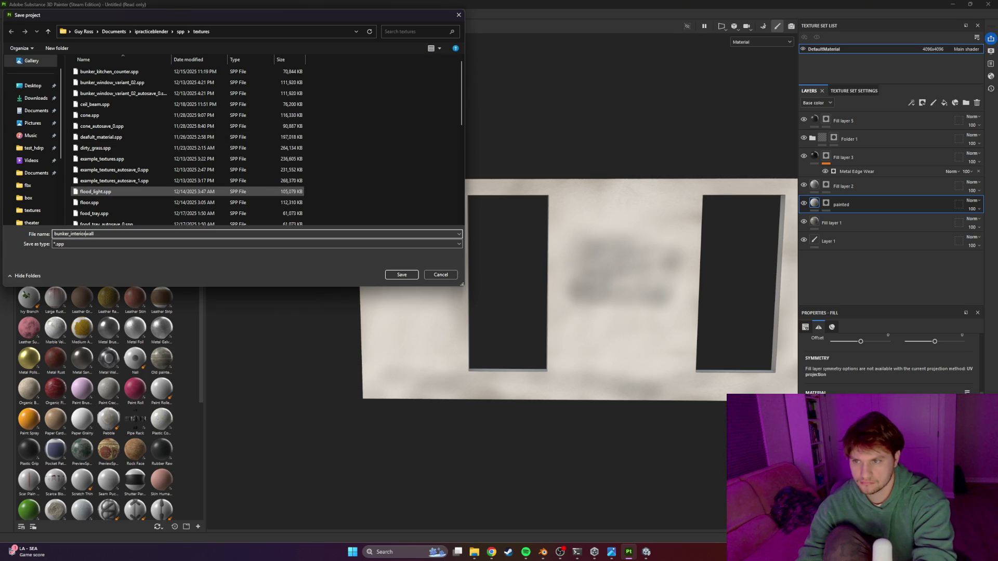
key("Return")
key("alt+Tab")
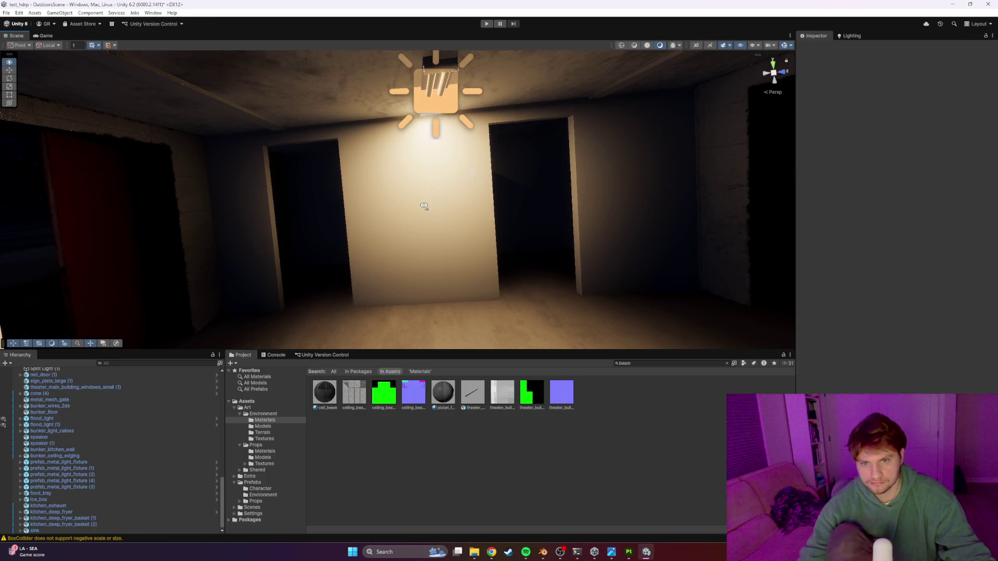
mouse_move(424, 205)
left_mouse_down()
mouse_move(466, 214)
mouse_move(448, 216)
left_mouse_up()
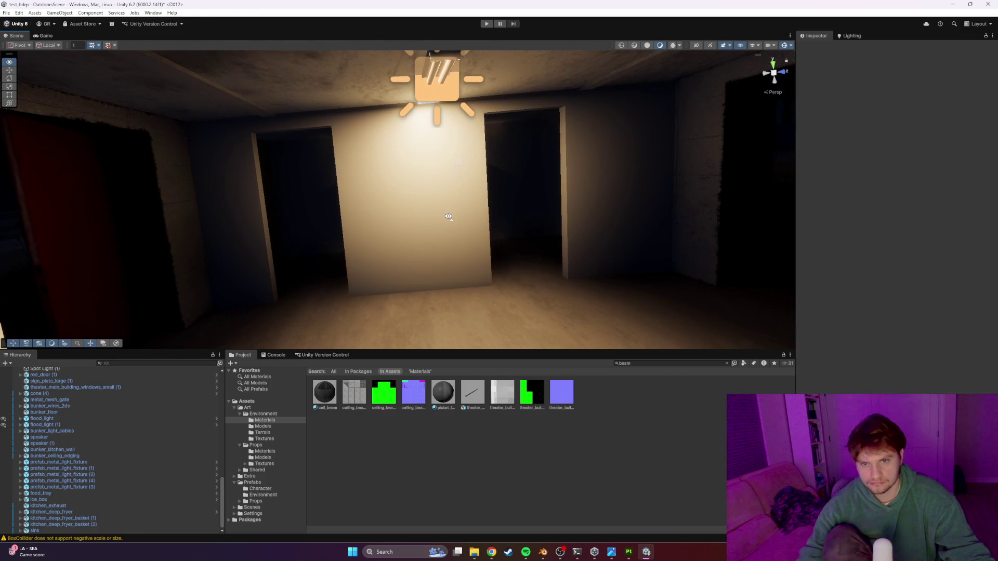
Step: Browse the Environment Models folder, stepping through the bunker and theater model assets
left_click(432, 195)
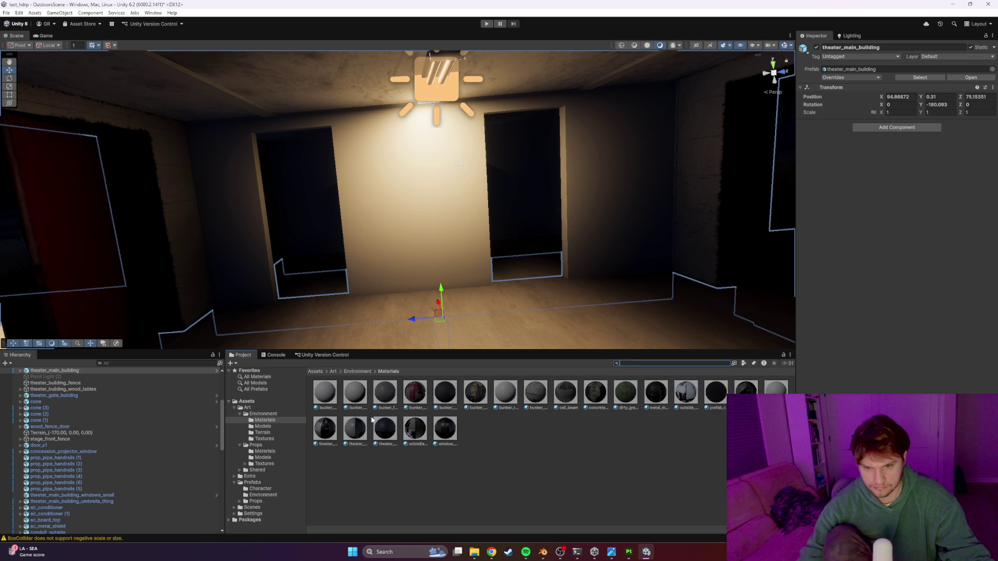
left_click(341, 372)
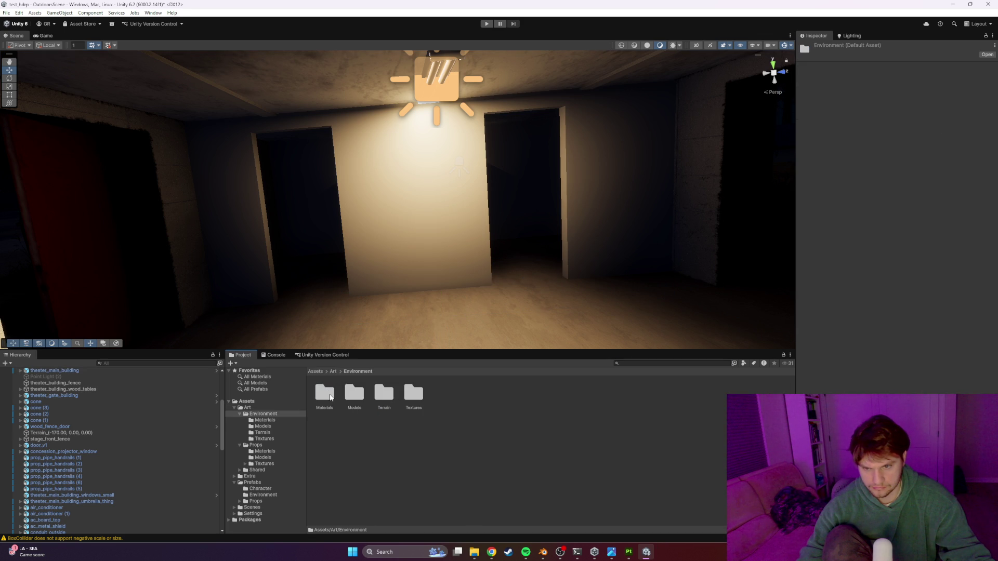
double_click(356, 396)
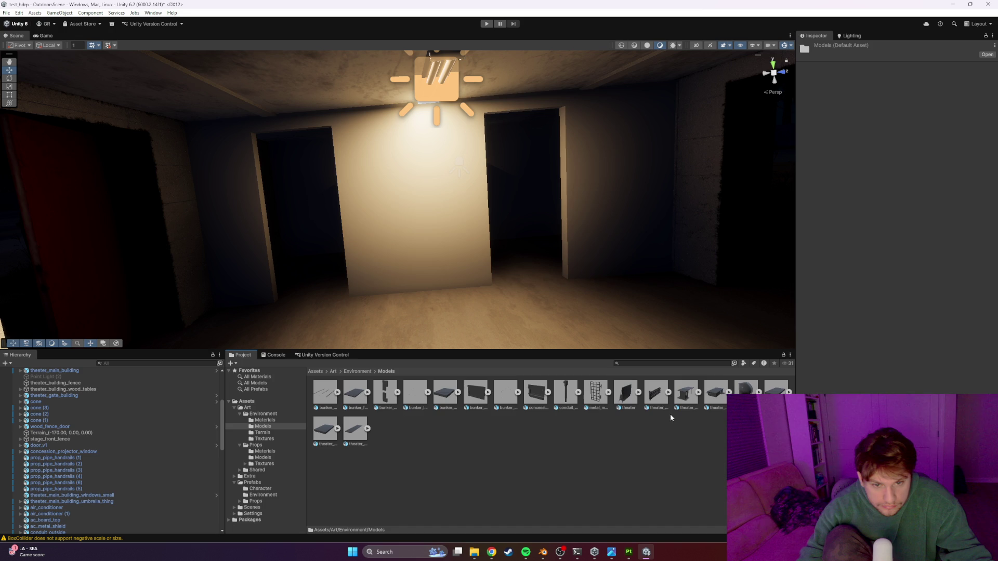
left_click(438, 399)
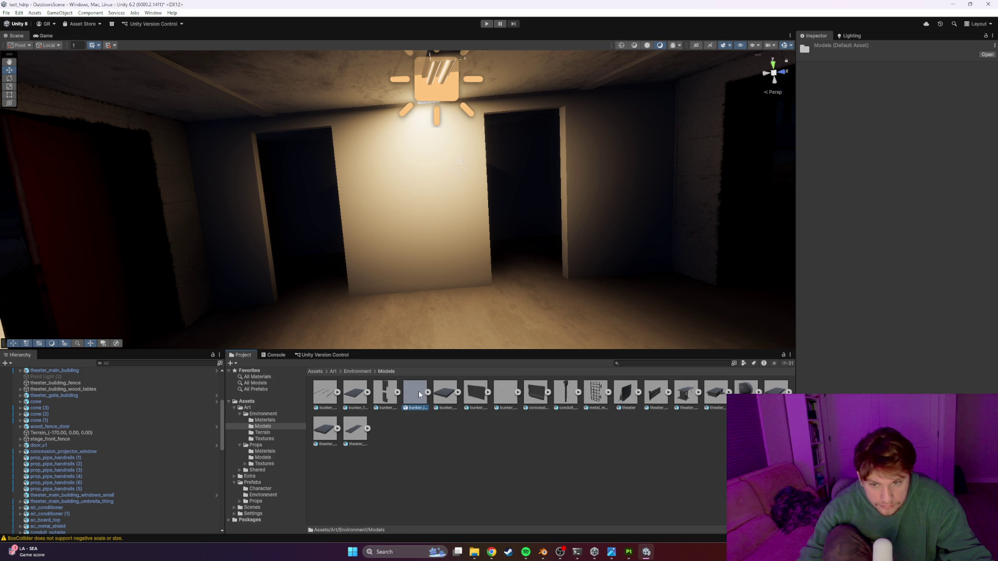
left_click(470, 396)
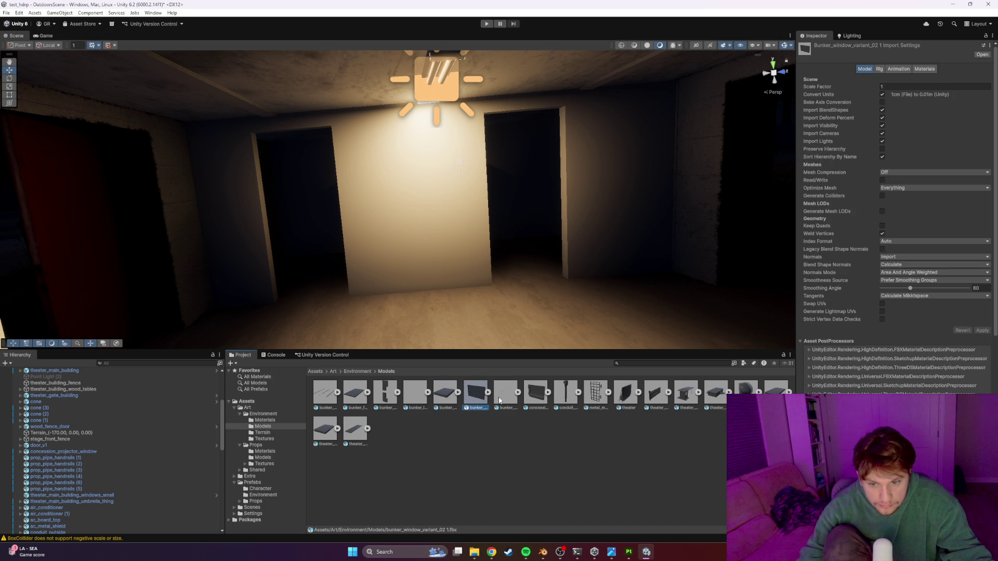
key("Right")
key("Right")
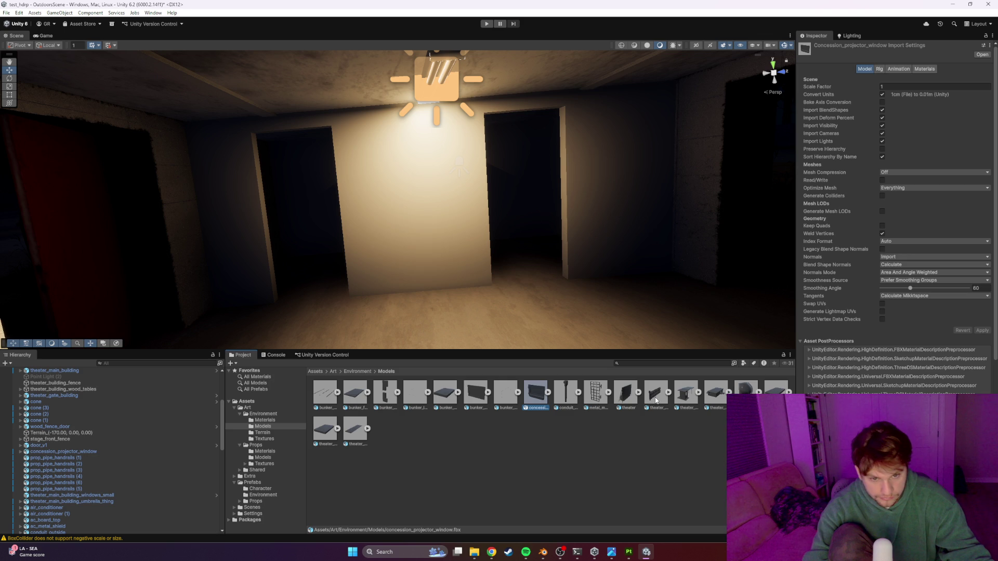
left_click(714, 395)
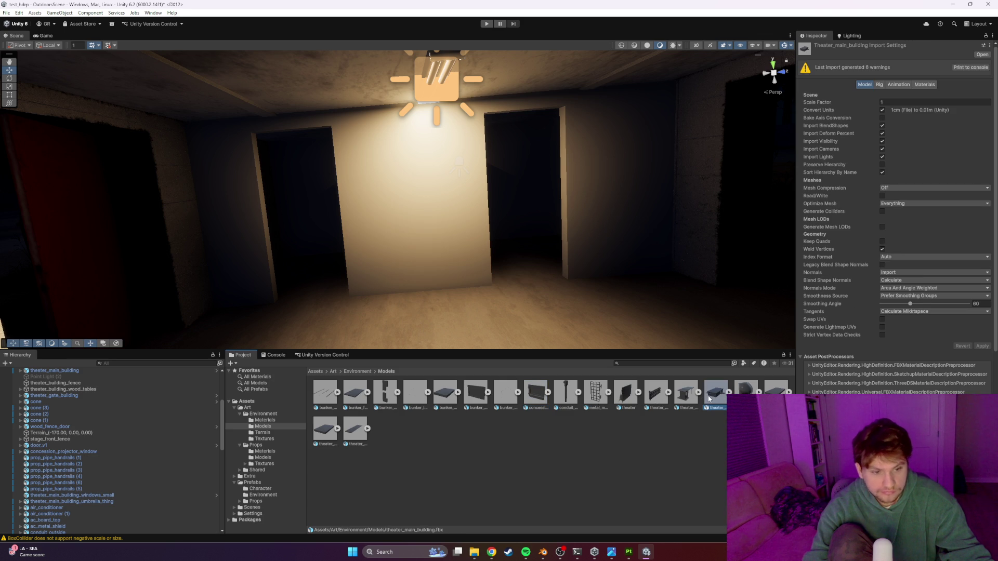
Step: Delete the old wall piece Cube.002 from the scene and switch to File Explorer
left_click(474, 228)
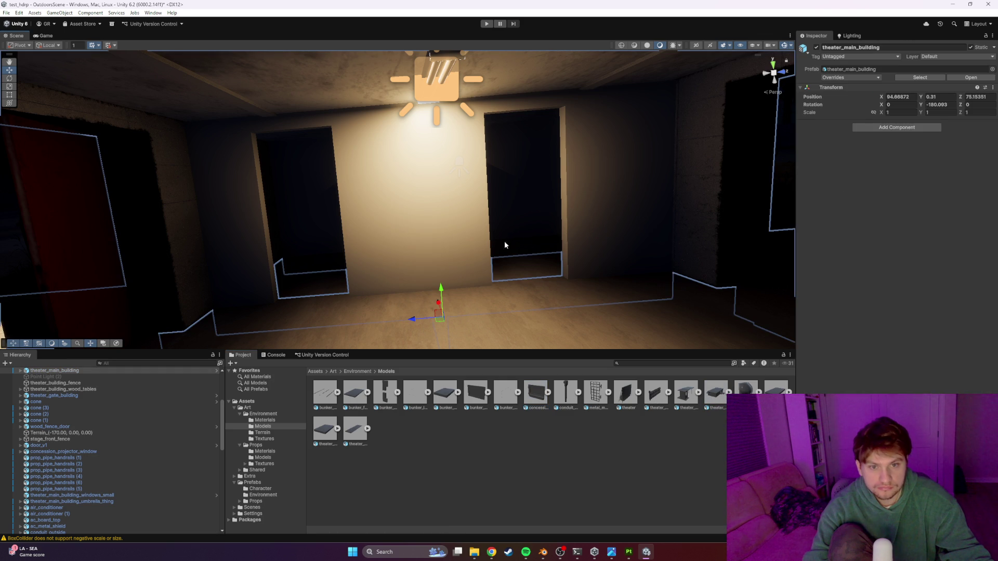
left_click(441, 233)
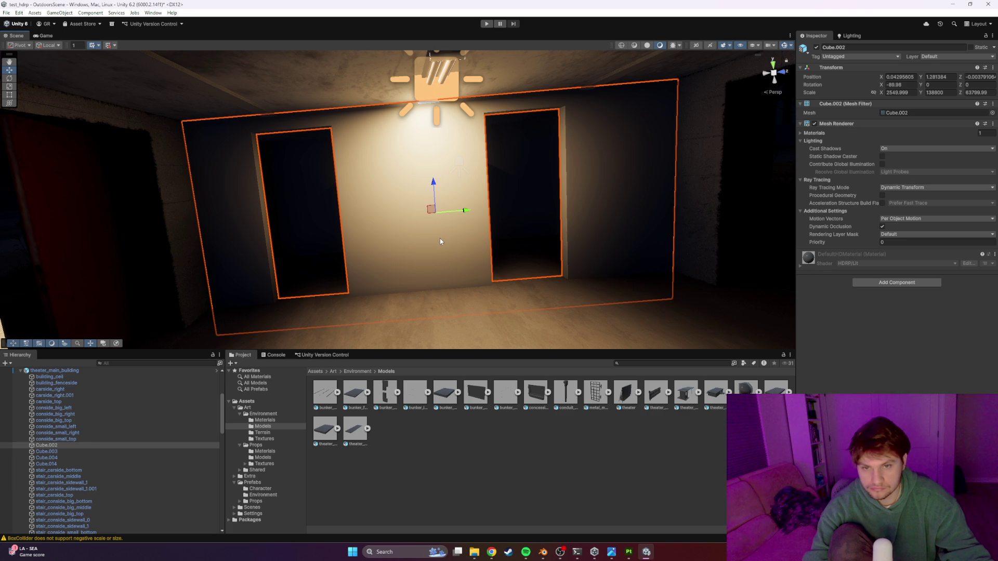
key("Delete")
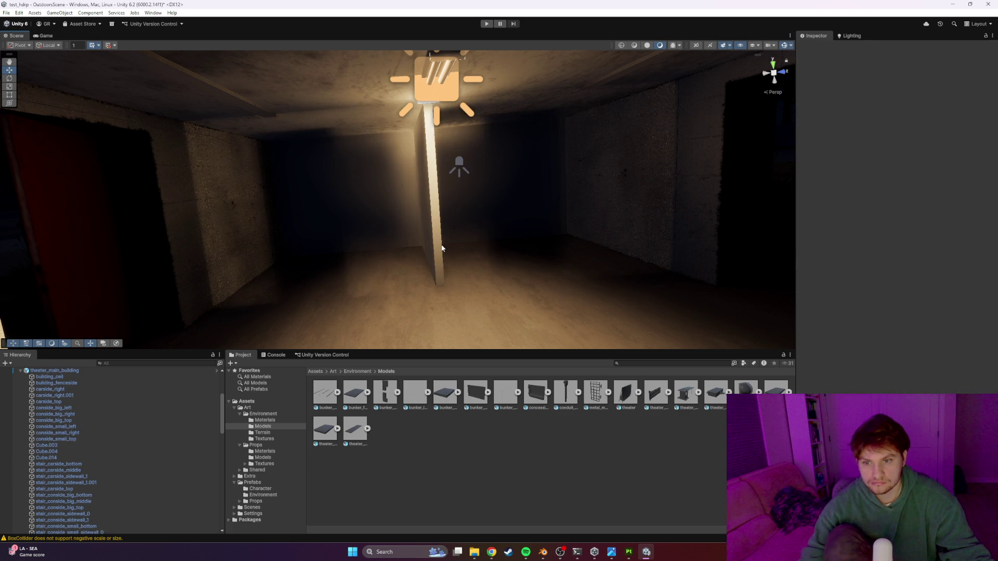
key("alt+Tab")
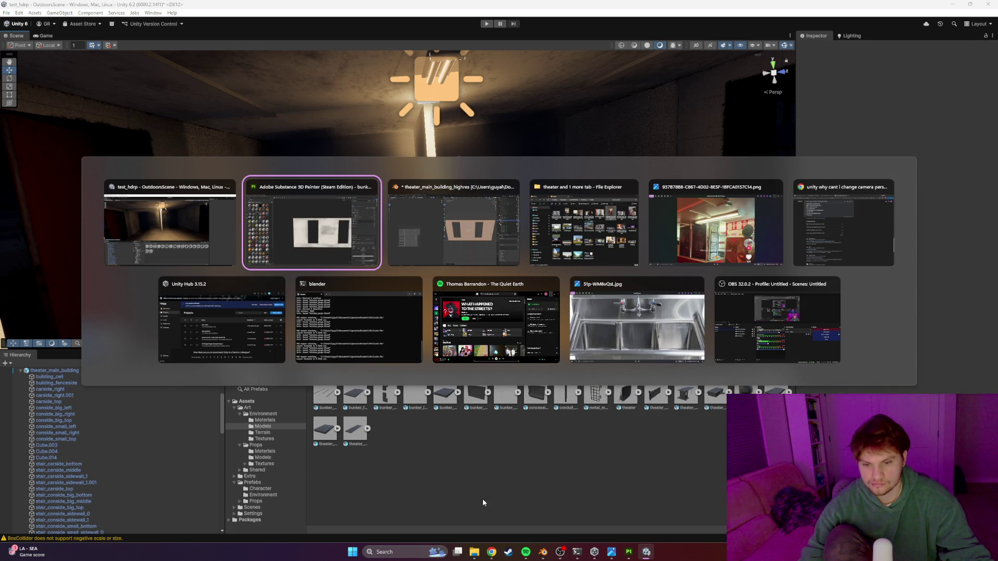
key("alt+Tab")
key("Tab")
key("Tab")
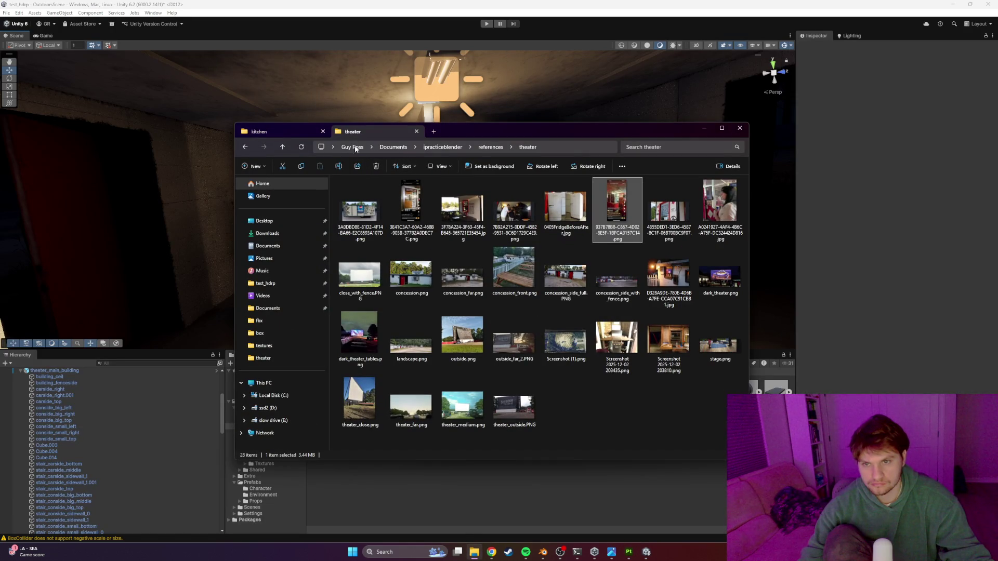
Step: Drag bunker_iterior_wall.fbx from the ipracticeblender fbx folder into Unity's Models folder
left_click(265, 132)
left_click(439, 147)
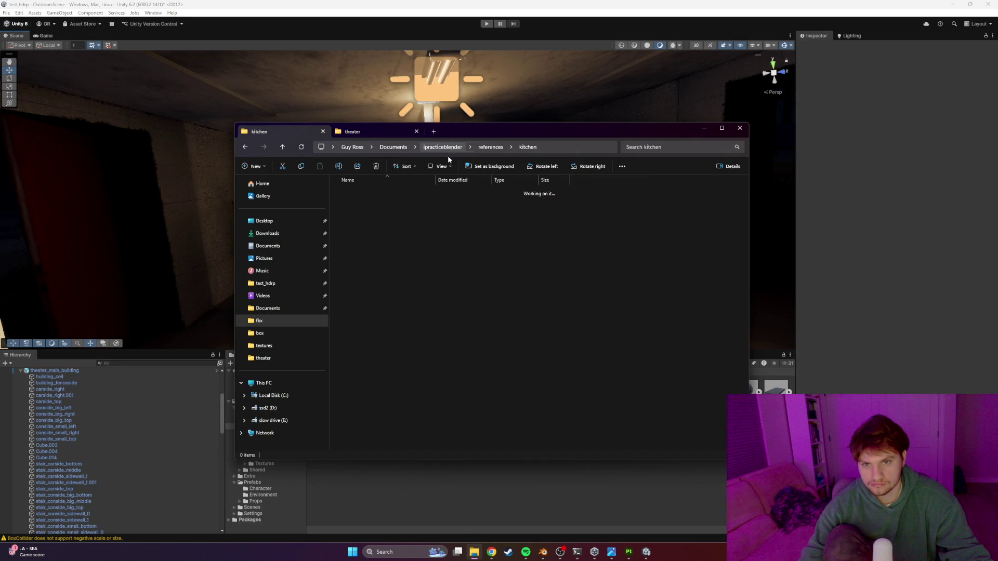
double_click(367, 205)
mouse_move(368, 192)
left_mouse_down()
mouse_move(395, 291)
mouse_move(407, 501)
left_mouse_up()
left_click(410, 499)
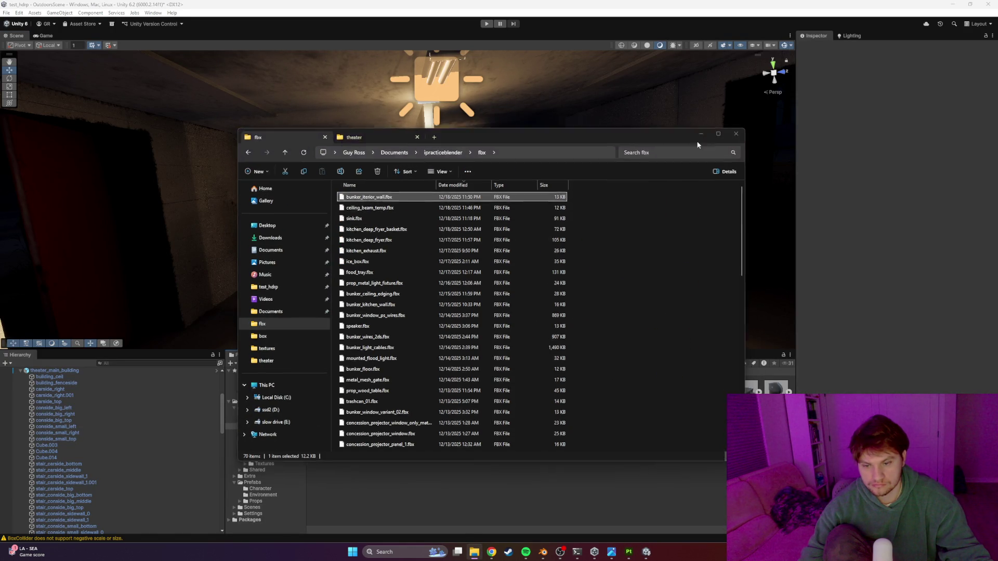
left_click(356, 398)
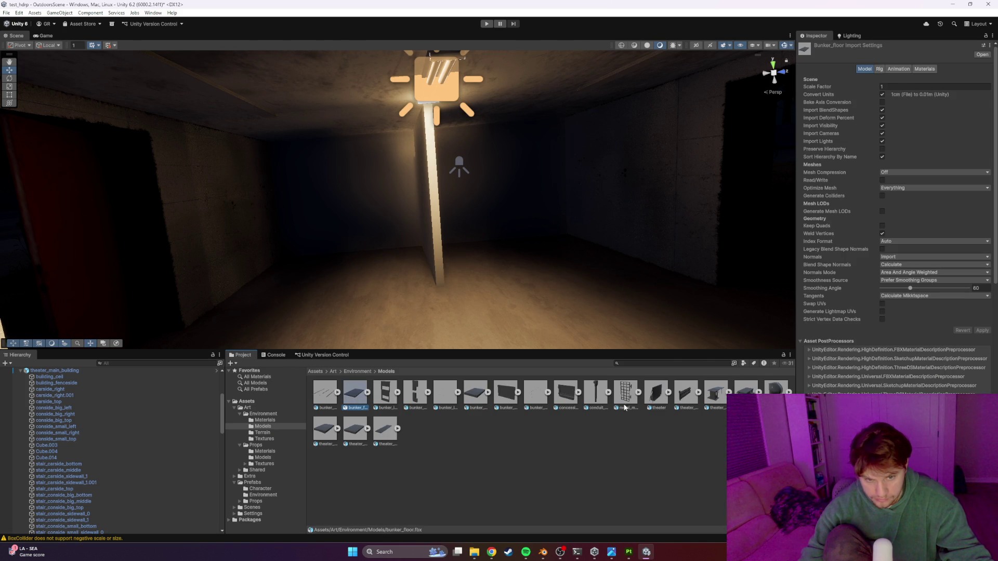
Step: Drag the bunker interior wall model from Project > Models into the bunker room scene
left_click(512, 398)
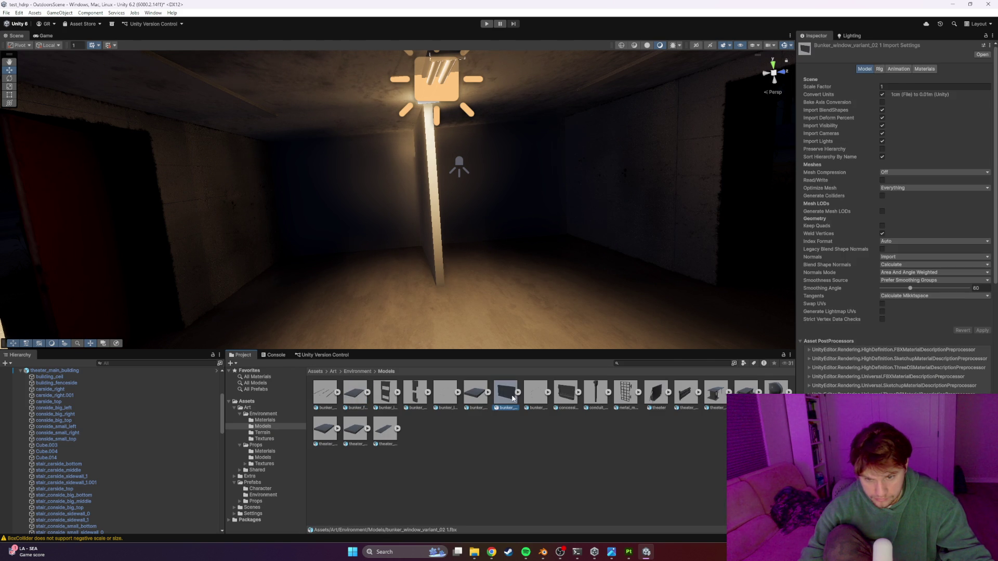
left_click(352, 398)
mouse_move(378, 400)
left_mouse_down()
mouse_move(385, 307)
mouse_move(407, 296)
mouse_move(413, 309)
mouse_move(427, 303)
mouse_move(413, 219)
left_mouse_up()
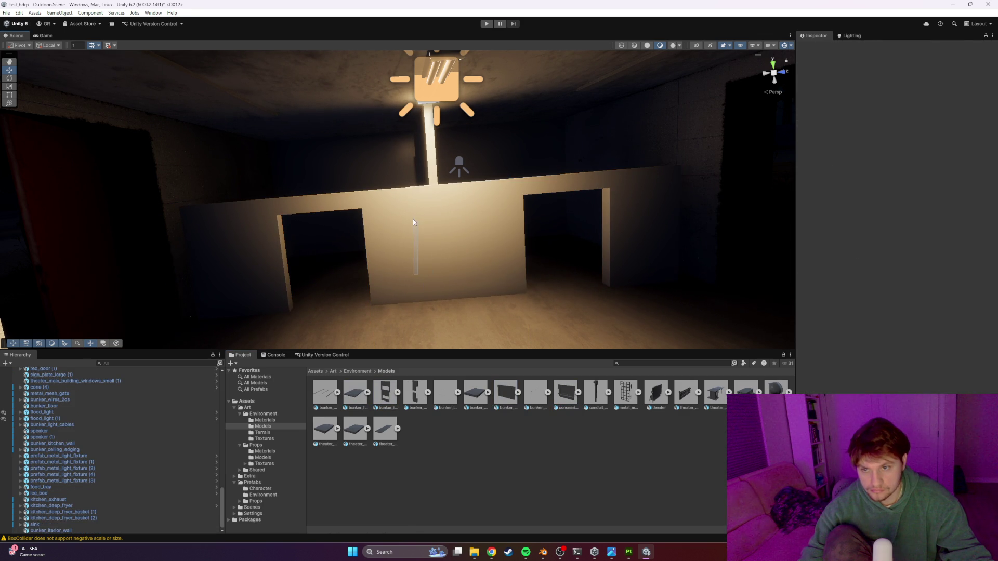
left_click(422, 252)
scroll(417, 261, "up", 5)
Step: Lower the wall onto the floor and shift it into place within the room
left_click_drag(412, 184, 410, 190)
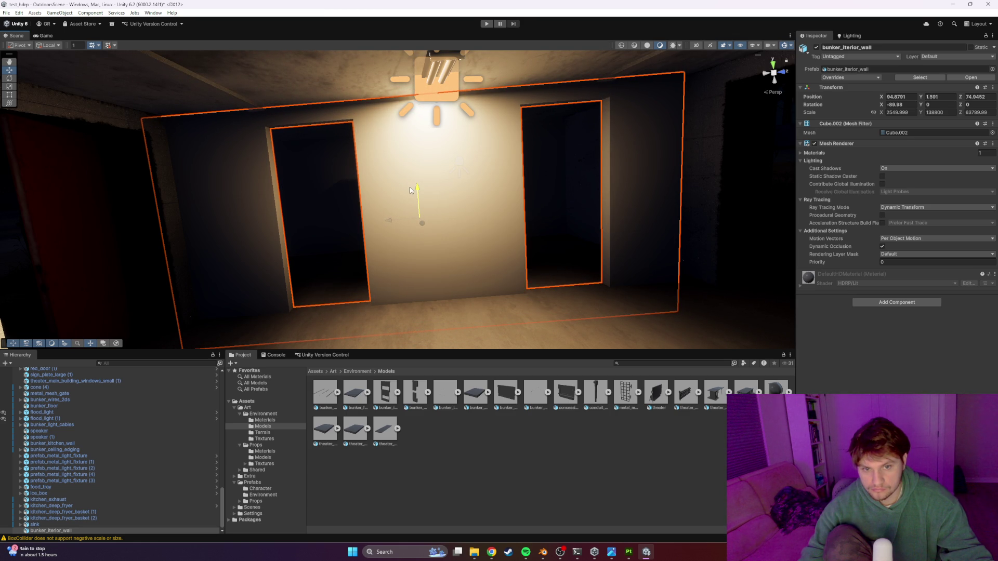
mouse_move(492, 238)
left_mouse_down()
mouse_move(501, 225)
mouse_move(530, 232)
mouse_move(378, 244)
left_mouse_up()
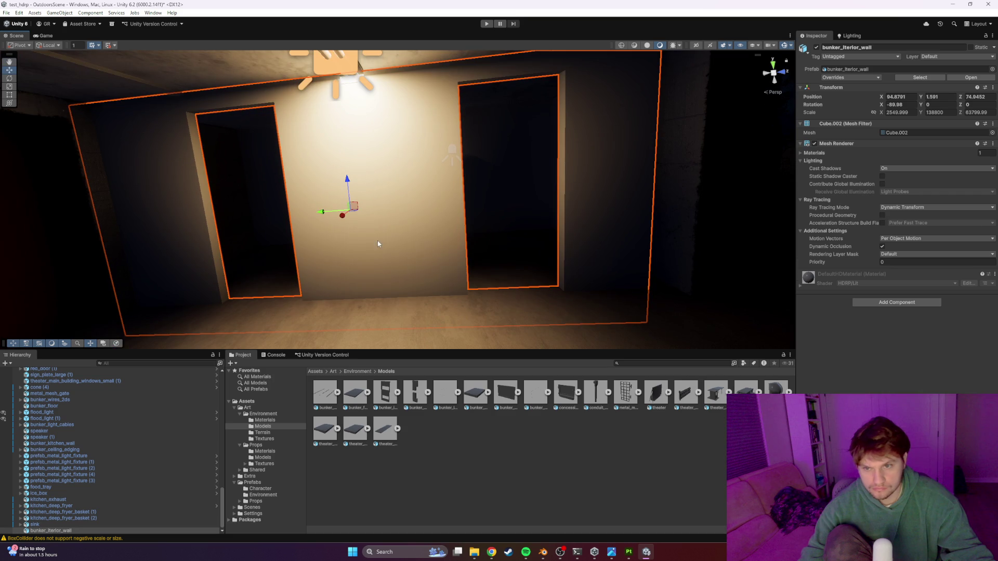
mouse_move(321, 212)
left_mouse_down()
mouse_move(397, 233)
mouse_move(376, 236)
mouse_move(369, 252)
mouse_move(314, 263)
mouse_move(210, 260)
mouse_move(304, 182)
mouse_move(472, 207)
mouse_move(592, 156)
left_mouse_up()
left_click(296, 185)
left_click(297, 182)
left_click(594, 151)
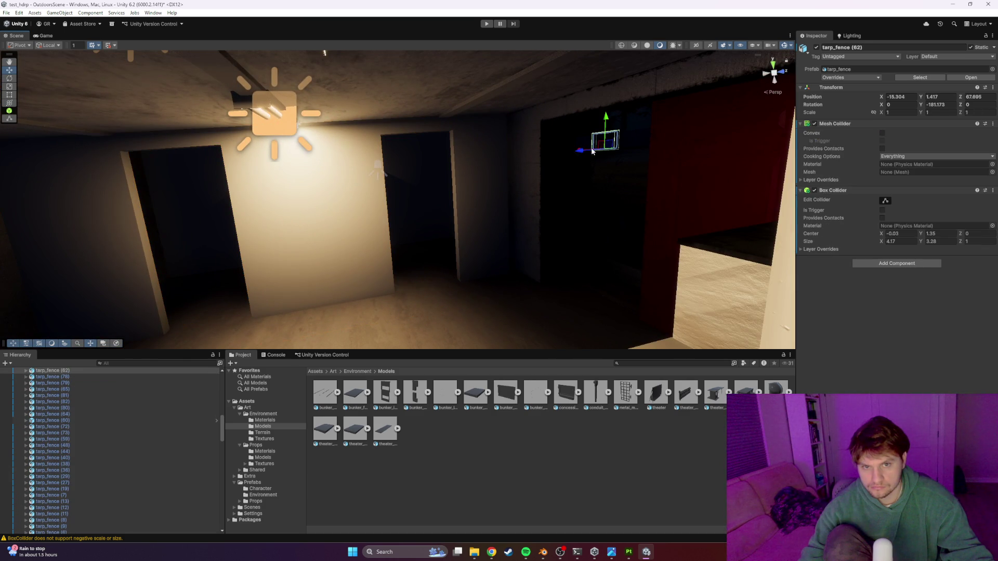
mouse_move(631, 123)
left_mouse_down()
mouse_move(486, 194)
mouse_move(510, 172)
mouse_move(483, 215)
left_mouse_up()
left_click(353, 371)
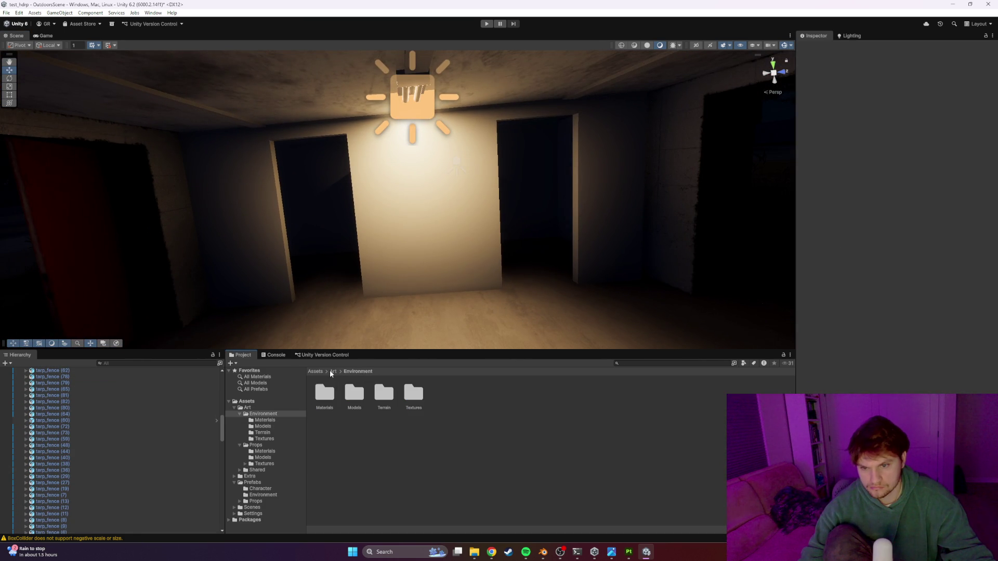
Step: Create a new material named 'bu_wall' in the Environment Materials folder
double_click(330, 405)
right_click(475, 446)
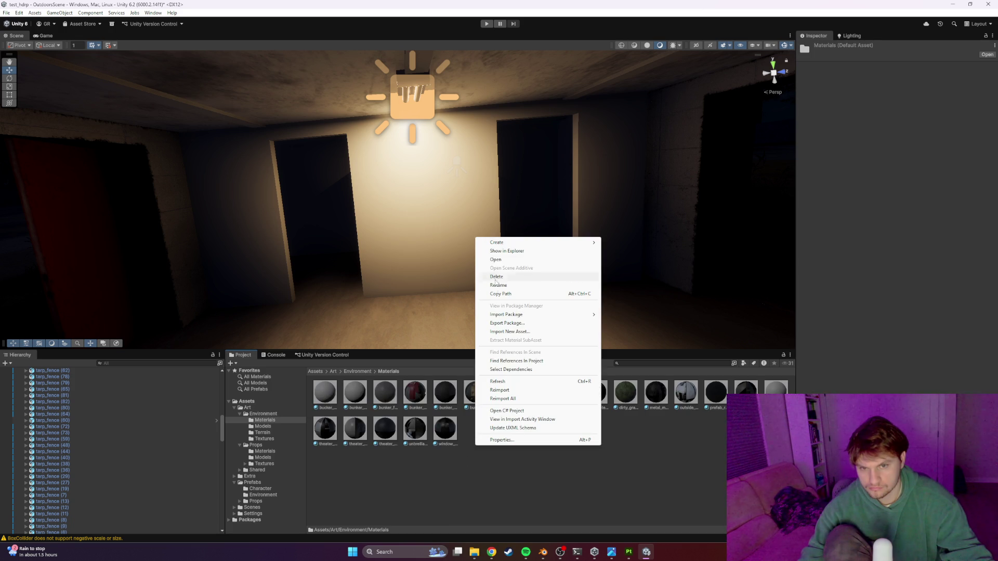
mouse_move(498, 242)
left_click(622, 254)
type("bunker_interio")
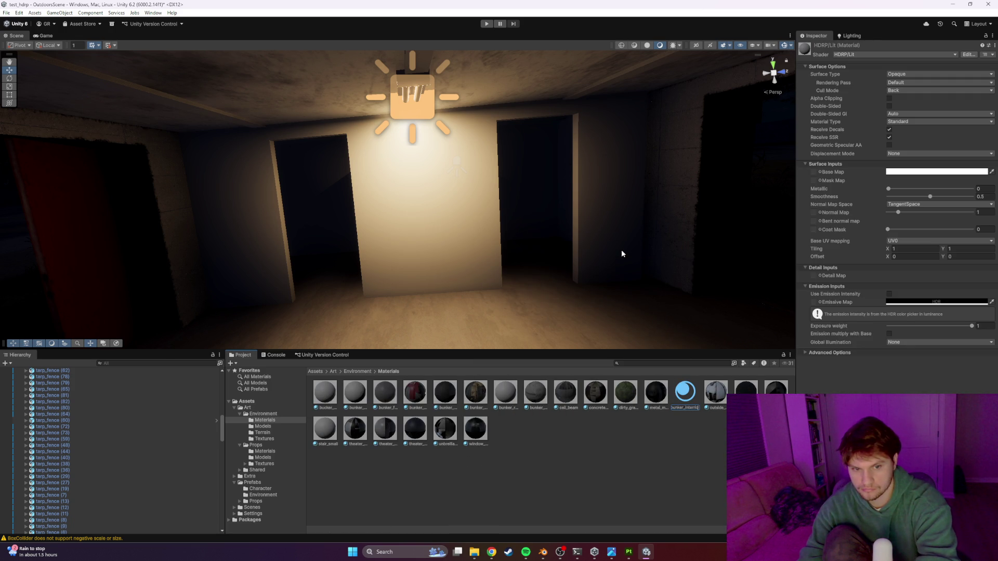
type("_wall")
key("Return")
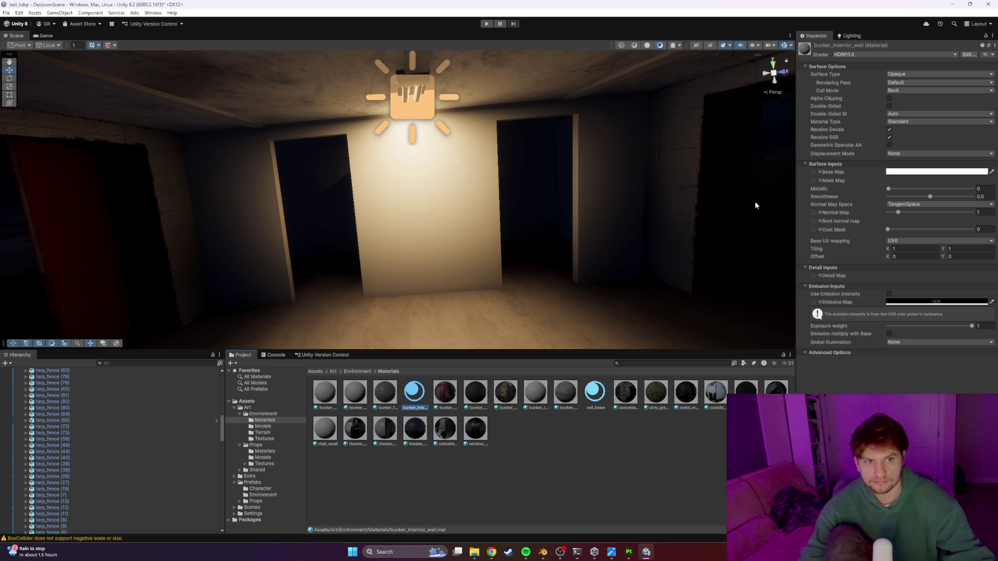
Step: Search the Base Map texture picker for 'bunker', close it, and return to Substance Painter
left_click(820, 173)
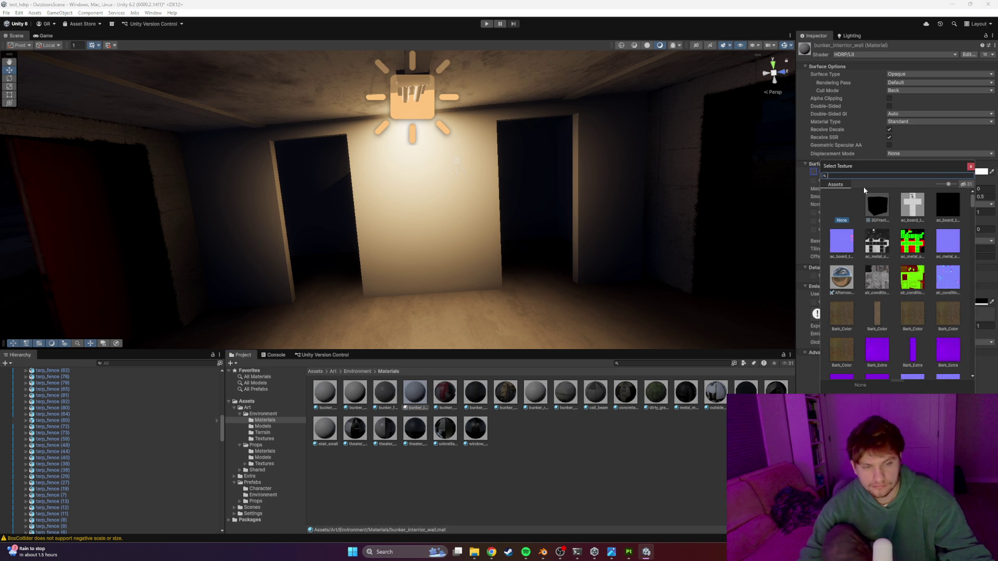
type("bunker")
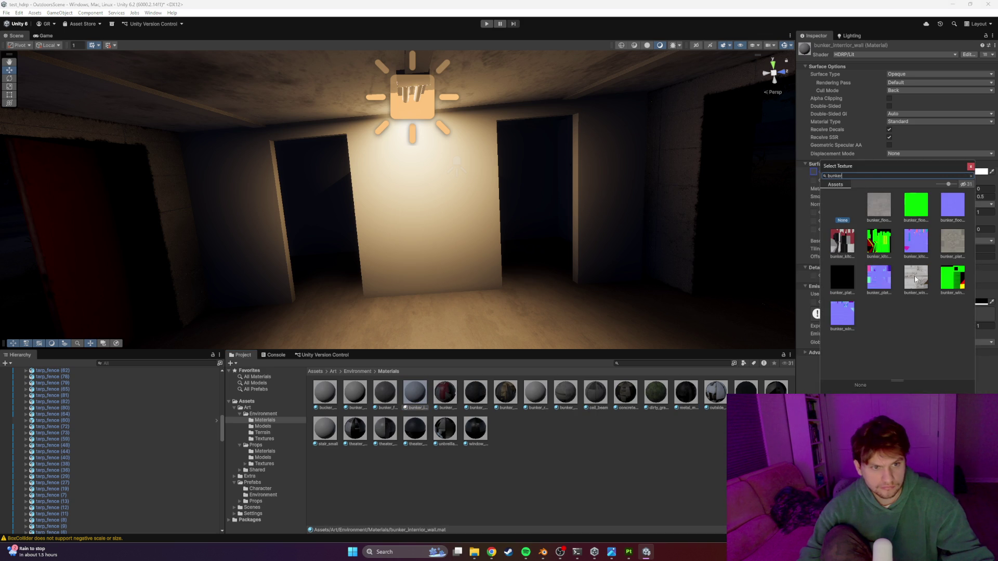
left_click(971, 167)
key("alt+Tab")
left_click(572, 224)
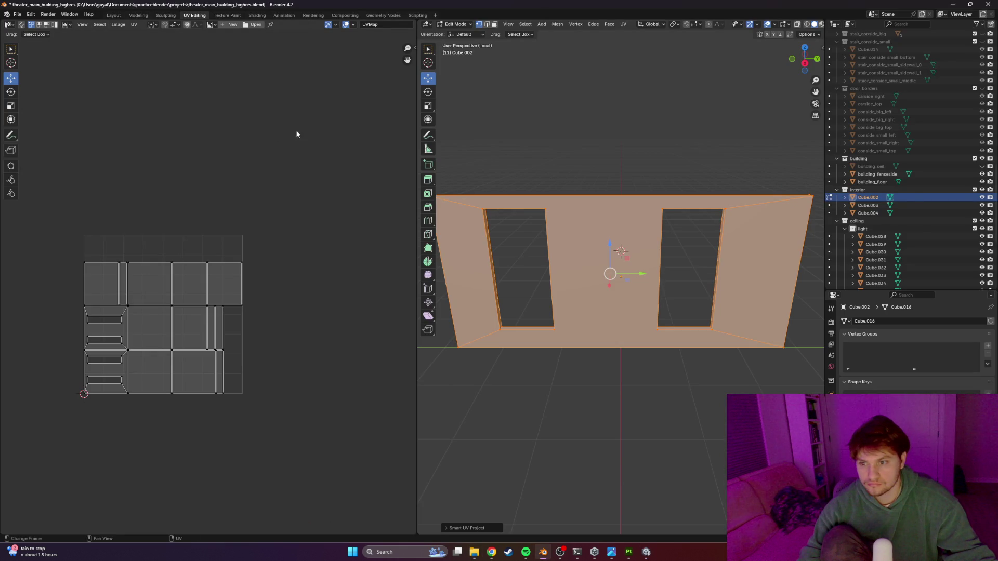
key("alt+Tab")
key("Tab")
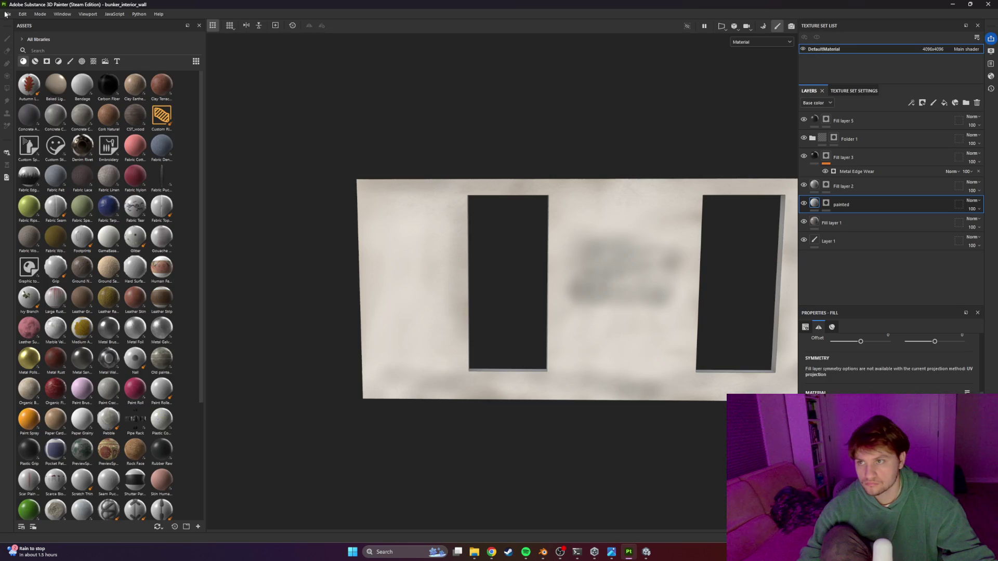
Step: Set the texture export folder to test_hdrp's Assets/Art/Environment/Textures
left_click(5, 12)
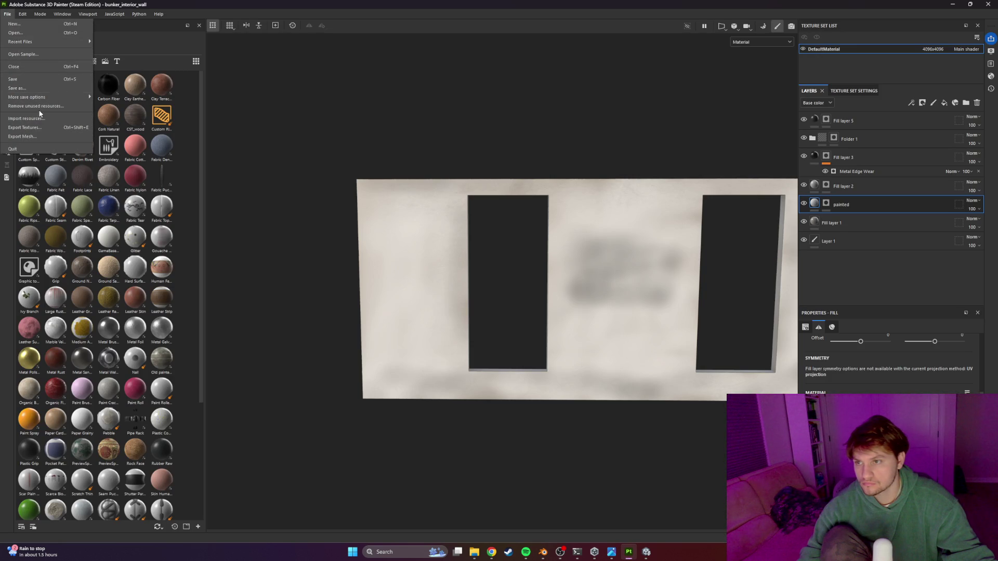
left_click(32, 128)
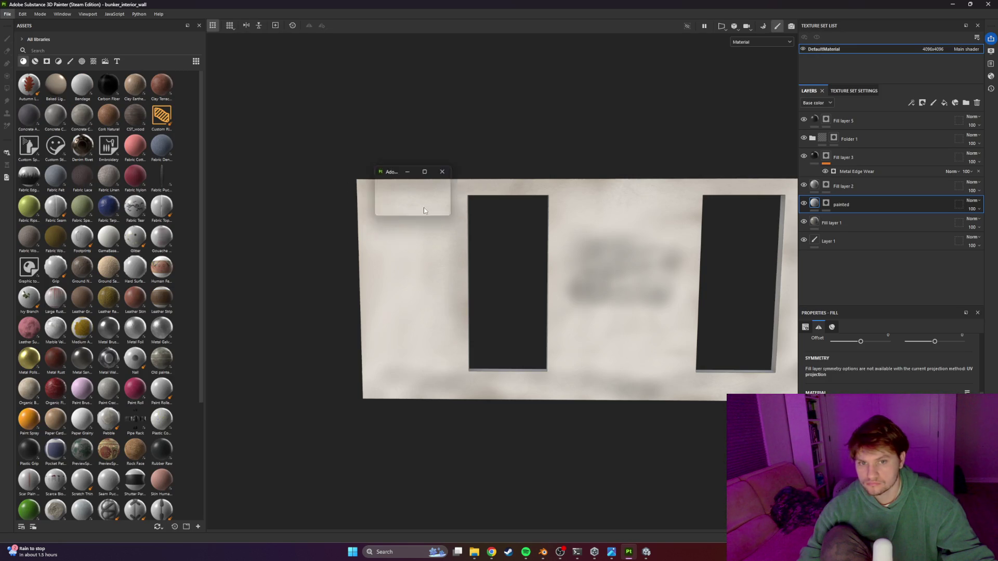
left_click(610, 176)
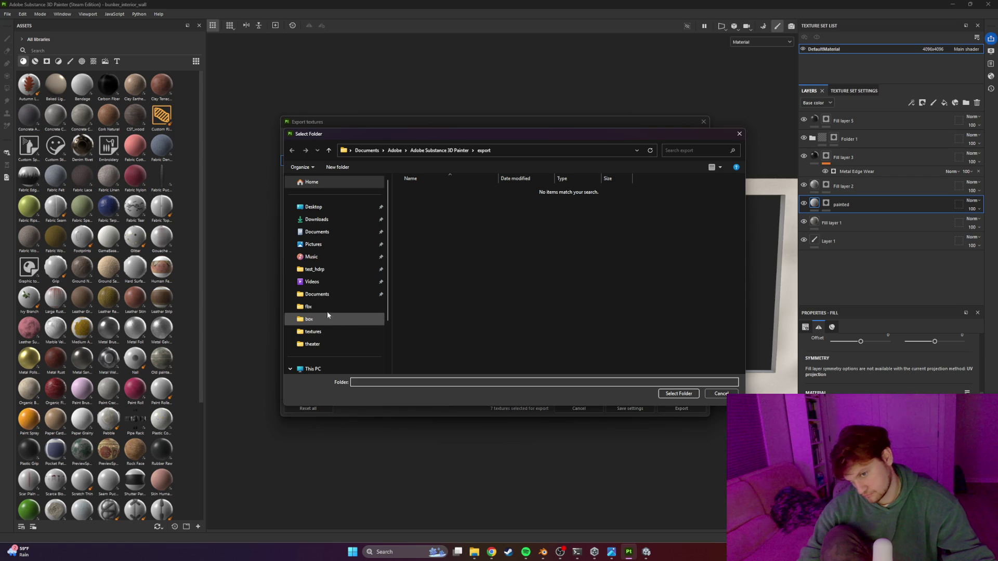
left_click(323, 269)
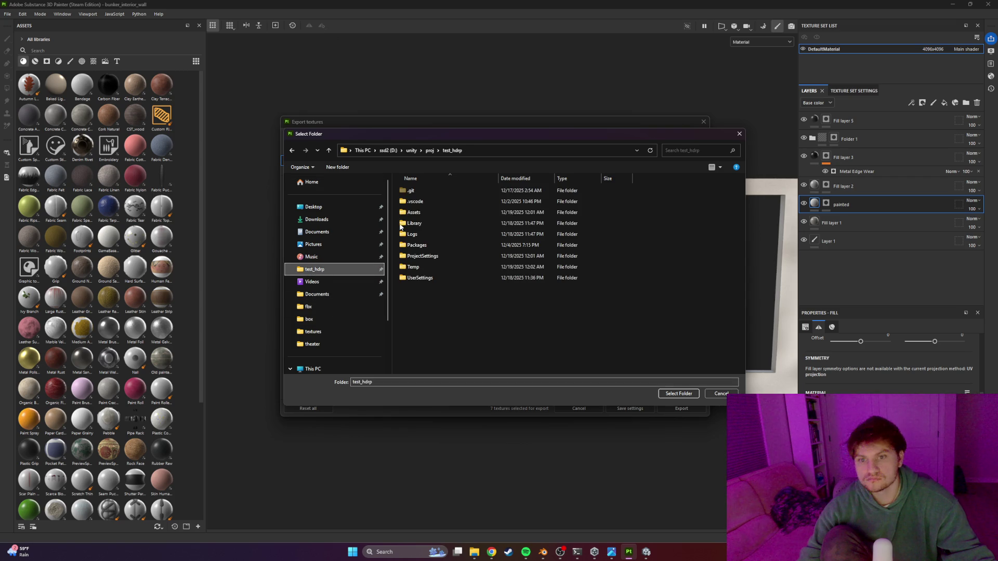
double_click(420, 212)
double_click(428, 190)
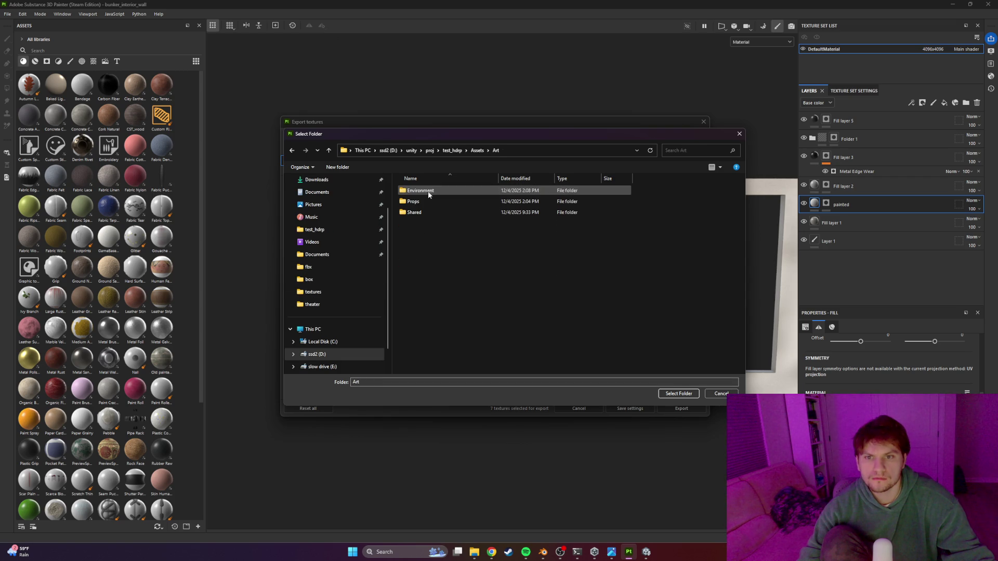
double_click(428, 194)
double_click(424, 223)
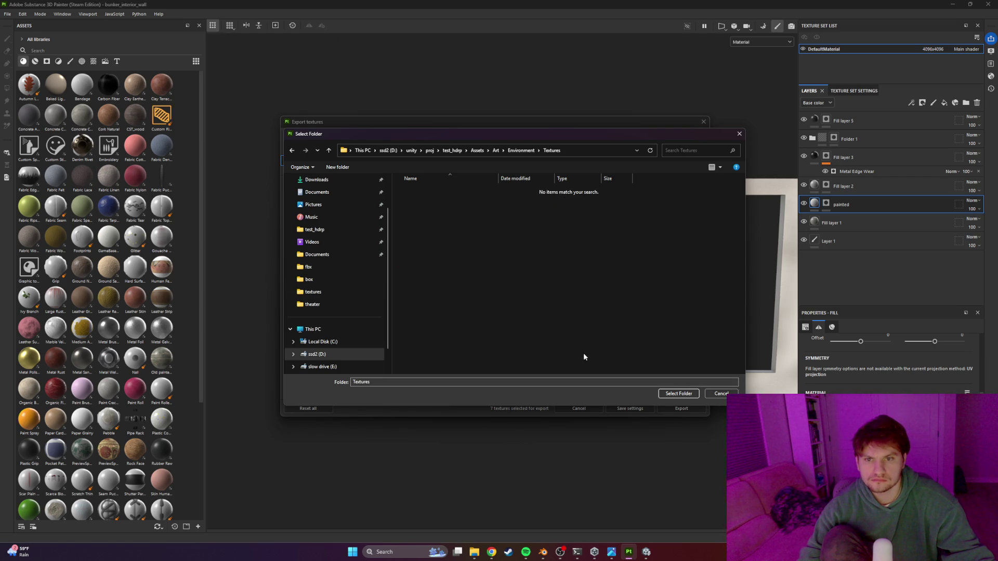
left_click(693, 392)
Step: Export the textures with the Unity HD Render Pipeline (Metallic Standard) template
left_click(550, 187)
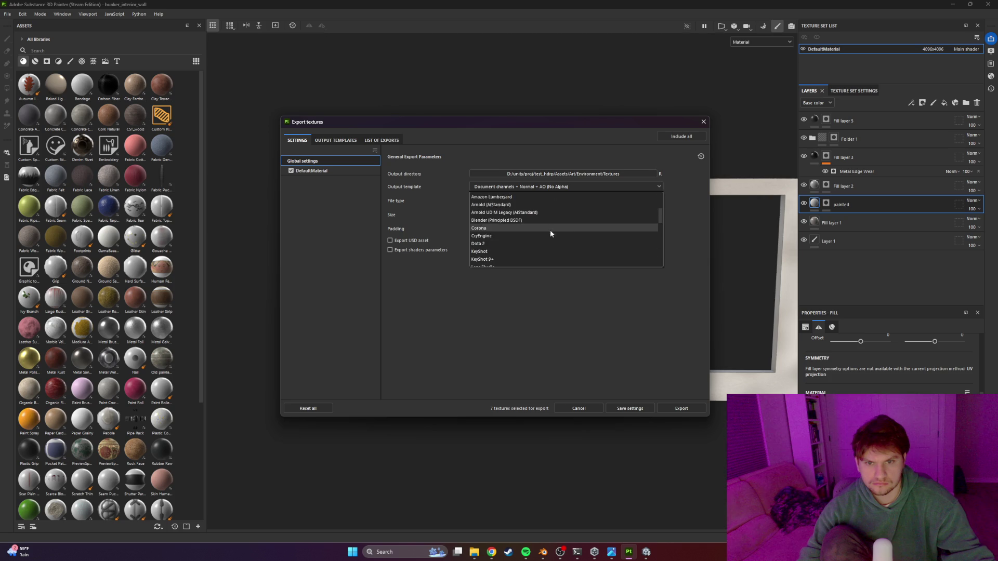
scroll(532, 241, "down", 5)
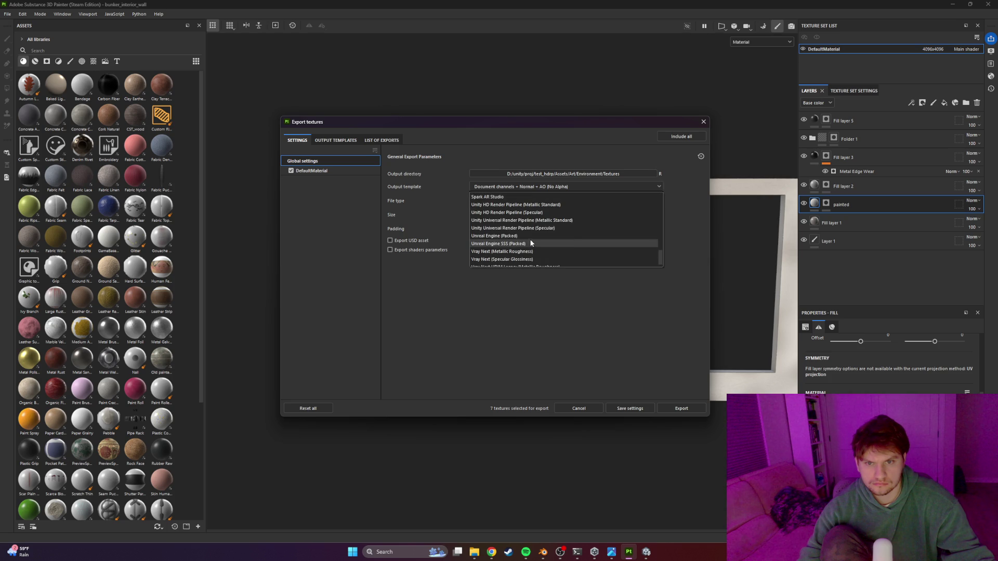
left_click(527, 206)
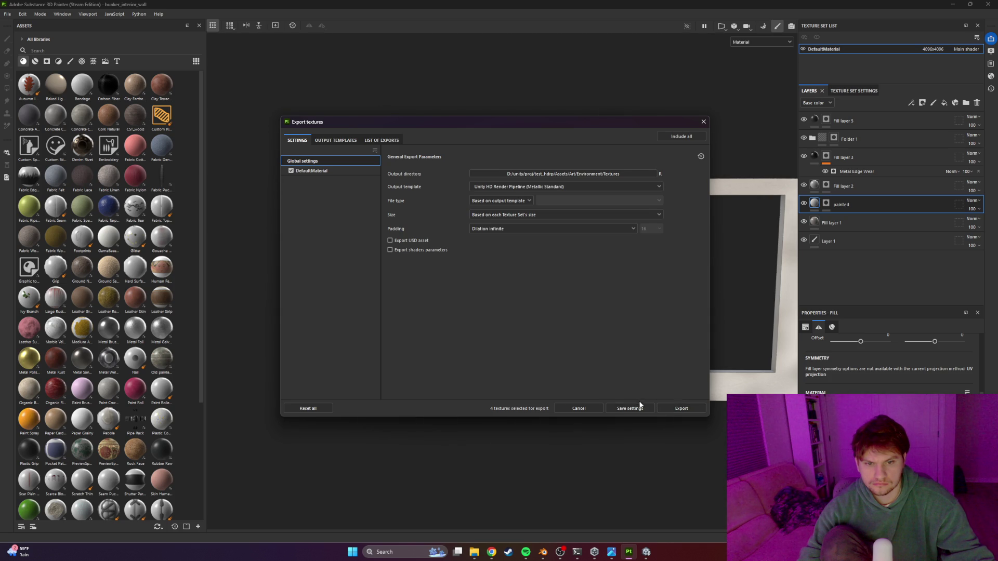
left_click(676, 409)
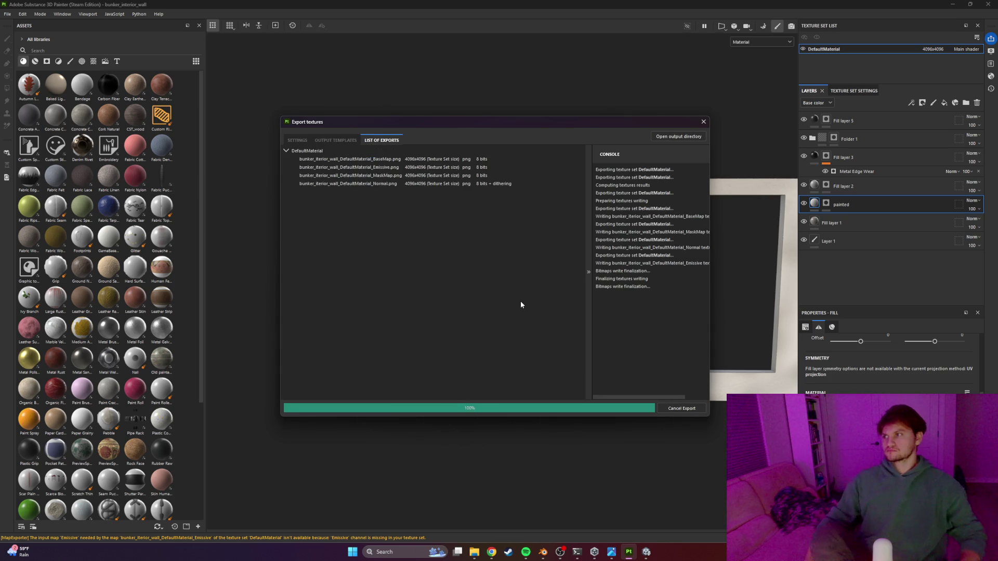
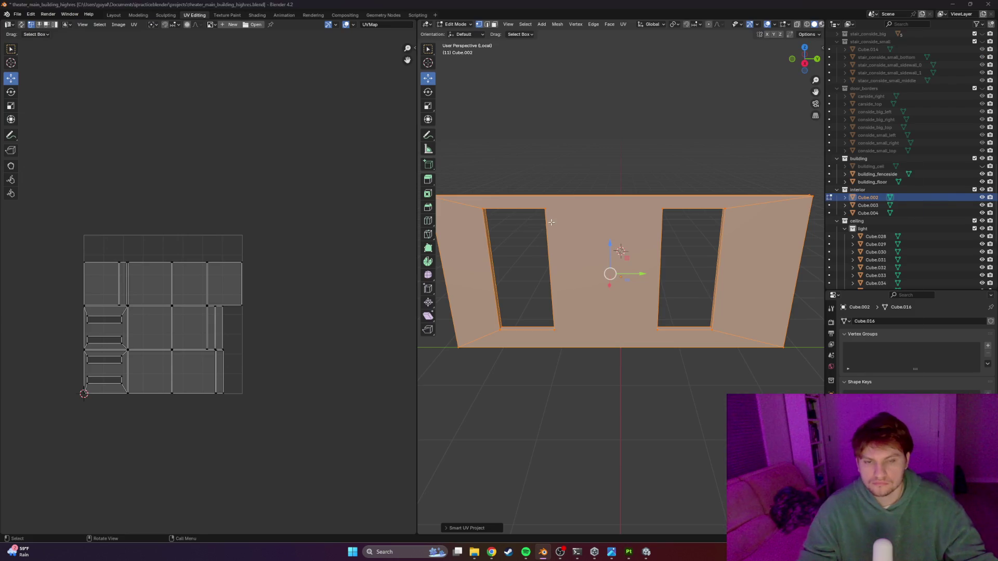
Step: Switch from Blender back to the Unity editor with Alt+Tab
key("alt+Tab")
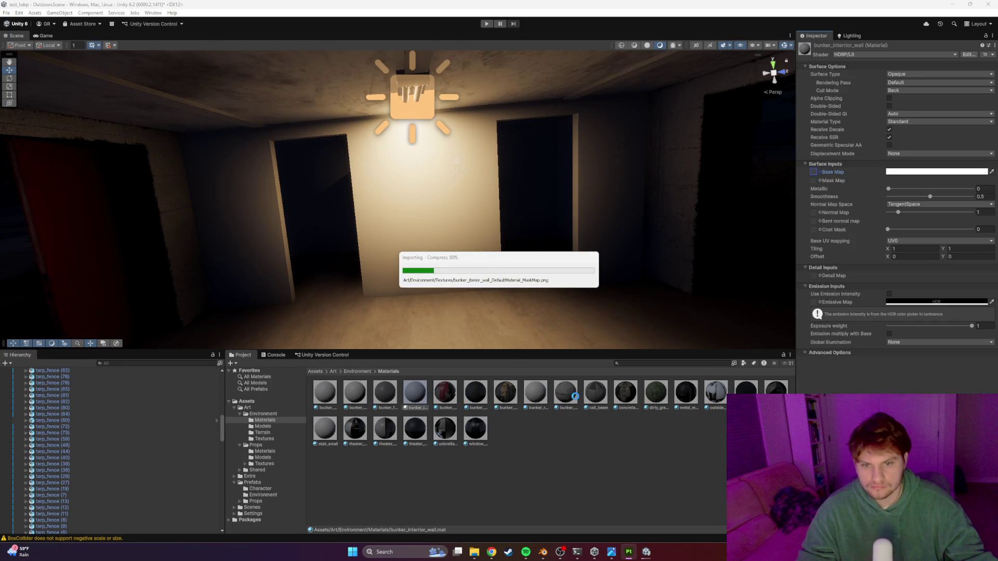
Step: Assign the bunker interior wall colour texture as the material's Base Map
left_click(820, 173)
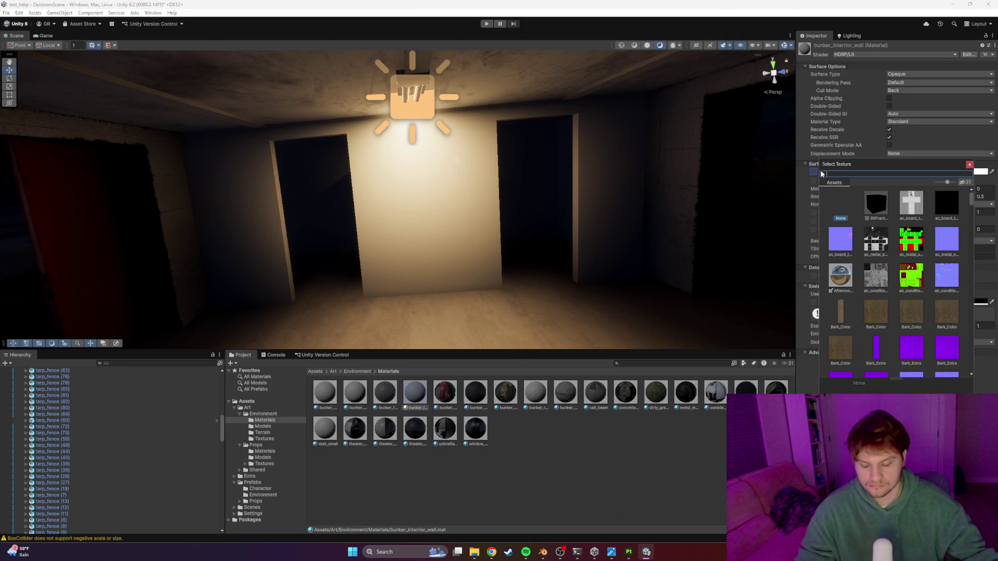
type("bunker_inter")
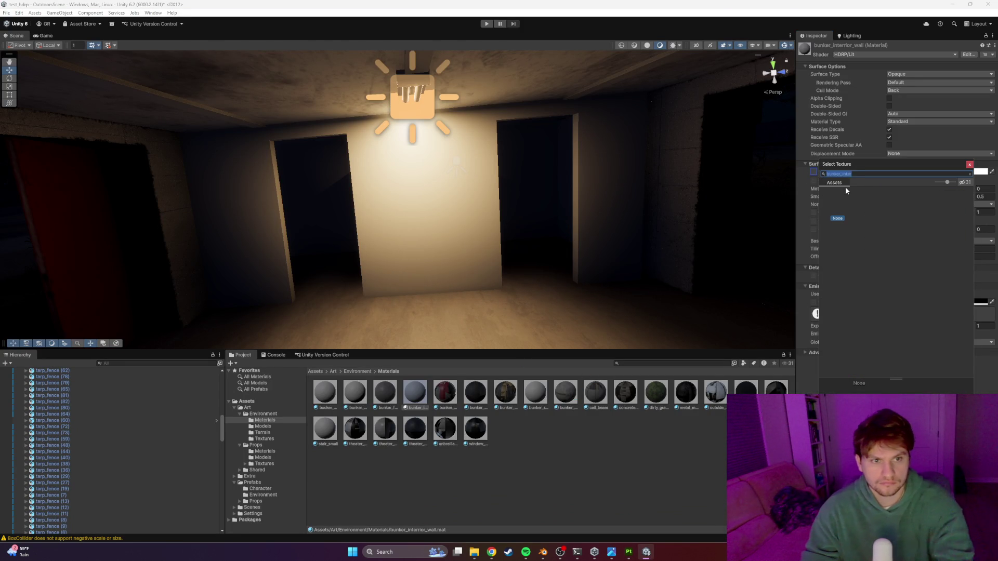
key("BackSpace")
type("inter")
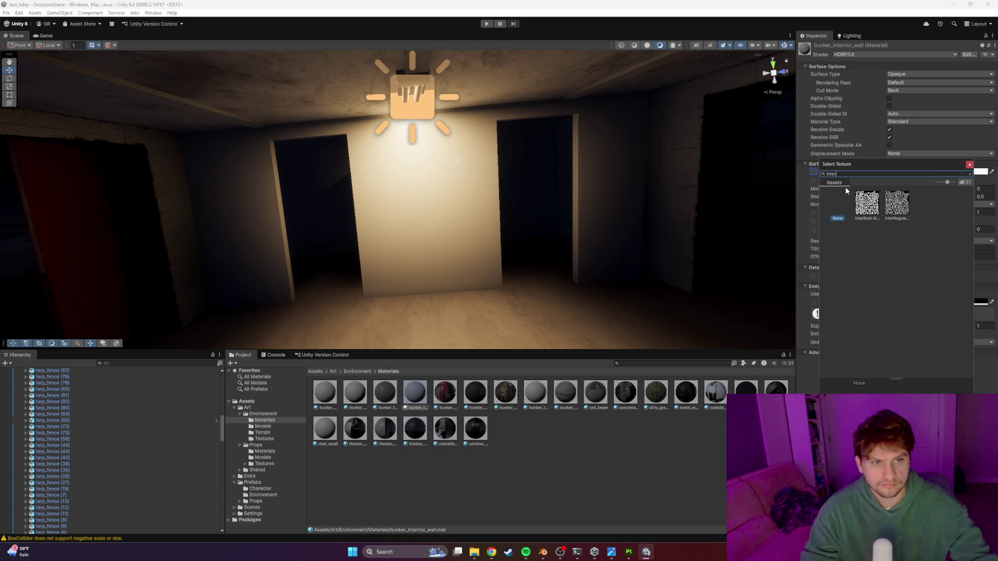
key("BackSpace")
key("BackSpace")
key("BackSpace")
type("wall")
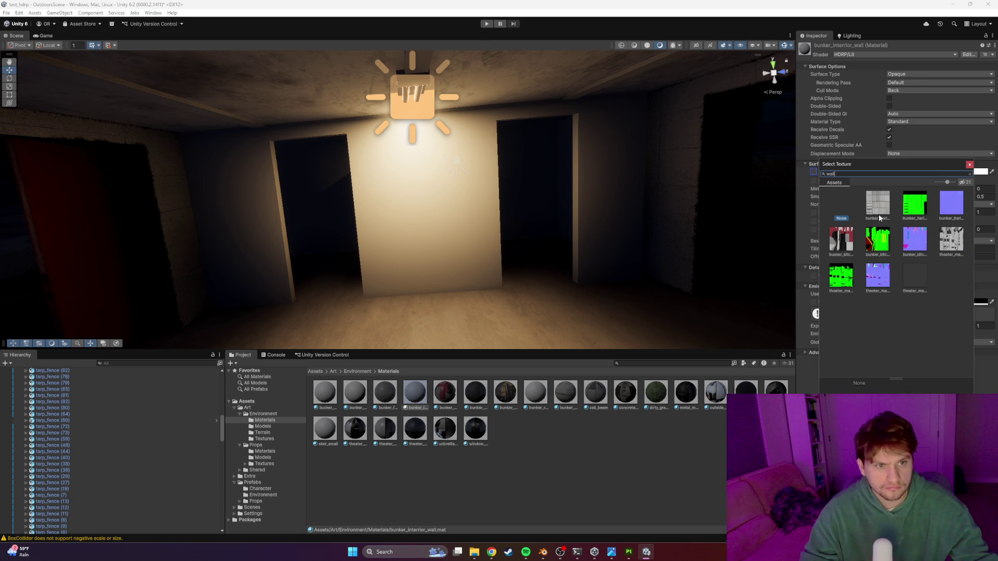
double_click(878, 214)
Step: Assign the green wall mask texture as Mask Map and the blue wall normal texture as Normal Map
left_click(819, 181)
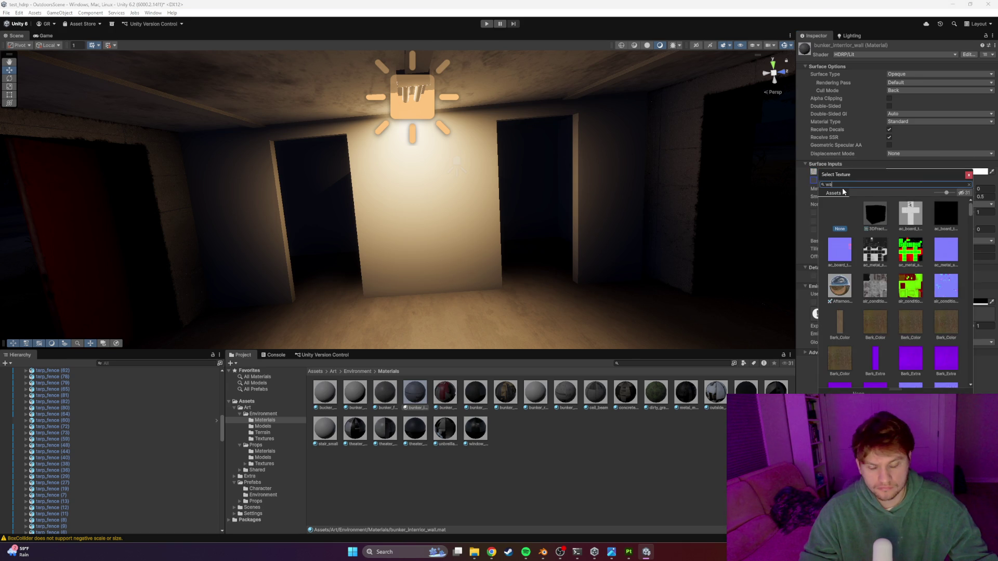
type("ll")
double_click(839, 249)
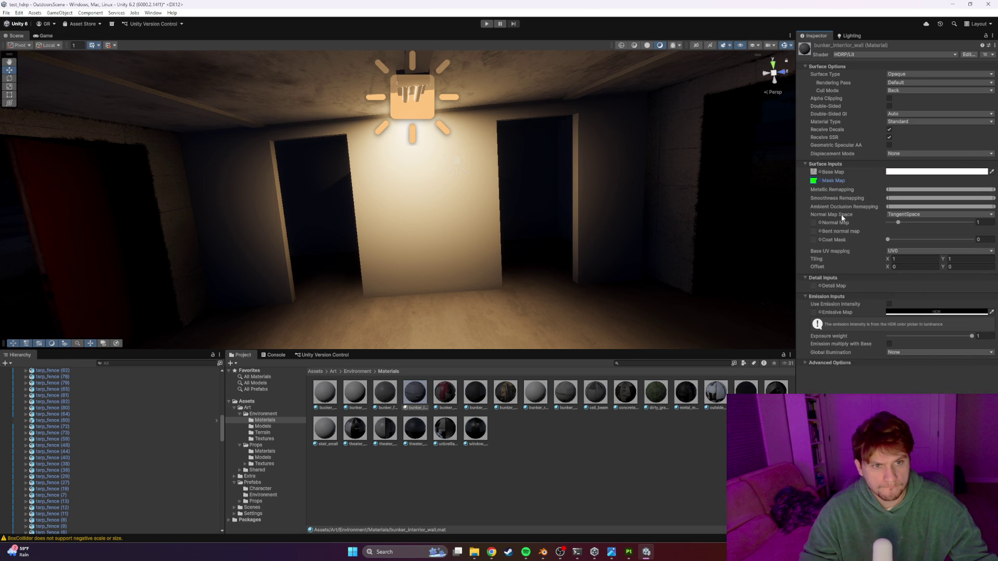
left_click(819, 222)
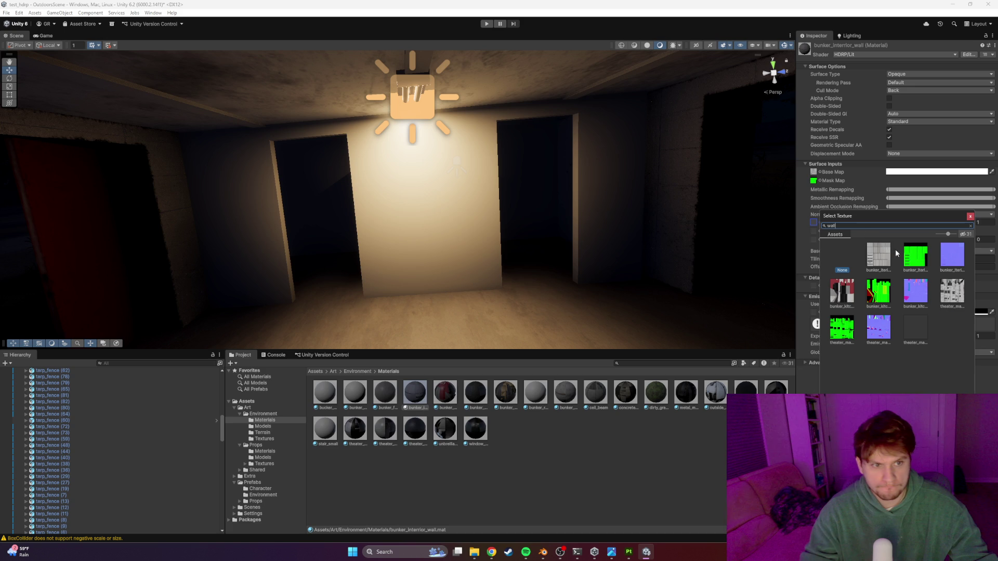
double_click(951, 258)
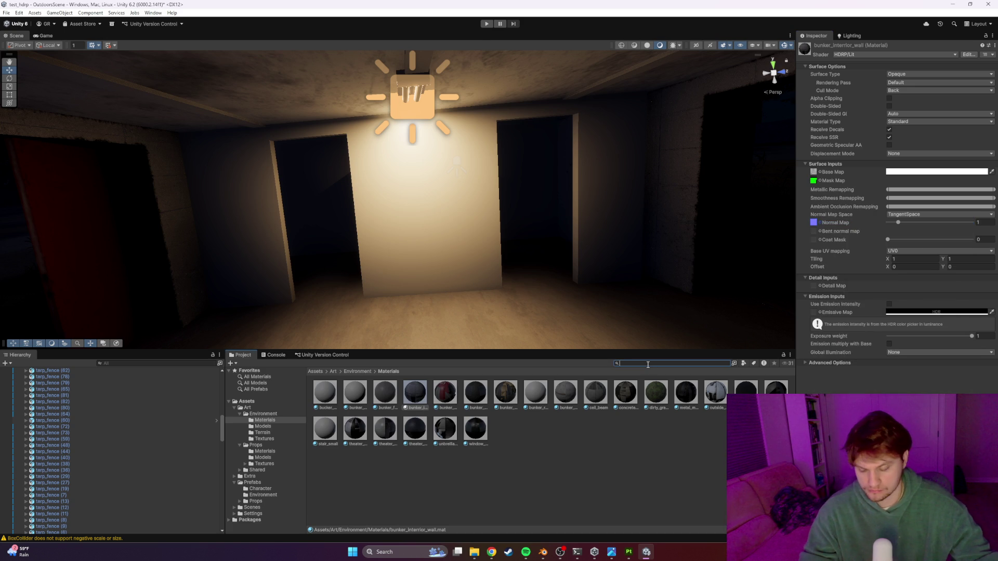
type("wall")
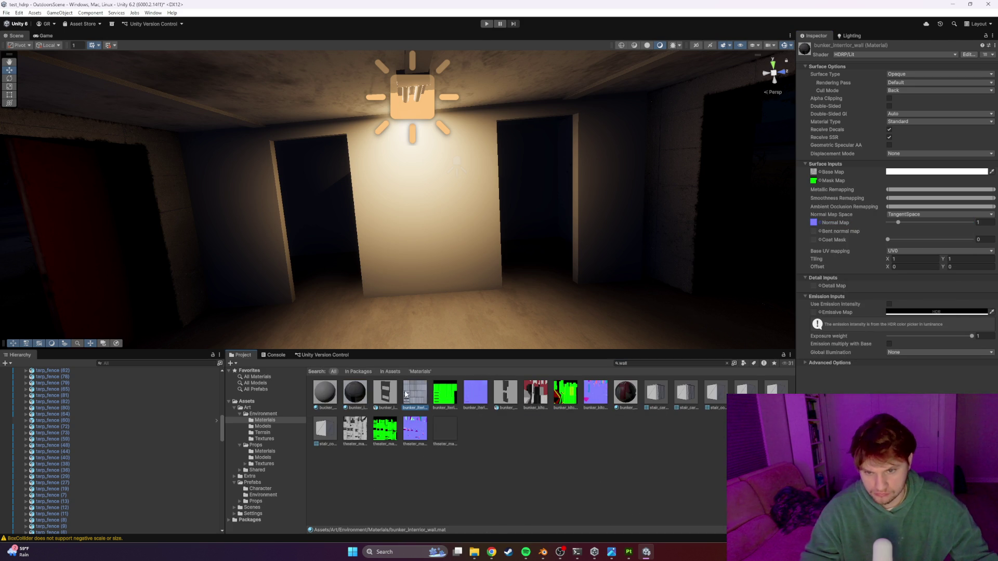
left_click(406, 394)
Step: Set the base map and mask map textures' Max Size to 4096 and apply
left_click(899, 166)
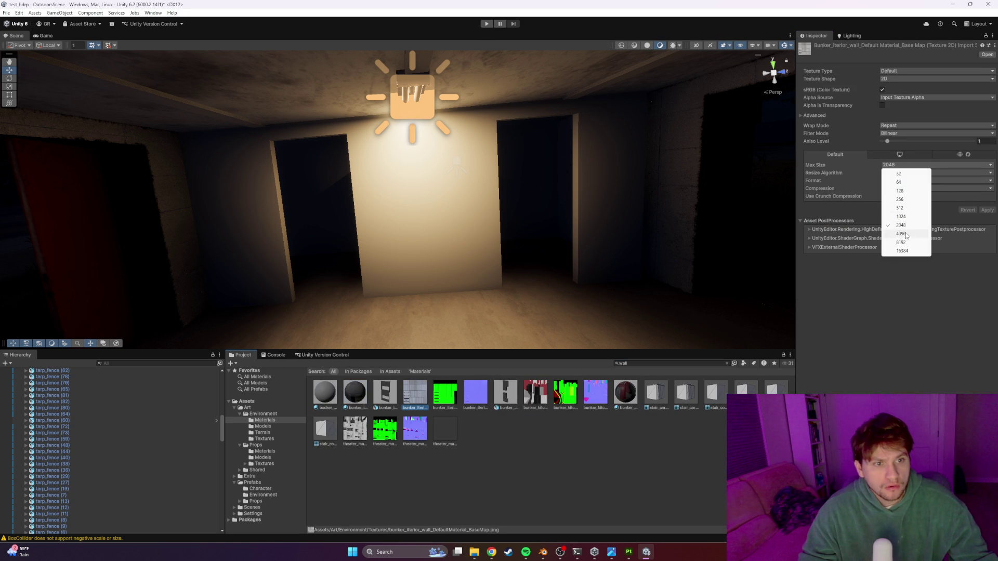
left_click(909, 234)
left_click(915, 165)
left_click(913, 233)
left_click(986, 209)
Step: Set the normal texture to Max Size 4096 and Texture Type Normal map, then apply
left_click(475, 393)
left_click(899, 164)
left_click(900, 234)
left_click(899, 71)
left_click(901, 89)
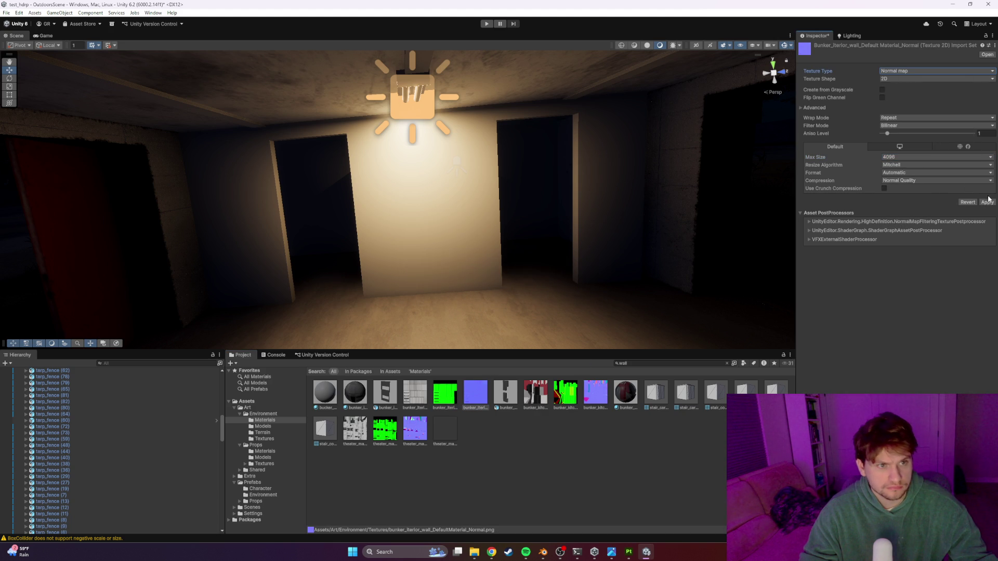
left_click(358, 400)
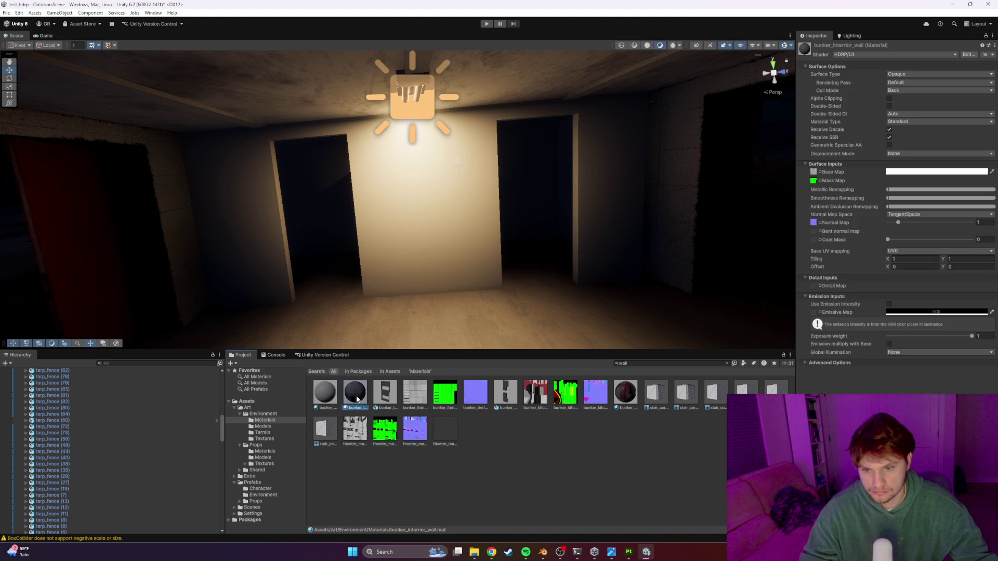
Step: Drag the bunker_interior_wall material onto the interior wall and fly toward the lit wall to inspect
mouse_move(361, 397)
left_mouse_down()
mouse_move(432, 234)
mouse_move(428, 282)
mouse_move(454, 240)
mouse_move(506, 204)
mouse_move(443, 236)
mouse_move(466, 255)
mouse_move(448, 240)
left_mouse_up()
mouse_move(488, 247)
left_mouse_down()
mouse_move(590, 256)
mouse_move(387, 247)
left_mouse_up()
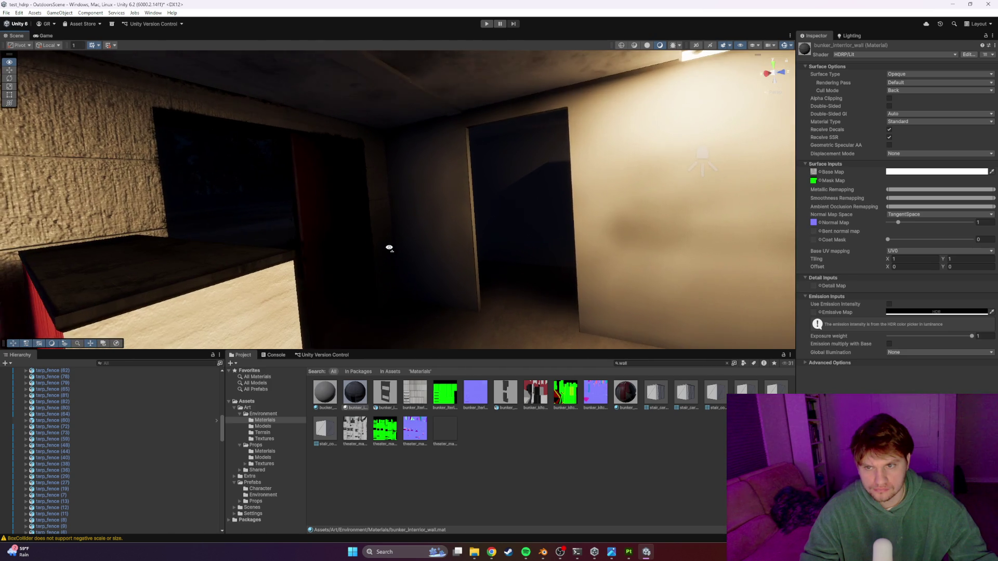
left_click(325, 231)
Step: Duplicate the red door and rotate the copy about 90 degrees on Y to align with the wall
key("ctrl+d")
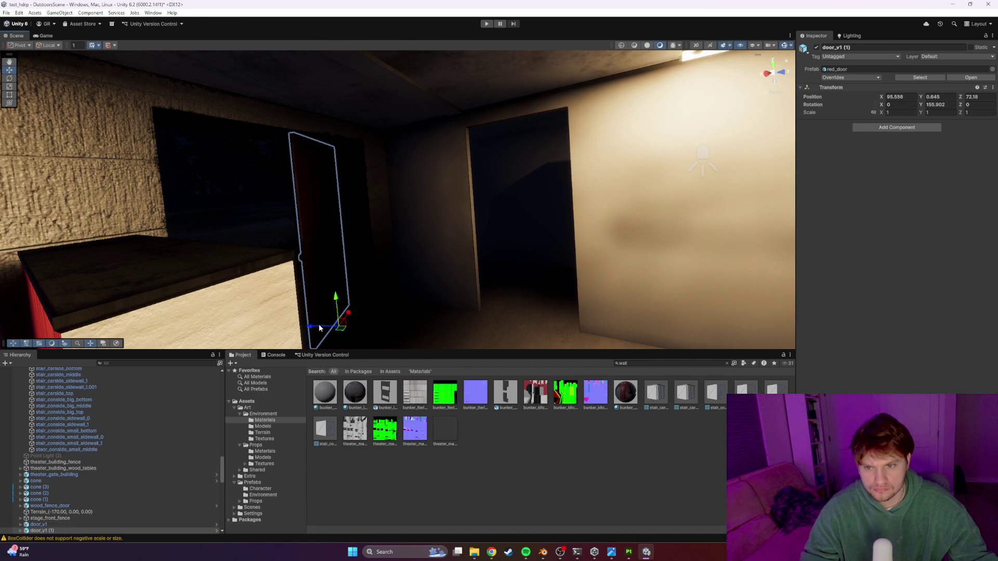
mouse_move(355, 320)
left_mouse_down()
mouse_move(307, 325)
mouse_move(335, 307)
mouse_move(530, 316)
mouse_move(635, 307)
left_mouse_up()
mouse_move(198, 178)
left_mouse_down()
mouse_move(466, 289)
mouse_move(443, 296)
mouse_move(503, 259)
left_mouse_up()
left_click_drag(456, 230, 76, 102)
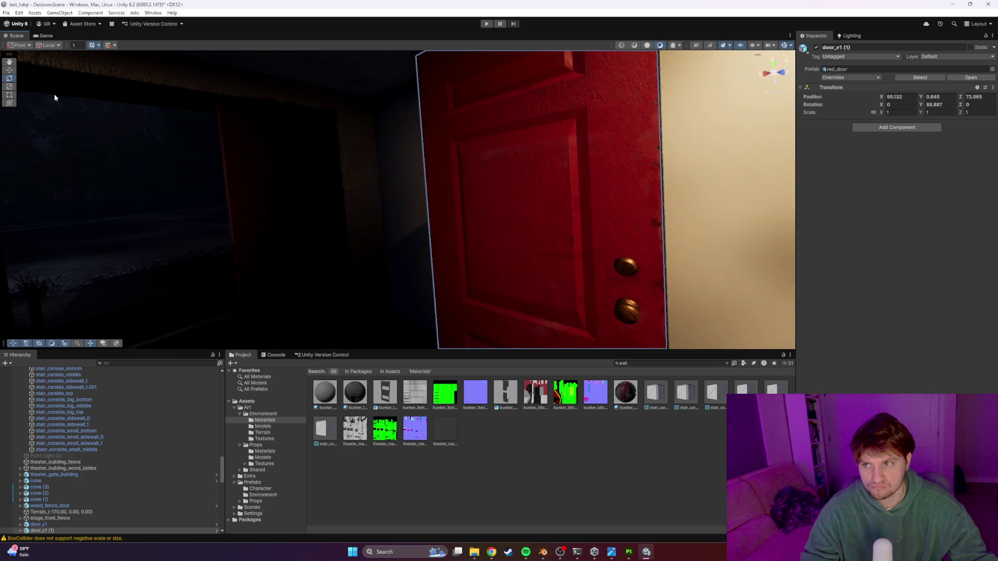
Step: Move the door copy to X 94.535 so it sits flush in the doorway
left_click(10, 72)
left_click_drag(464, 275, 489, 273)
key("f")
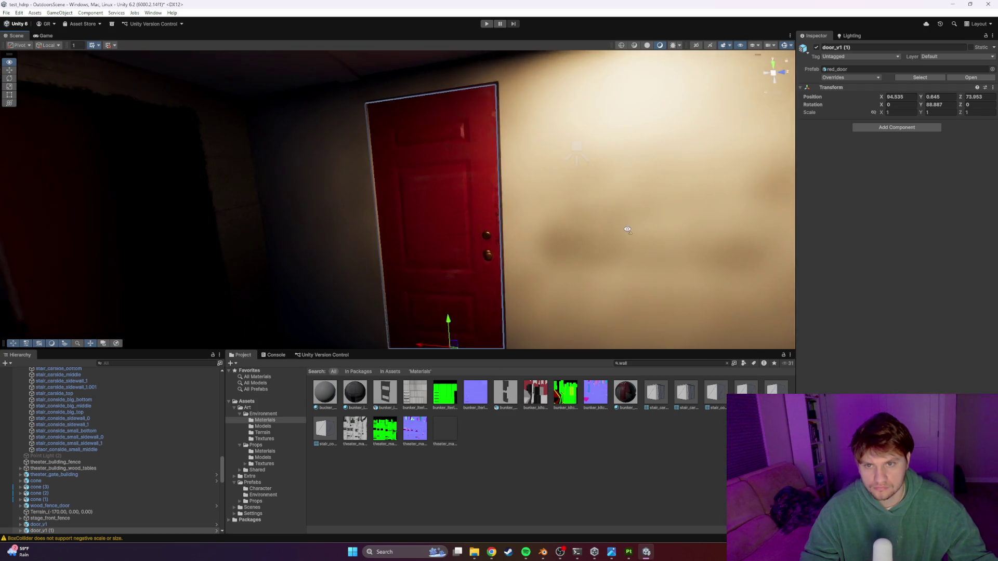
left_click(10, 78)
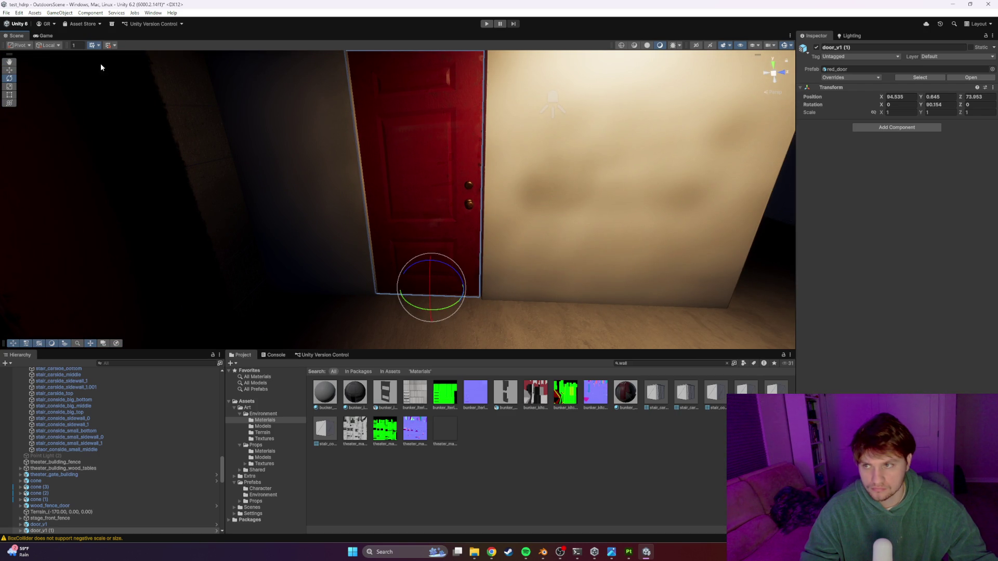
left_click(413, 292)
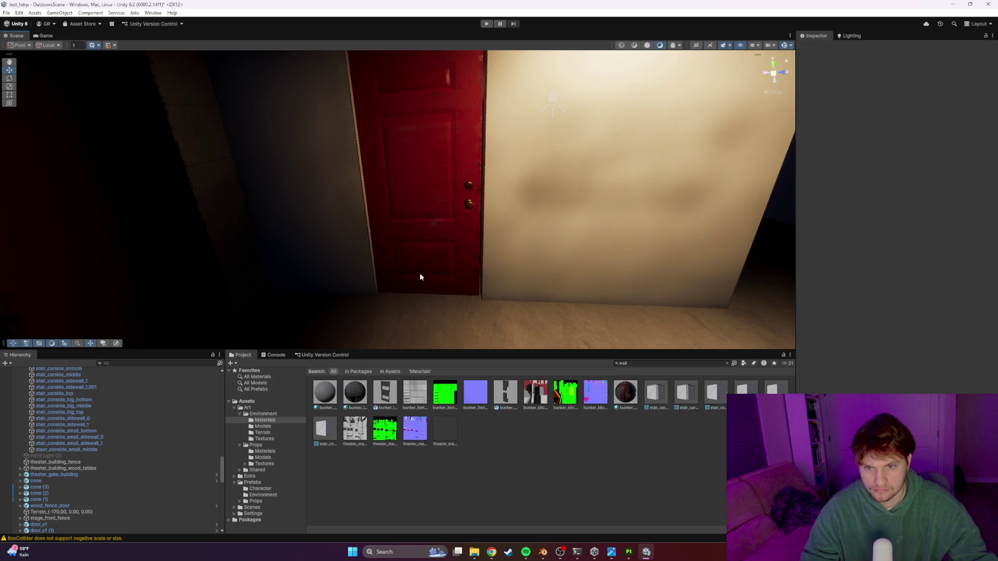
left_click(450, 202)
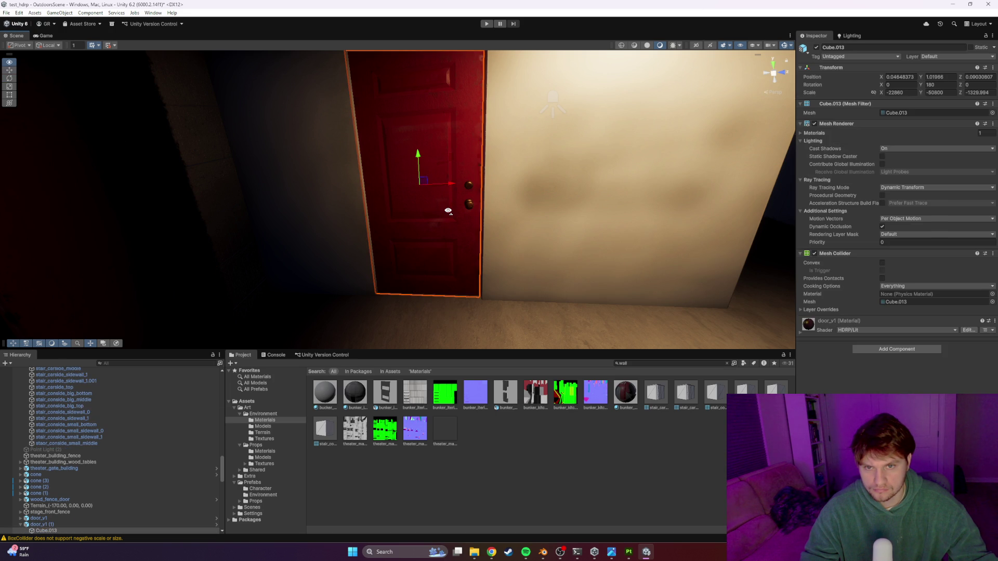
Step: Nudge the door sideways into the opening and undo a stray door-mesh duplicate
mouse_move(454, 194)
left_mouse_down()
mouse_move(413, 187)
mouse_move(522, 215)
mouse_move(381, 206)
mouse_move(617, 243)
mouse_move(588, 236)
left_mouse_up()
key("ctrl+d")
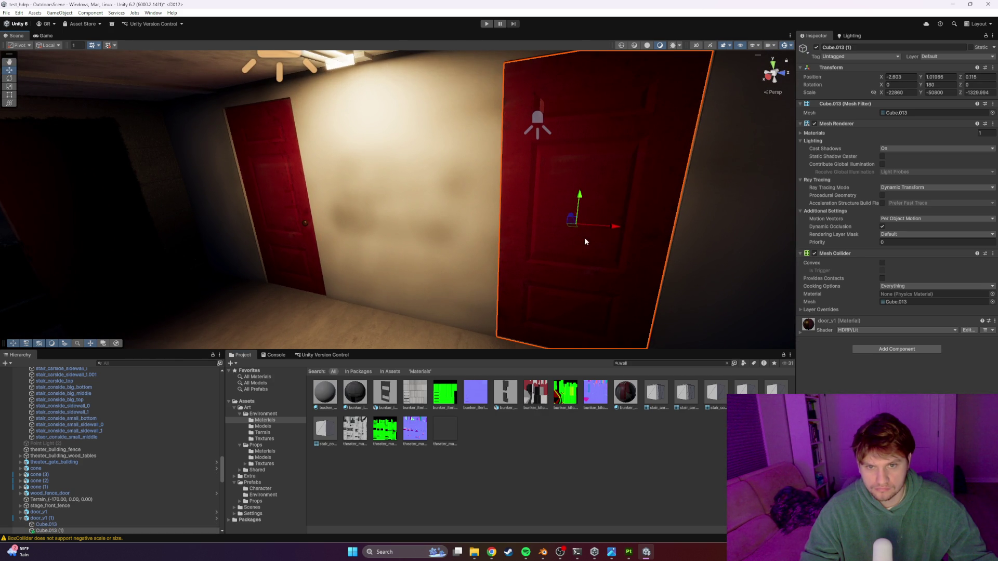
key("ctrl+z")
Step: Duplicate door_v1 (1) and move the copy into the second doorway at X 94.542, Z 76.596
scroll(119, 441, "down", 3)
left_click(42, 471)
key("ctrl+d")
mouse_move(285, 301)
left_mouse_down()
mouse_move(601, 317)
mouse_move(648, 294)
mouse_move(619, 196)
left_mouse_up()
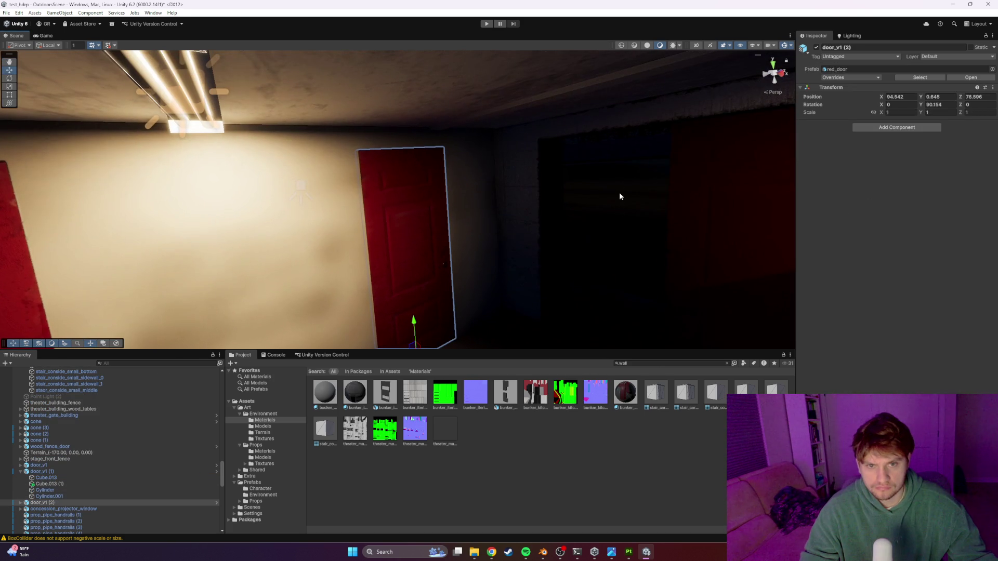
left_click(628, 138)
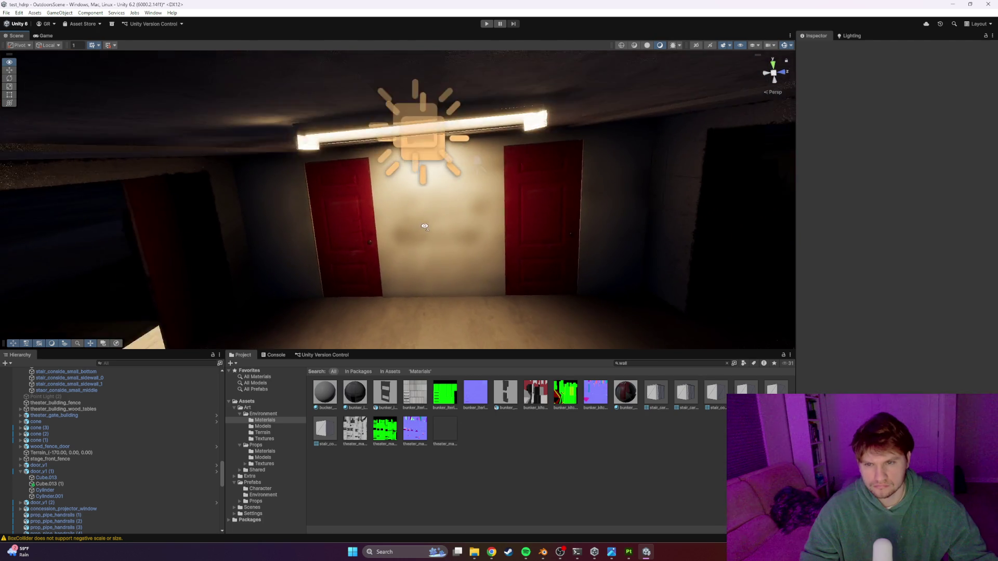